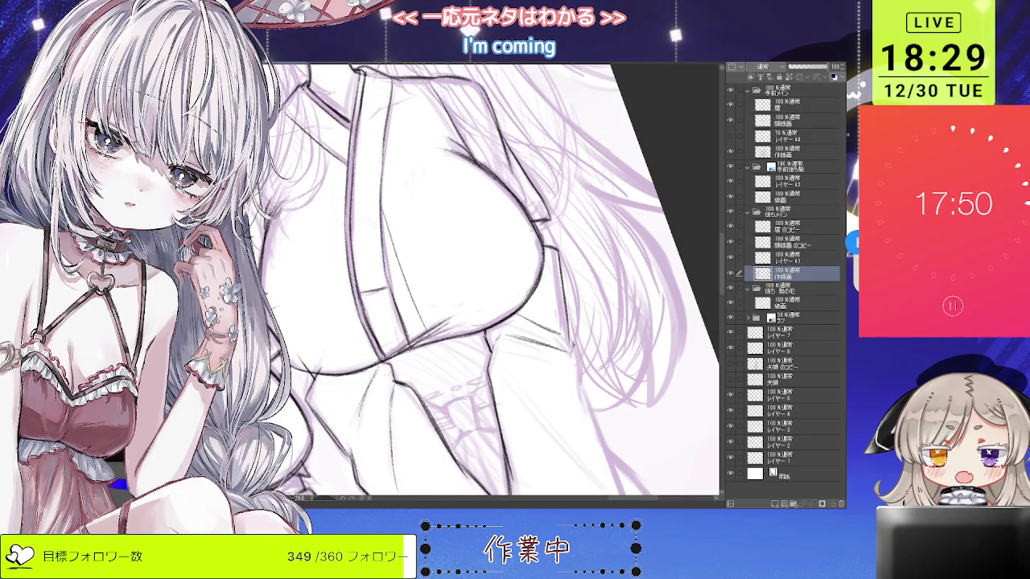
Ink a clean line down the bust's right edge, then rotate and pan the view up-left.
{"action": "left_click_drag", "start_coordinate": [562, 267], "coordinate": [570, 341]}
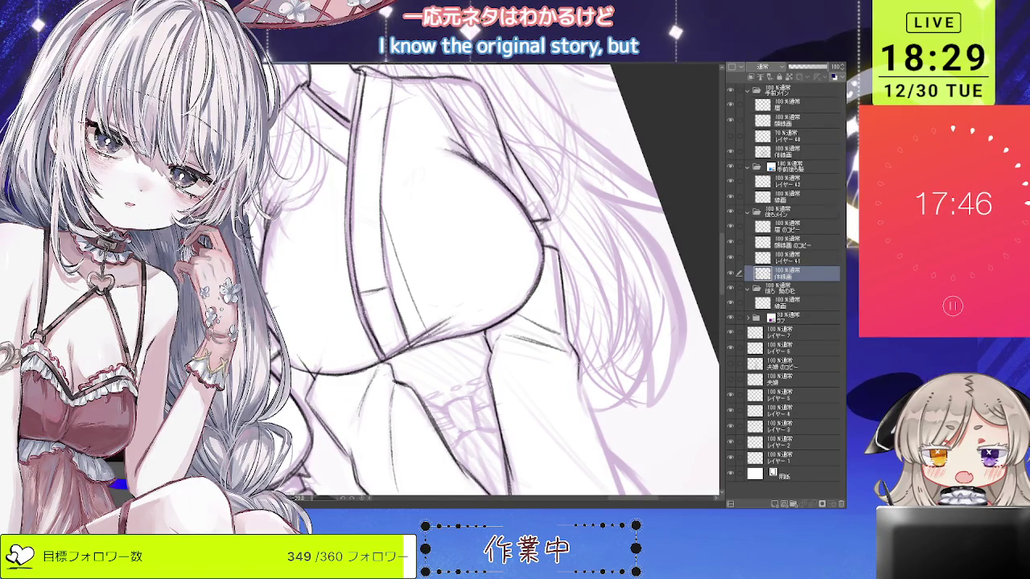
{"action": "left_click_drag", "start_coordinate": [578, 378], "coordinate": [545, 296]}
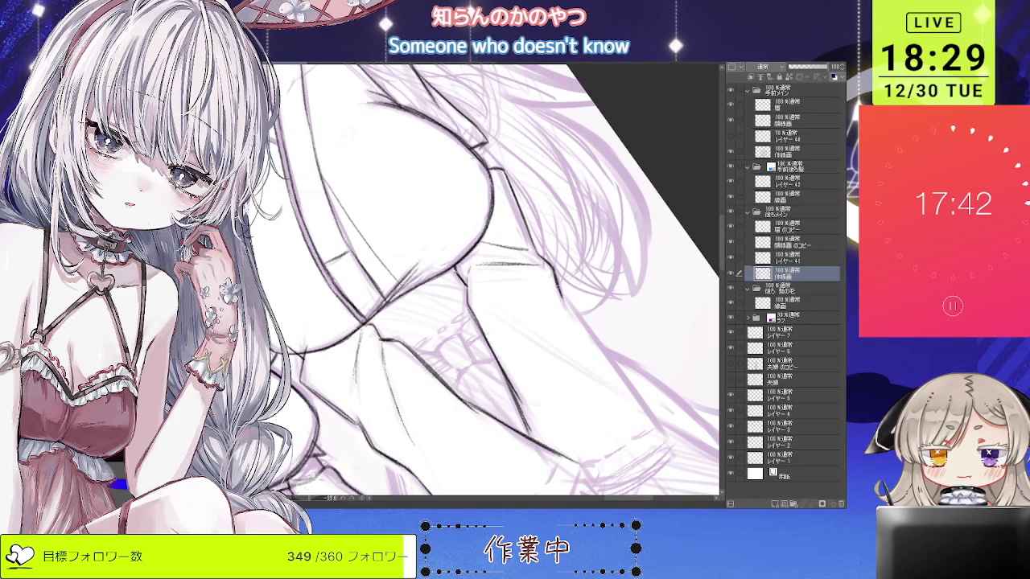
{"action": "mouse_move", "coordinate": [587, 221]}
{"action": "left_mouse_down"}
{"action": "mouse_move", "coordinate": [547, 172]}
{"action": "mouse_move", "coordinate": [528, 292]}
{"action": "left_mouse_up"}
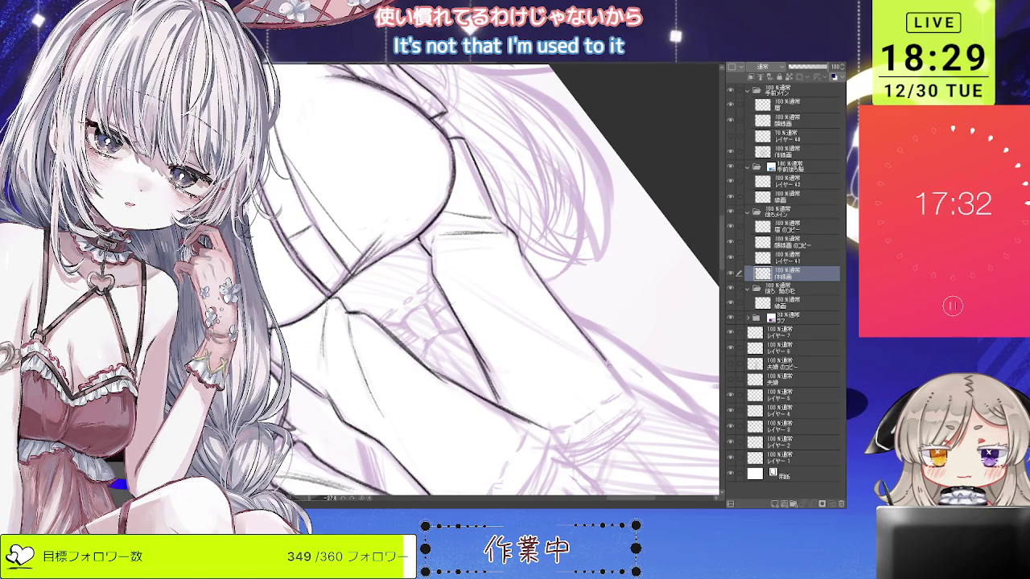
{"action": "scroll", "coordinate": [605, 213], "scroll_direction": "down", "scroll_amount": 5}
Zoom in and ink clean lines around the girls' hands.
{"action": "scroll", "coordinate": [606, 212], "scroll_direction": "up", "scroll_amount": 2}
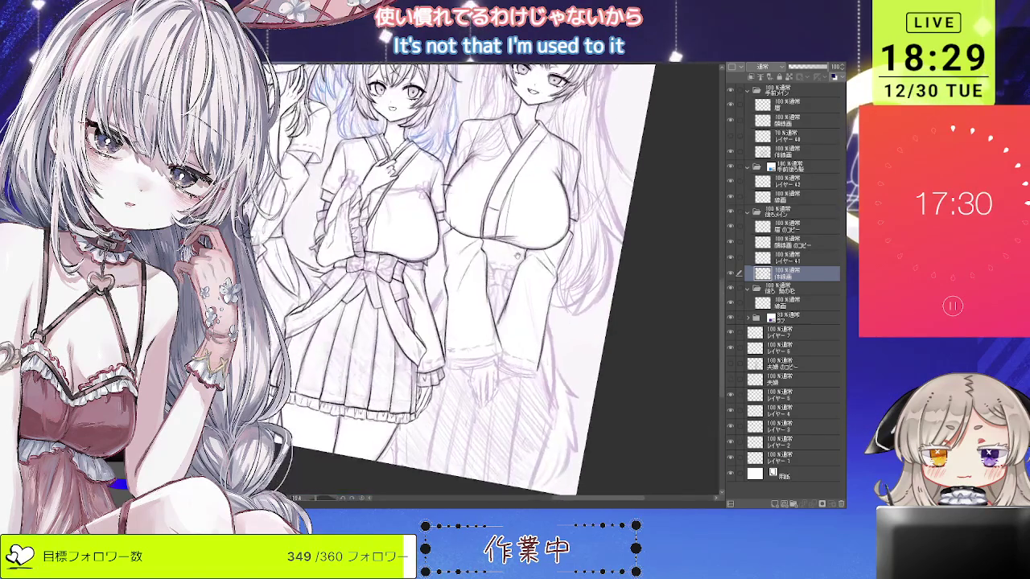
{"action": "scroll", "coordinate": [605, 213], "scroll_direction": "up", "scroll_amount": 1}
{"action": "scroll", "coordinate": [492, 362], "scroll_direction": "up", "scroll_amount": 1}
{"action": "scroll", "coordinate": [492, 362], "scroll_direction": "up", "scroll_amount": 2}
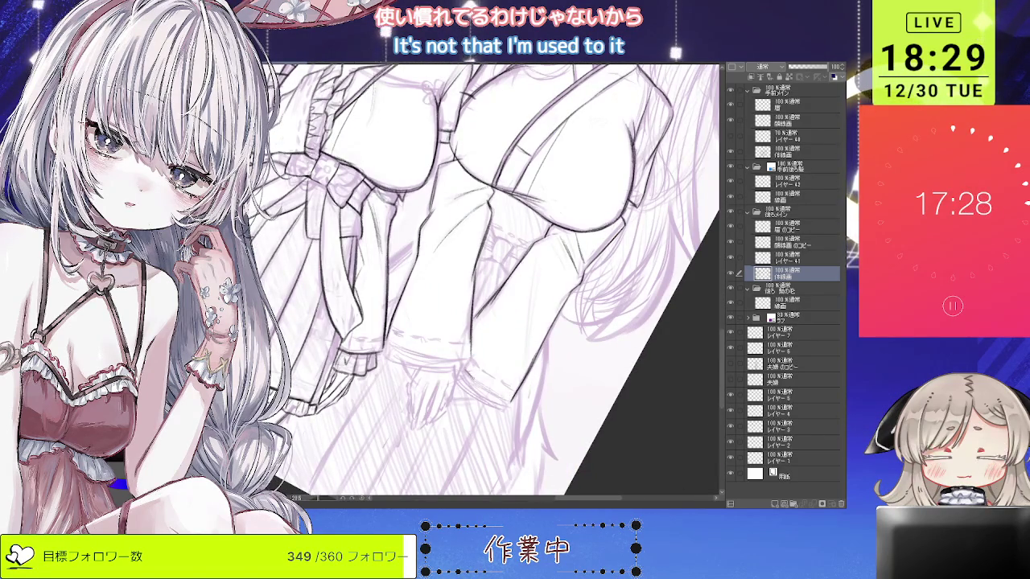
{"action": "scroll", "coordinate": [415, 326], "scroll_direction": "up", "scroll_amount": 2}
{"action": "scroll", "coordinate": [415, 328], "scroll_direction": "up", "scroll_amount": 1}
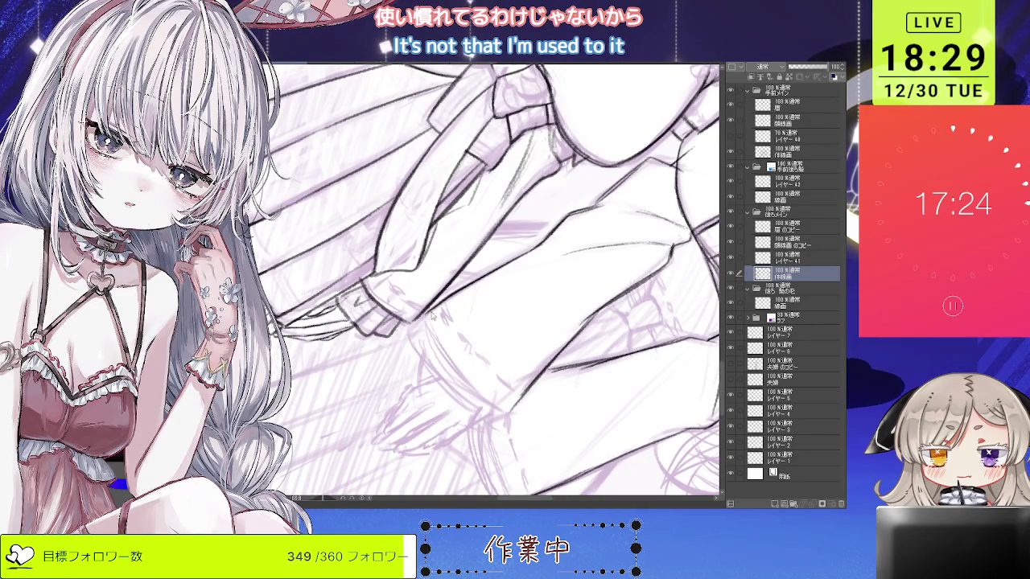
{"action": "mouse_move", "coordinate": [427, 316]}
{"action": "left_mouse_down"}
{"action": "mouse_move", "coordinate": [462, 374]}
{"action": "mouse_move", "coordinate": [507, 408]}
{"action": "left_mouse_up"}
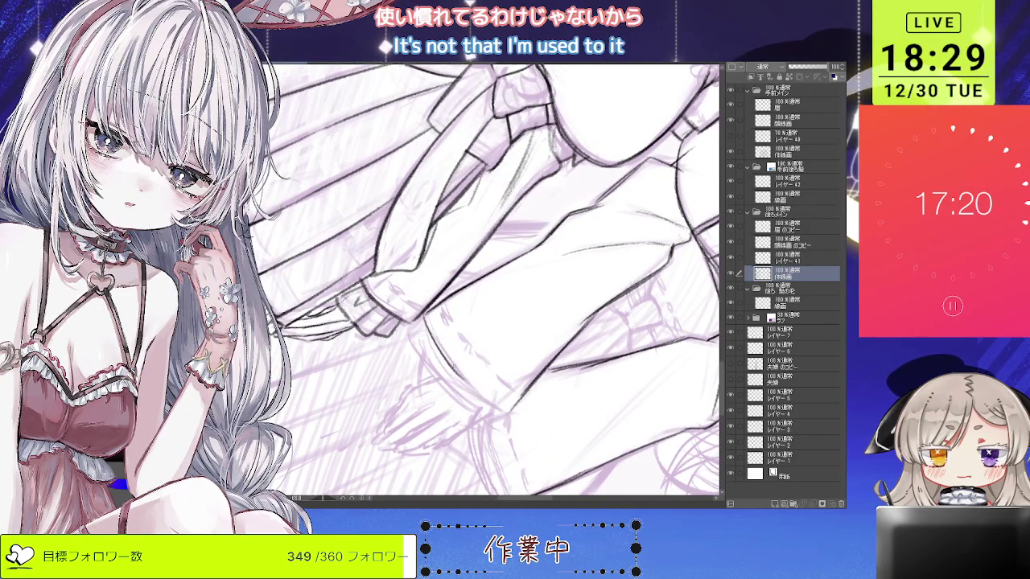
Ink the edge of the skirt over the rough.
{"action": "scroll", "coordinate": [457, 359], "scroll_direction": "down", "scroll_amount": 2}
{"action": "scroll", "coordinate": [456, 359], "scroll_direction": "down", "scroll_amount": 1}
{"action": "scroll", "coordinate": [451, 346], "scroll_direction": "up", "scroll_amount": 1}
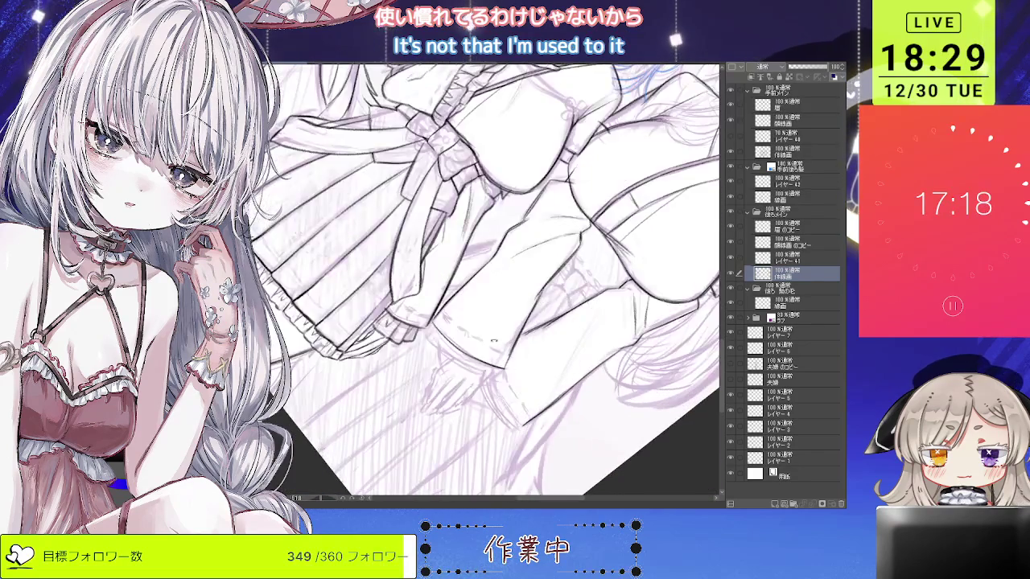
{"action": "scroll", "coordinate": [442, 330], "scroll_direction": "up", "scroll_amount": 1}
{"action": "scroll", "coordinate": [439, 326], "scroll_direction": "up", "scroll_amount": 2}
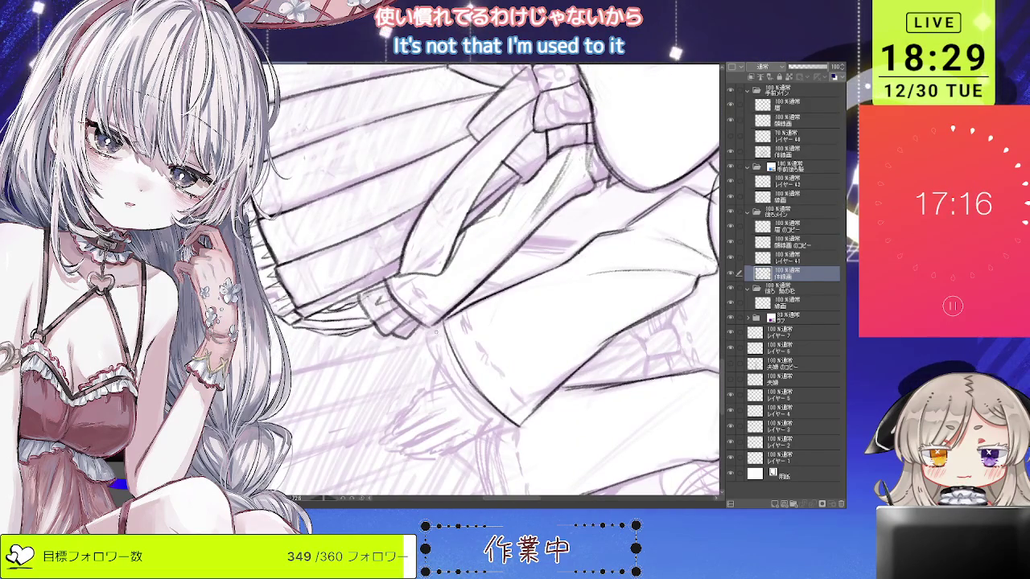
{"action": "mouse_move", "coordinate": [440, 336]}
{"action": "left_mouse_down"}
{"action": "mouse_move", "coordinate": [465, 390]}
{"action": "mouse_move", "coordinate": [499, 422]}
{"action": "left_mouse_up"}
Rotate the canvas so the sleeves lie horizontal and ink the cuff's bottom edge.
{"action": "scroll", "coordinate": [493, 418], "scroll_direction": "down", "scroll_amount": 2}
{"action": "scroll", "coordinate": [523, 394], "scroll_direction": "down", "scroll_amount": 2}
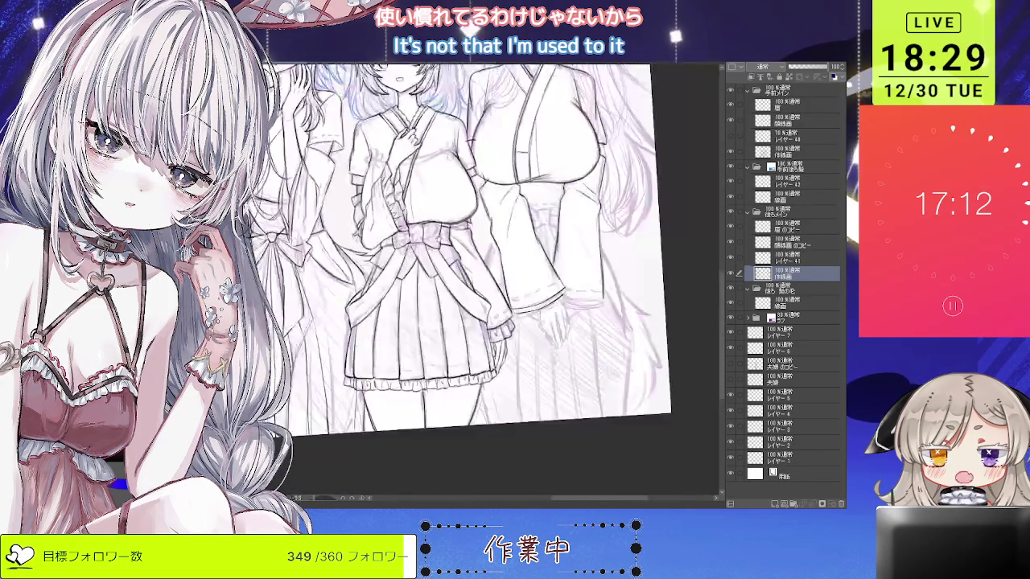
{"action": "scroll", "coordinate": [548, 374], "scroll_direction": "down", "scroll_amount": 2}
{"action": "scroll", "coordinate": [556, 365], "scroll_direction": "down", "scroll_amount": 1}
{"action": "scroll", "coordinate": [556, 365], "scroll_direction": "up", "scroll_amount": 3}
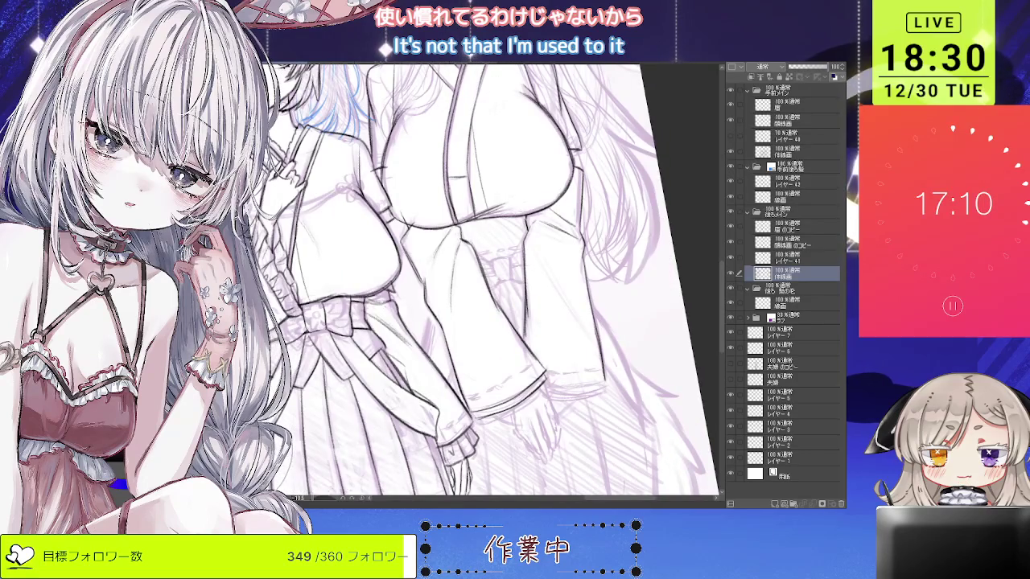
{"action": "scroll", "coordinate": [451, 426], "scroll_direction": "up", "scroll_amount": 1}
{"action": "scroll", "coordinate": [451, 426], "scroll_direction": "up", "scroll_amount": 1}
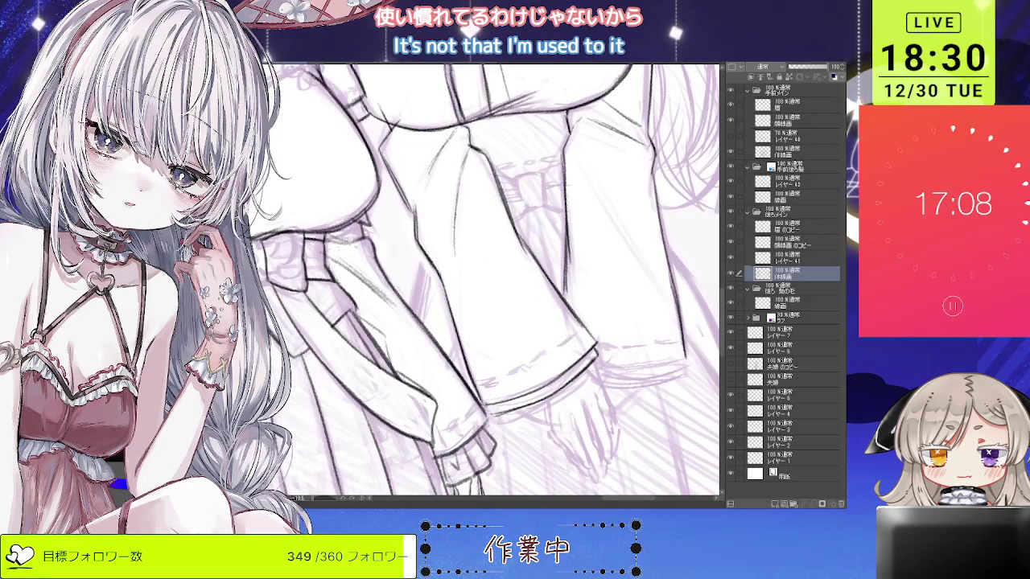
{"action": "left_click_drag", "start_coordinate": [608, 300], "coordinate": [531, 360]}
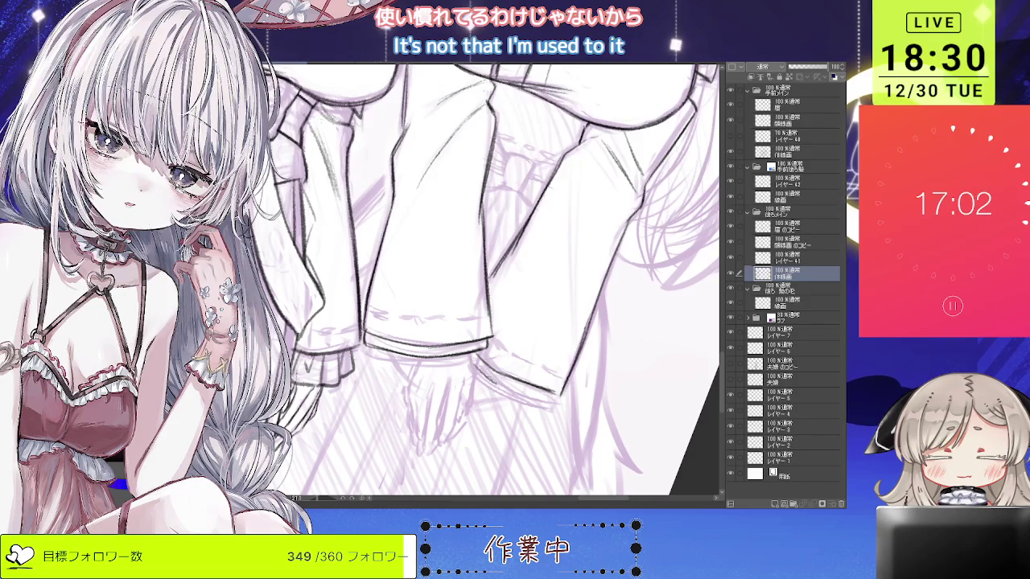
{"action": "left_click_drag", "start_coordinate": [482, 374], "coordinate": [544, 396]}
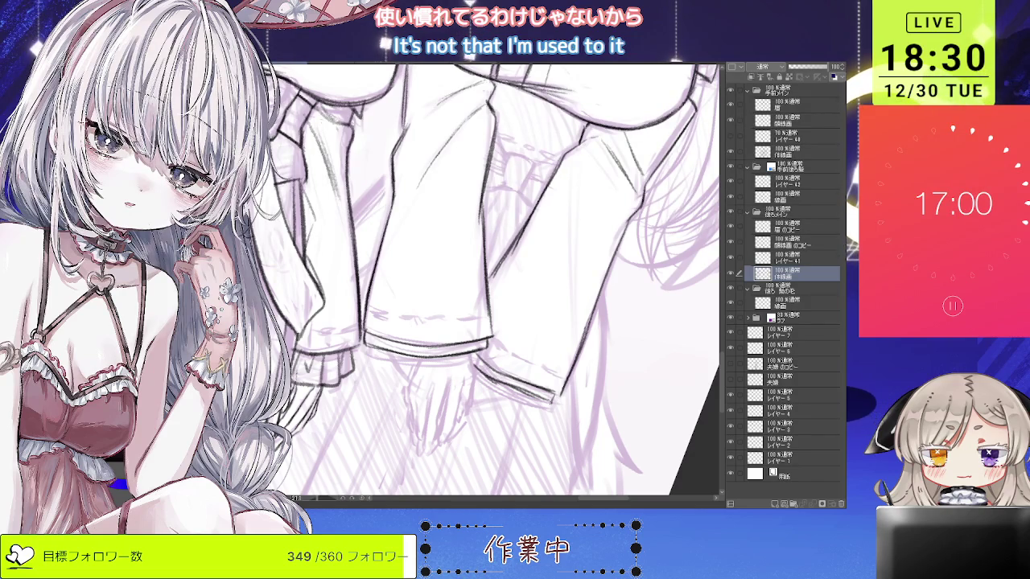
Zoom out and back in, rotating the view counter-clockwise to review the inked sleeve.
{"action": "scroll", "coordinate": [540, 346], "scroll_direction": "down", "scroll_amount": 3}
{"action": "scroll", "coordinate": [539, 346], "scroll_direction": "down", "scroll_amount": 2}
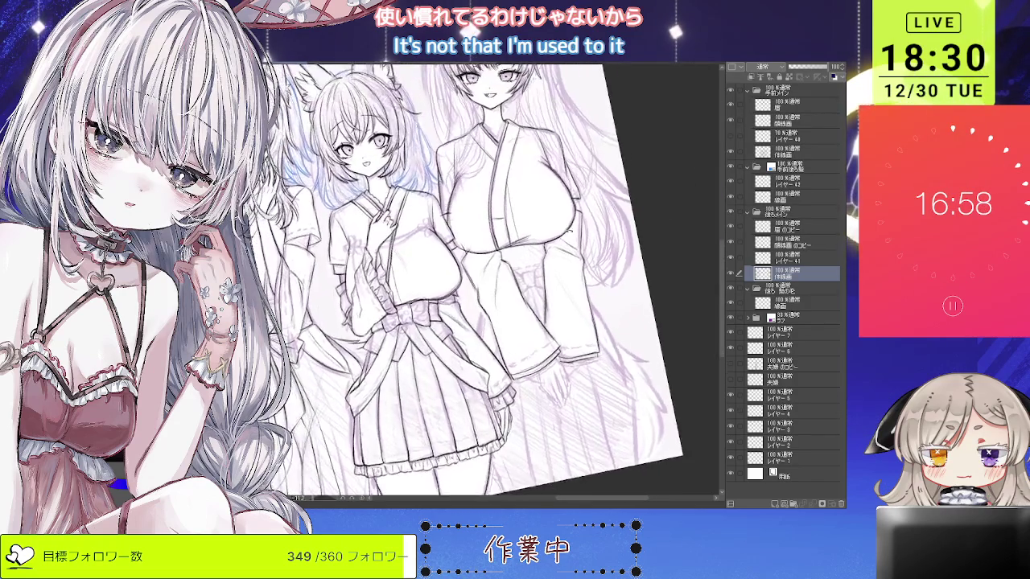
{"action": "scroll", "coordinate": [540, 346], "scroll_direction": "down", "scroll_amount": 1}
{"action": "scroll", "coordinate": [475, 241], "scroll_direction": "down", "scroll_amount": 1}
{"action": "scroll", "coordinate": [474, 242], "scroll_direction": "up", "scroll_amount": 2}
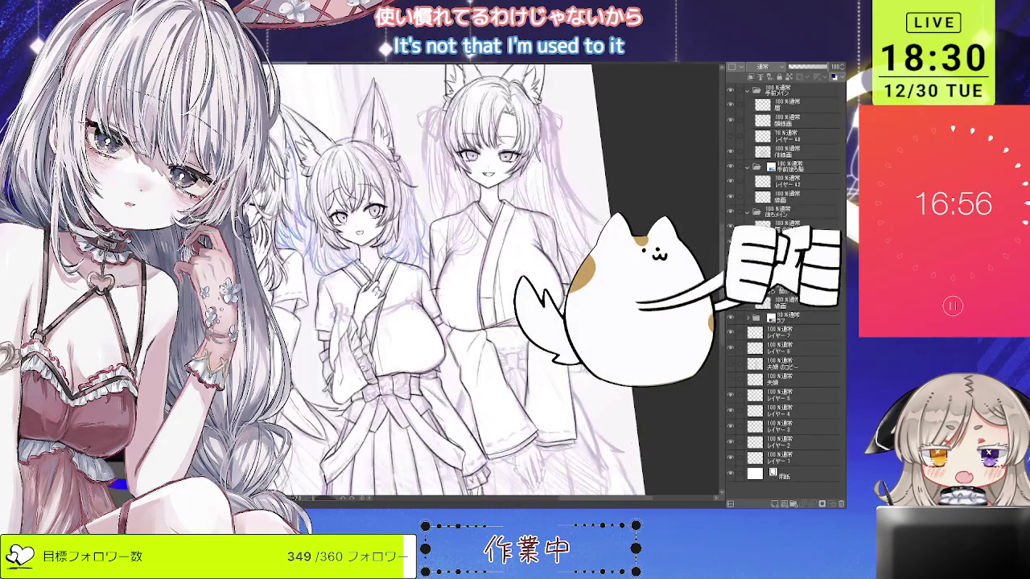
{"action": "scroll", "coordinate": [474, 241], "scroll_direction": "up", "scroll_amount": 2}
{"action": "scroll", "coordinate": [483, 281], "scroll_direction": "down", "scroll_amount": 1}
{"action": "scroll", "coordinate": [483, 282], "scroll_direction": "down", "scroll_amount": 2}
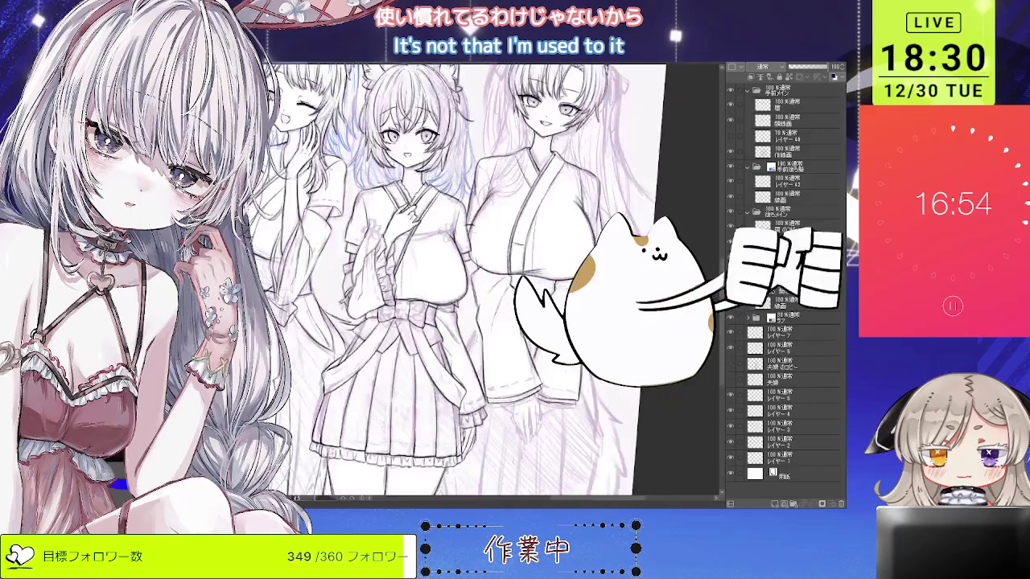
{"action": "scroll", "coordinate": [483, 282], "scroll_direction": "down", "scroll_amount": 1}
{"action": "key", "text": "minus"}
{"action": "scroll", "coordinate": [476, 349], "scroll_direction": "up", "scroll_amount": 1}
{"action": "scroll", "coordinate": [476, 349], "scroll_direction": "up", "scroll_amount": 2}
{"action": "scroll", "coordinate": [476, 349], "scroll_direction": "up", "scroll_amount": 1}
{"action": "scroll", "coordinate": [476, 349], "scroll_direction": "up", "scroll_amount": 1}
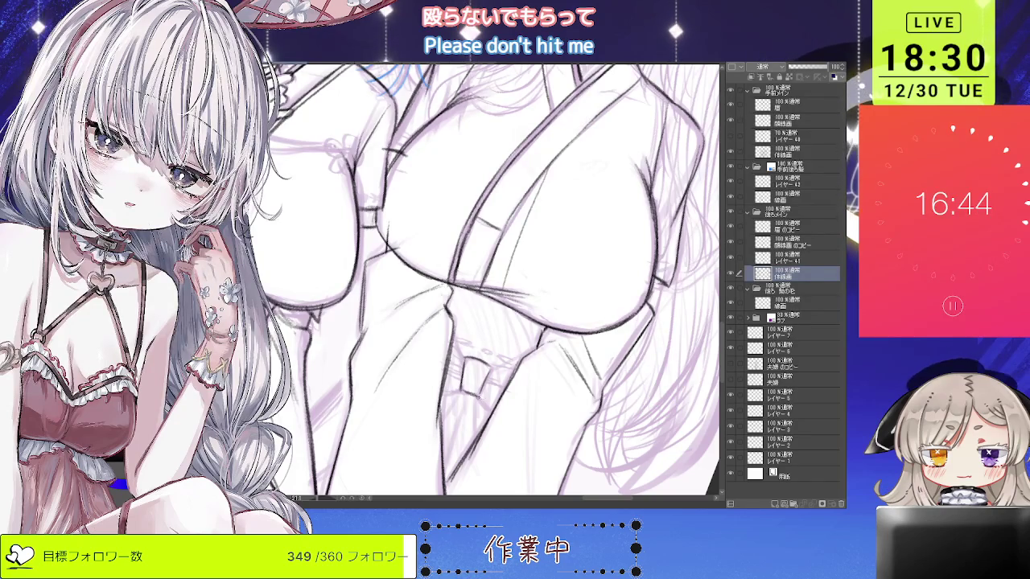
Ink the small knotted tie below the tall girl's bust, adding a small loop.
{"action": "mouse_move", "coordinate": [465, 360]}
{"action": "left_mouse_down"}
{"action": "mouse_move", "coordinate": [489, 403]}
{"action": "mouse_move", "coordinate": [517, 372]}
{"action": "left_mouse_up"}
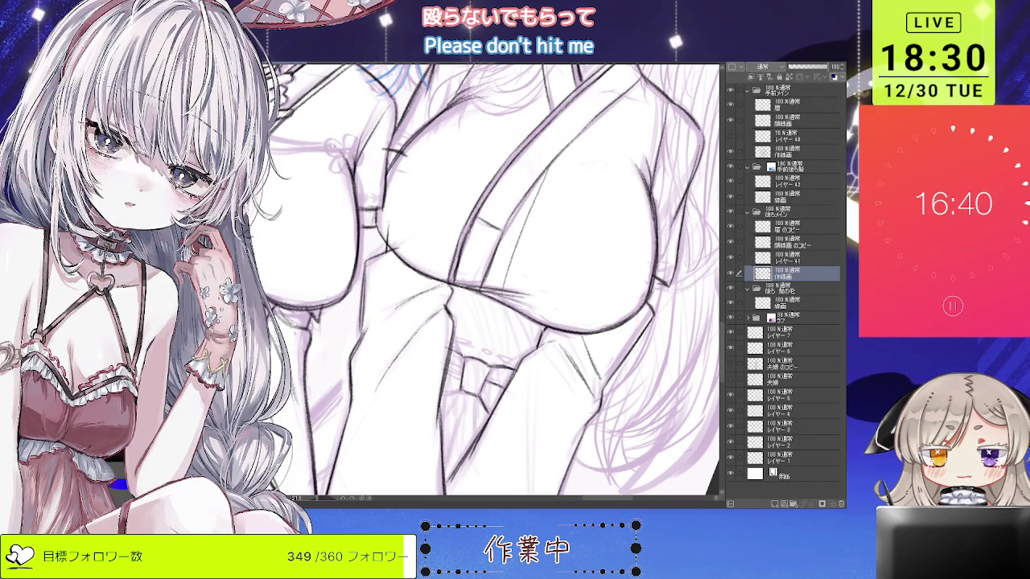
{"action": "left_click_drag", "start_coordinate": [455, 354], "coordinate": [483, 358]}
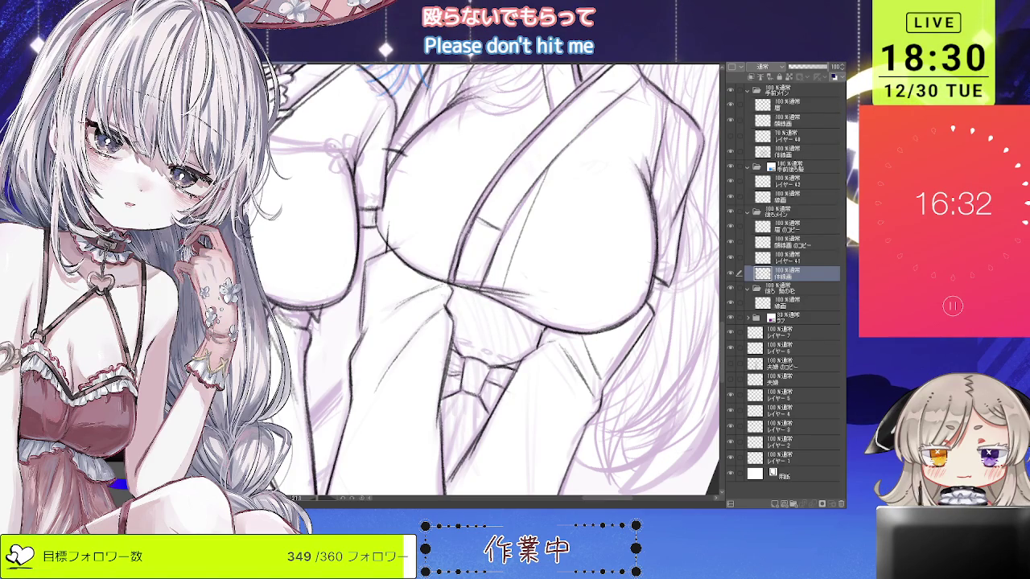
{"action": "scroll", "coordinate": [459, 351], "scroll_direction": "down", "scroll_amount": 3}
{"action": "scroll", "coordinate": [499, 368], "scroll_direction": "up", "scroll_amount": 3}
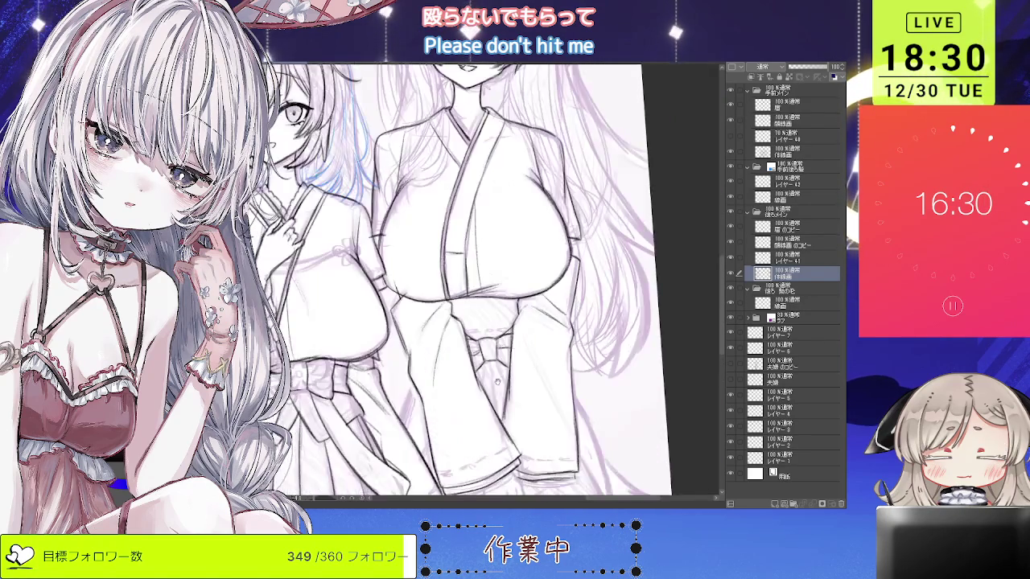
{"action": "left_click_drag", "start_coordinate": [497, 368], "coordinate": [509, 349]}
{"action": "scroll", "coordinate": [505, 346], "scroll_direction": "down", "scroll_amount": 3}
{"action": "scroll", "coordinate": [504, 346], "scroll_direction": "up", "scroll_amount": 4}
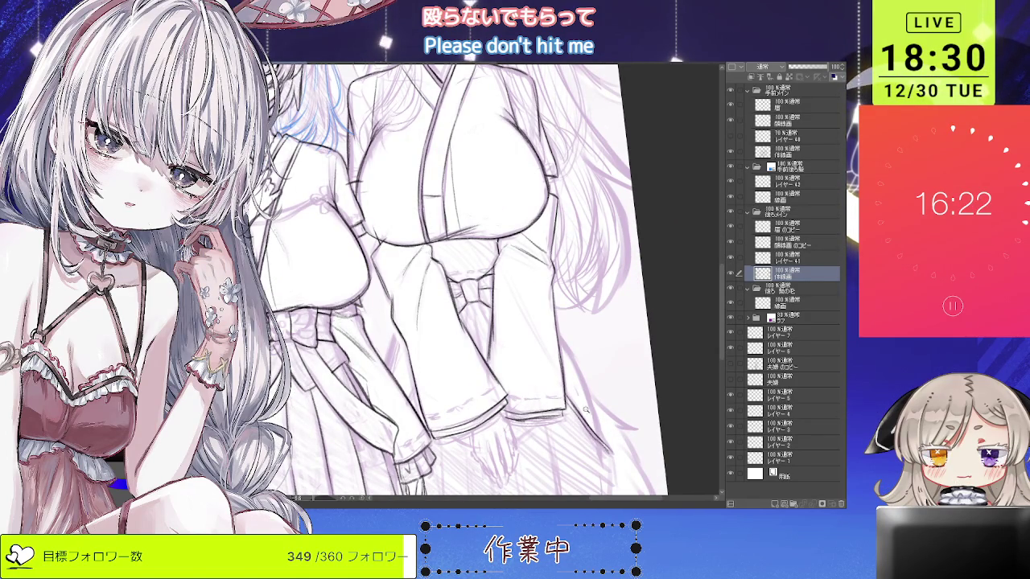
{"action": "scroll", "coordinate": [587, 414], "scroll_direction": "down", "scroll_amount": 3}
{"action": "scroll", "coordinate": [588, 415], "scroll_direction": "up", "scroll_amount": 1}
{"action": "scroll", "coordinate": [585, 422], "scroll_direction": "up", "scroll_amount": 2}
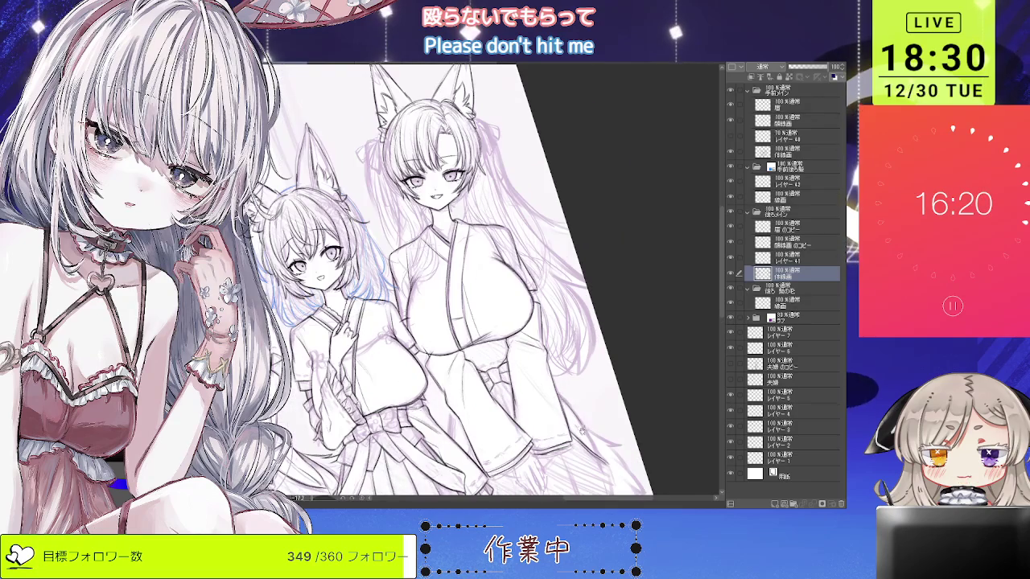
{"action": "scroll", "coordinate": [585, 428], "scroll_direction": "up", "scroll_amount": 1}
{"action": "scroll", "coordinate": [585, 428], "scroll_direction": "up", "scroll_amount": 1}
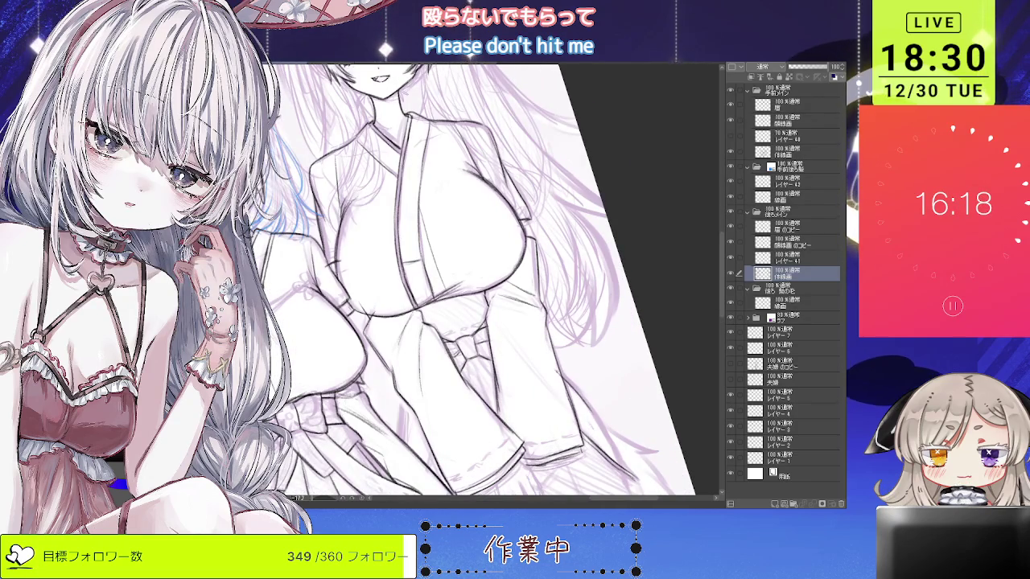
{"action": "scroll", "coordinate": [475, 277], "scroll_direction": "down", "scroll_amount": 1}
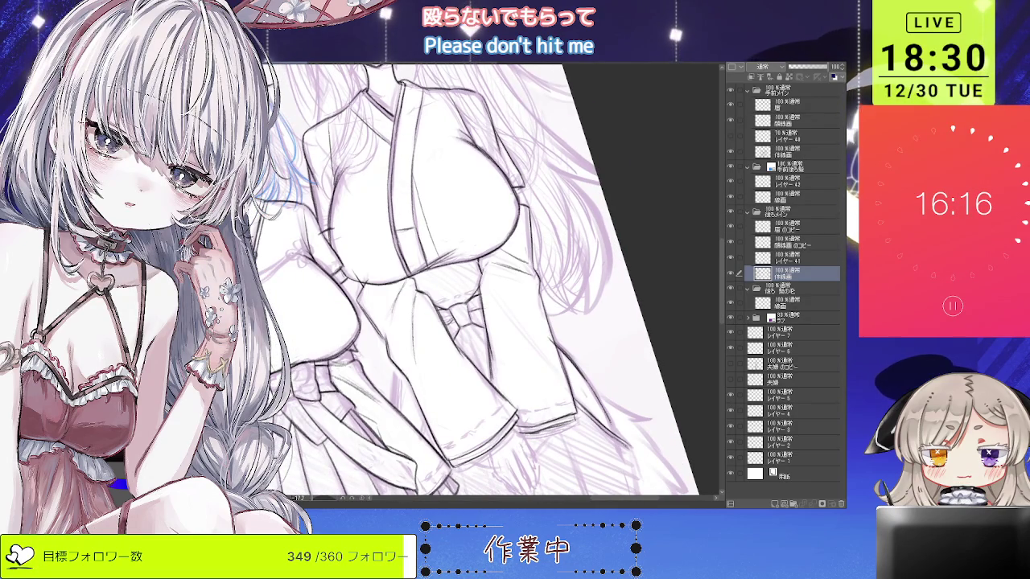
{"action": "scroll", "coordinate": [555, 406], "scroll_direction": "down", "scroll_amount": 2}
{"action": "scroll", "coordinate": [555, 406], "scroll_direction": "up", "scroll_amount": 2}
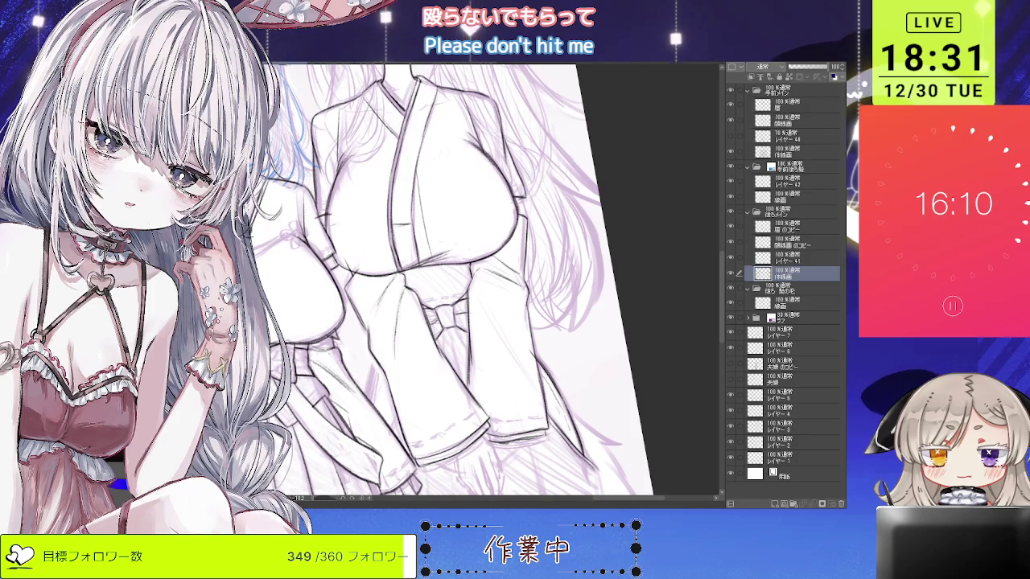
Reset the rotation to upright and flip the view horizontally to check the drawing mirrored.
{"action": "key", "text": "ctrl+0"}
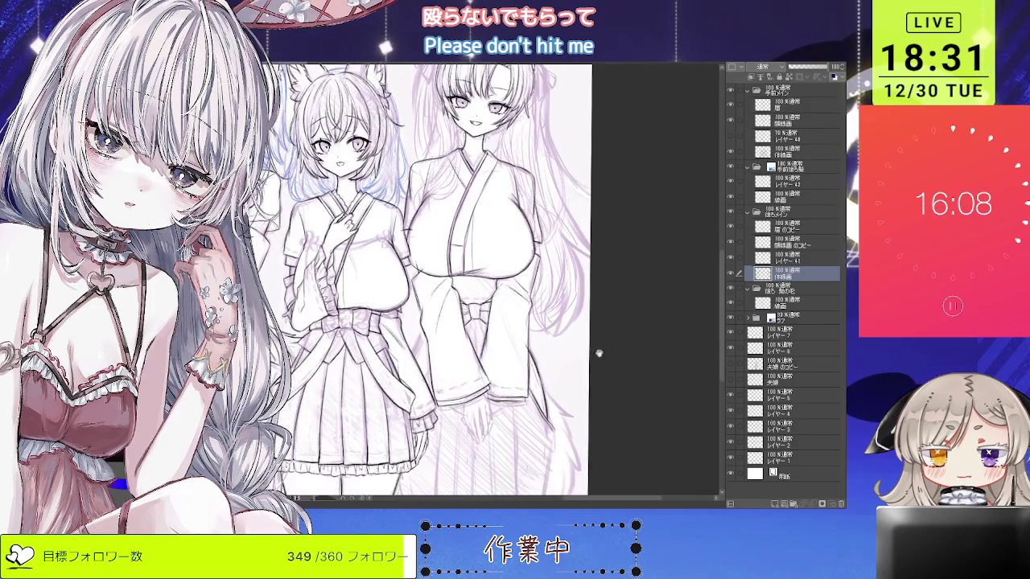
{"action": "key", "text": "h"}
{"action": "scroll", "coordinate": [499, 281], "scroll_direction": "up", "scroll_amount": 2}
{"action": "scroll", "coordinate": [499, 281], "scroll_direction": "up", "scroll_amount": 2}
{"action": "scroll", "coordinate": [499, 282], "scroll_direction": "up", "scroll_amount": 2}
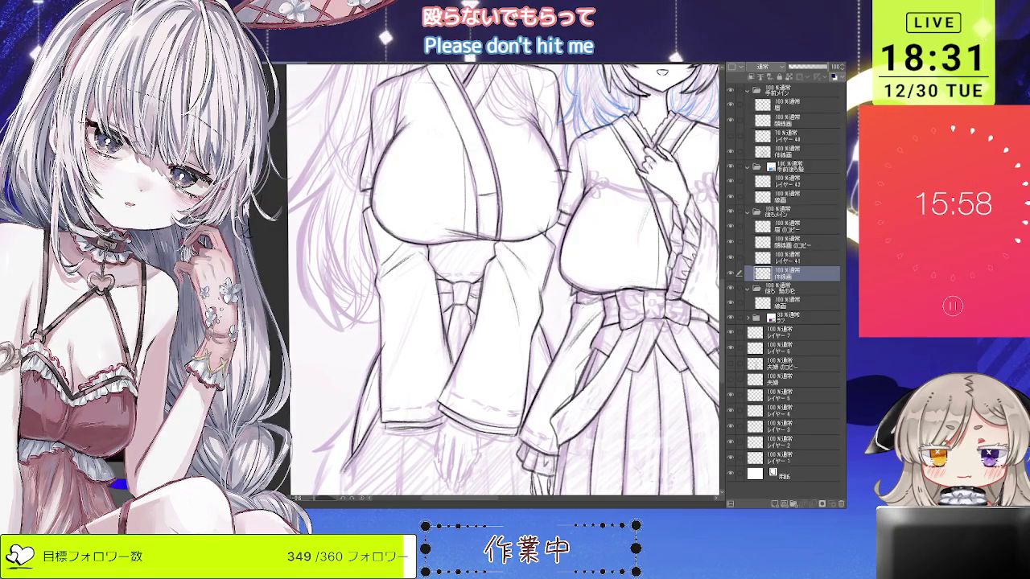
{"action": "scroll", "coordinate": [503, 340], "scroll_direction": "down", "scroll_amount": 3}
{"action": "scroll", "coordinate": [503, 339], "scroll_direction": "down", "scroll_amount": 1}
{"action": "scroll", "coordinate": [502, 339], "scroll_direction": "up", "scroll_amount": 4}
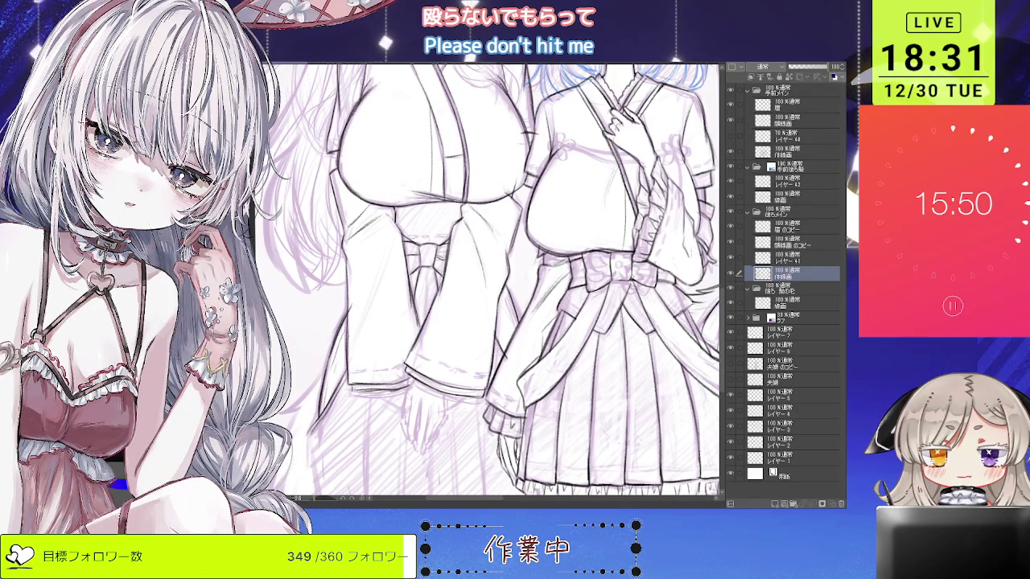
{"action": "scroll", "coordinate": [503, 282], "scroll_direction": "down", "scroll_amount": 2}
{"action": "key", "text": "minus"}
{"action": "key", "text": "minus"}
{"action": "key", "text": "minus"}
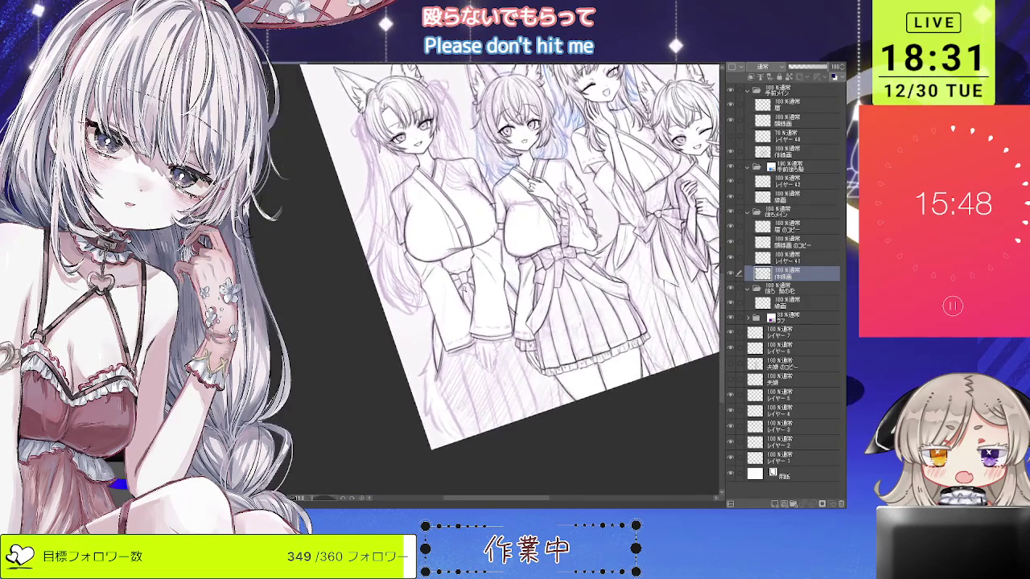
{"action": "scroll", "coordinate": [499, 282], "scroll_direction": "up", "scroll_amount": 2}
{"action": "scroll", "coordinate": [499, 281], "scroll_direction": "up", "scroll_amount": 2}
{"action": "scroll", "coordinate": [499, 282], "scroll_direction": "up", "scroll_amount": 2}
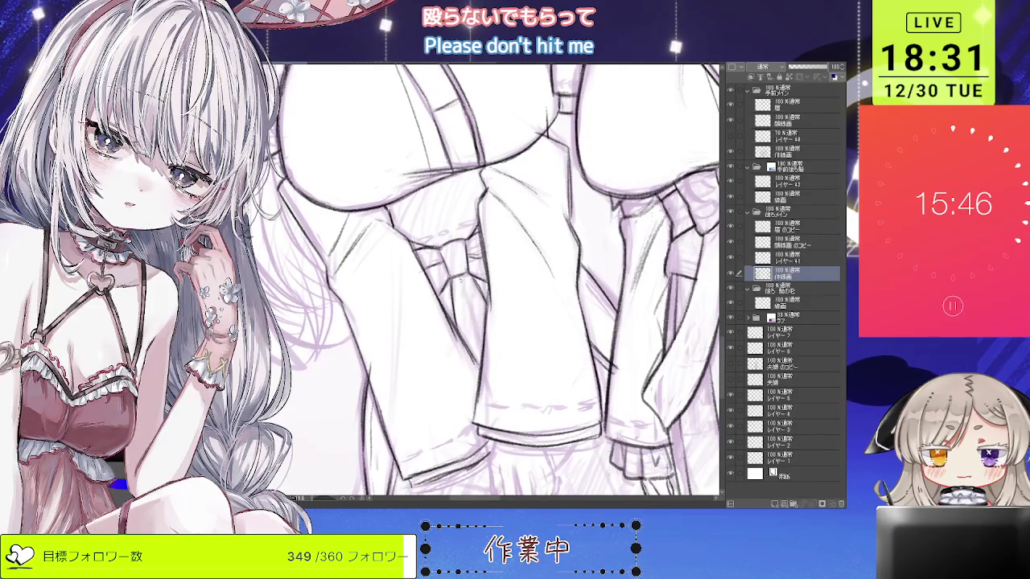
{"action": "scroll", "coordinate": [499, 281], "scroll_direction": "down", "scroll_amount": 2}
{"action": "scroll", "coordinate": [499, 281], "scroll_direction": "down", "scroll_amount": 1}
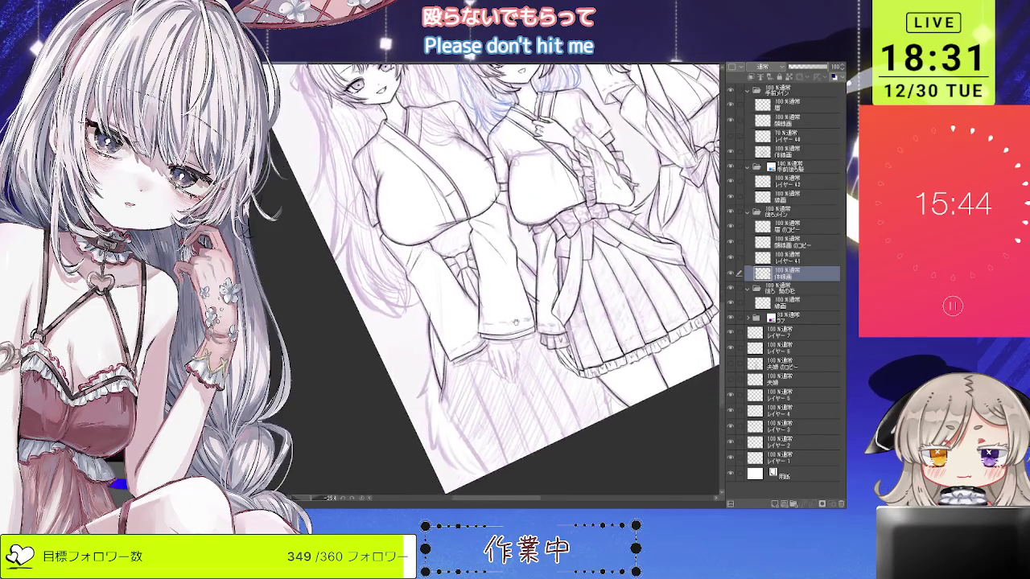
{"action": "scroll", "coordinate": [499, 282], "scroll_direction": "up", "scroll_amount": 2}
{"action": "scroll", "coordinate": [499, 282], "scroll_direction": "up", "scroll_amount": 1}
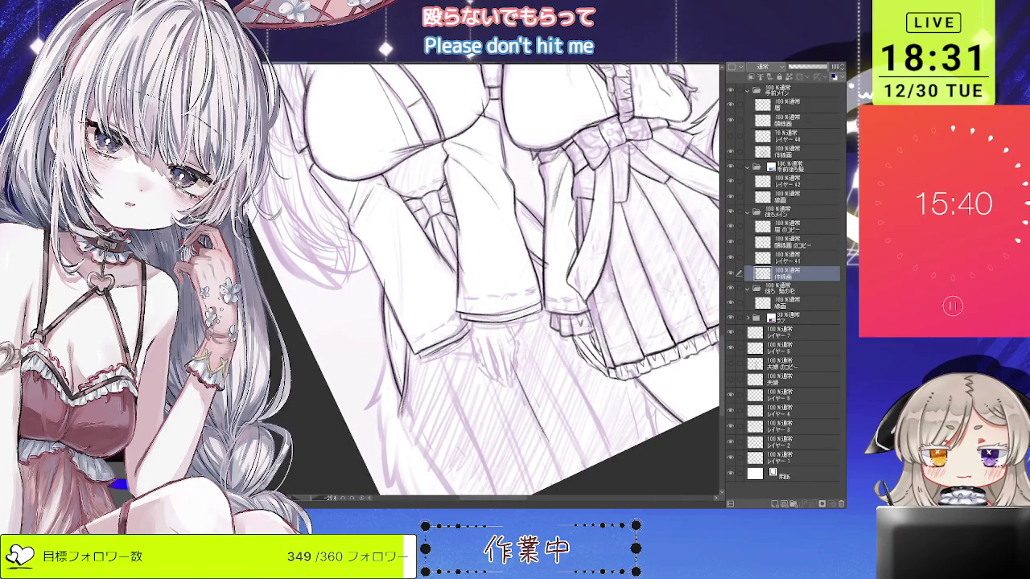
{"action": "scroll", "coordinate": [498, 282], "scroll_direction": "up", "scroll_amount": 1}
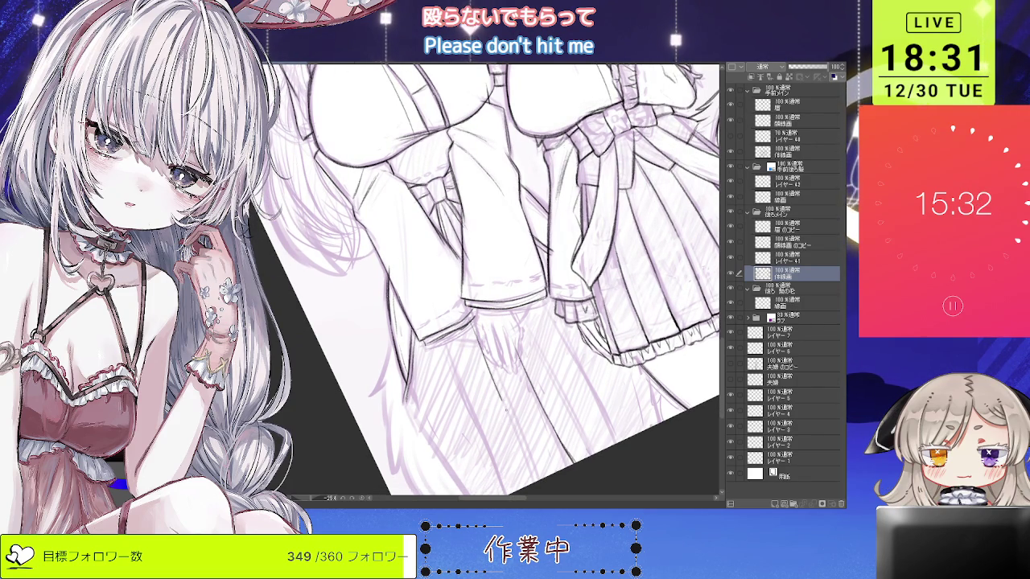
{"action": "left_click_drag", "start_coordinate": [505, 402], "coordinate": [483, 378]}
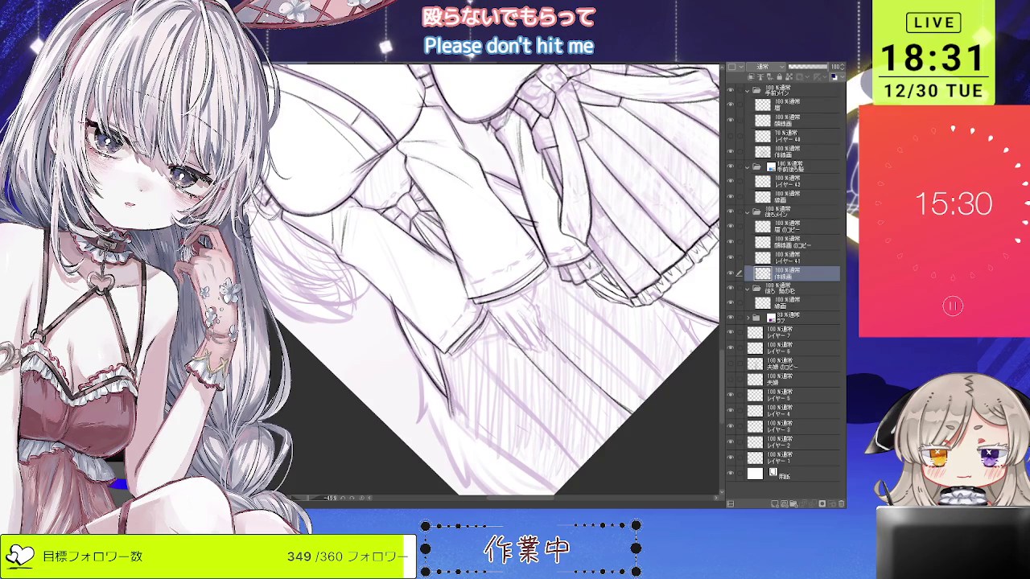
{"action": "left_click_drag", "start_coordinate": [626, 448], "coordinate": [488, 278]}
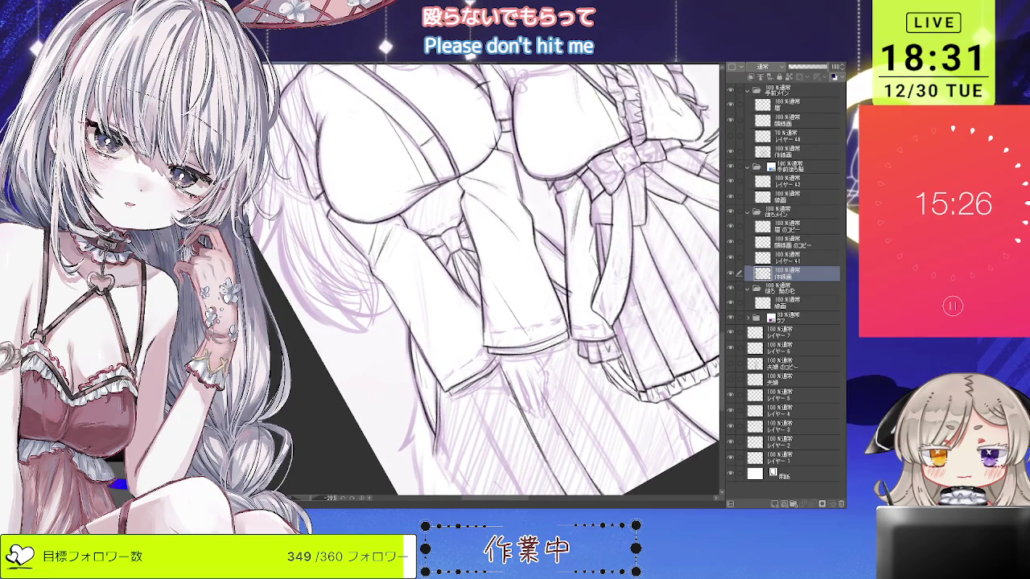
{"action": "scroll", "coordinate": [571, 400], "scroll_direction": "down", "scroll_amount": 1}
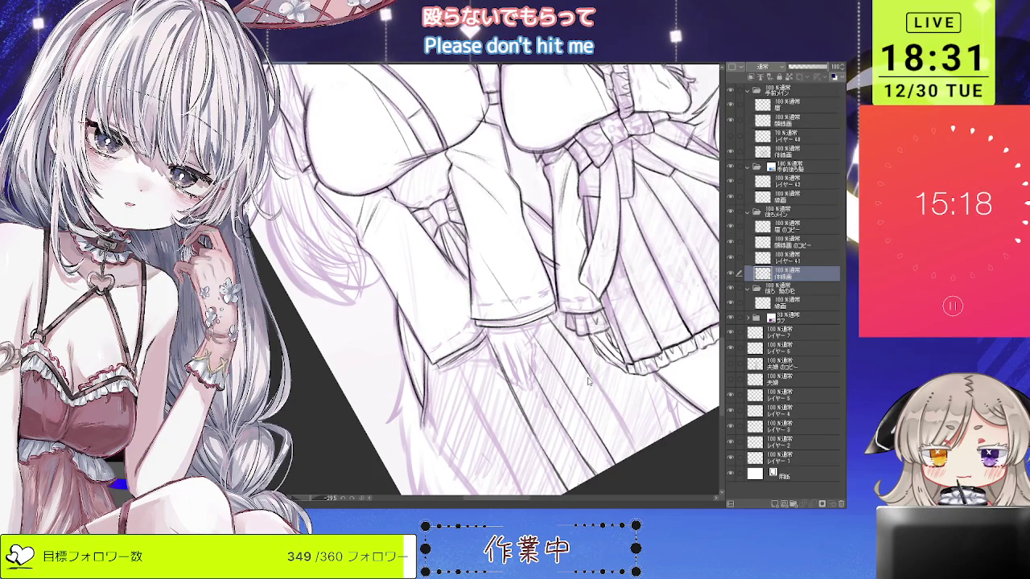
{"action": "left_click_drag", "start_coordinate": [505, 450], "coordinate": [570, 389]}
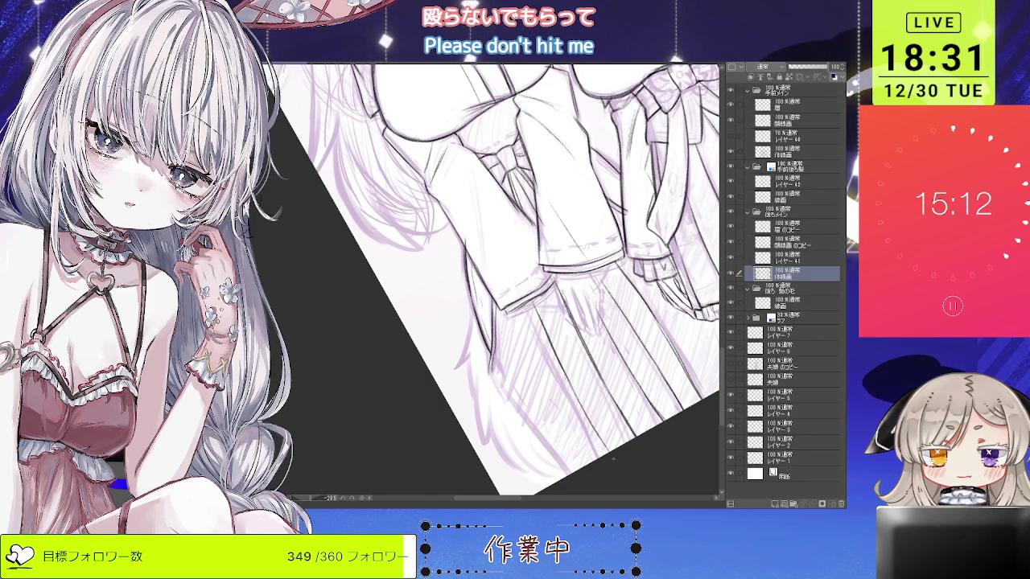
{"action": "left_click_drag", "start_coordinate": [617, 461], "coordinate": [609, 550]}
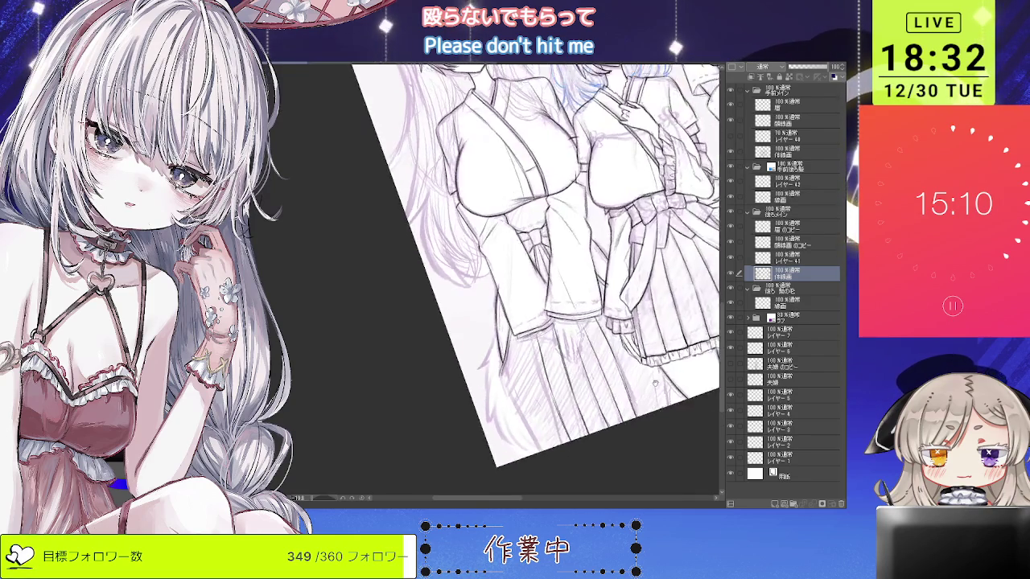
{"action": "mouse_move", "coordinate": [559, 323]}
{"action": "left_mouse_down"}
{"action": "mouse_move", "coordinate": [626, 356]}
{"action": "mouse_move", "coordinate": [626, 371]}
{"action": "left_mouse_up"}
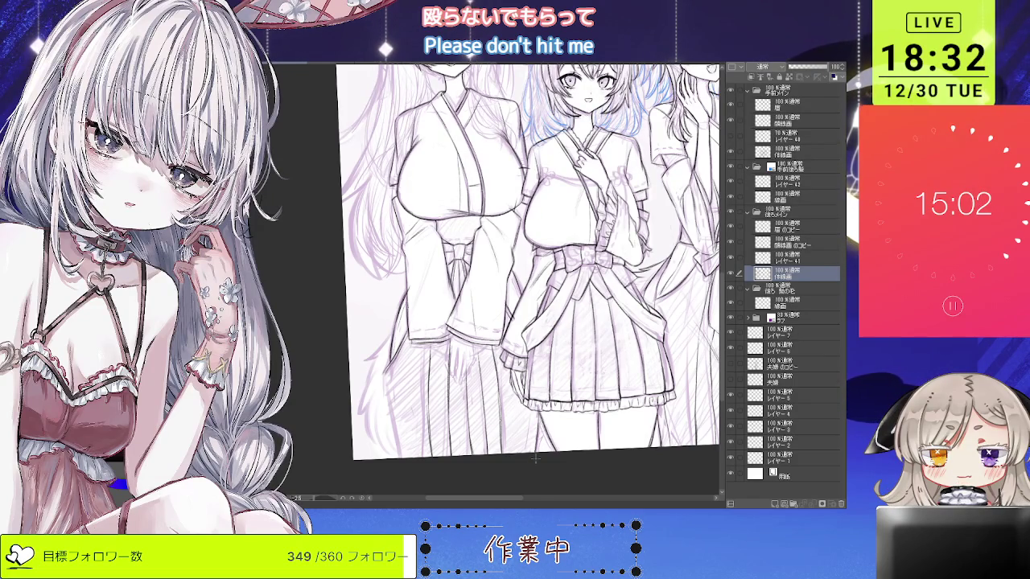
{"action": "left_click_drag", "start_coordinate": [535, 455], "coordinate": [563, 419]}
{"action": "scroll", "coordinate": [568, 434], "scroll_direction": "up", "scroll_amount": 2}
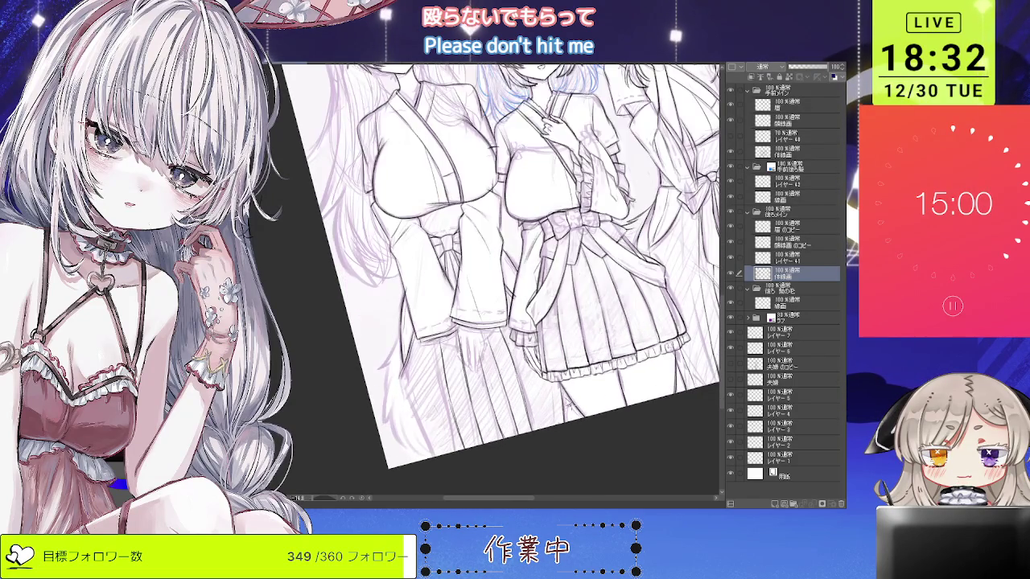
{"action": "scroll", "coordinate": [561, 385], "scroll_direction": "up", "scroll_amount": 2}
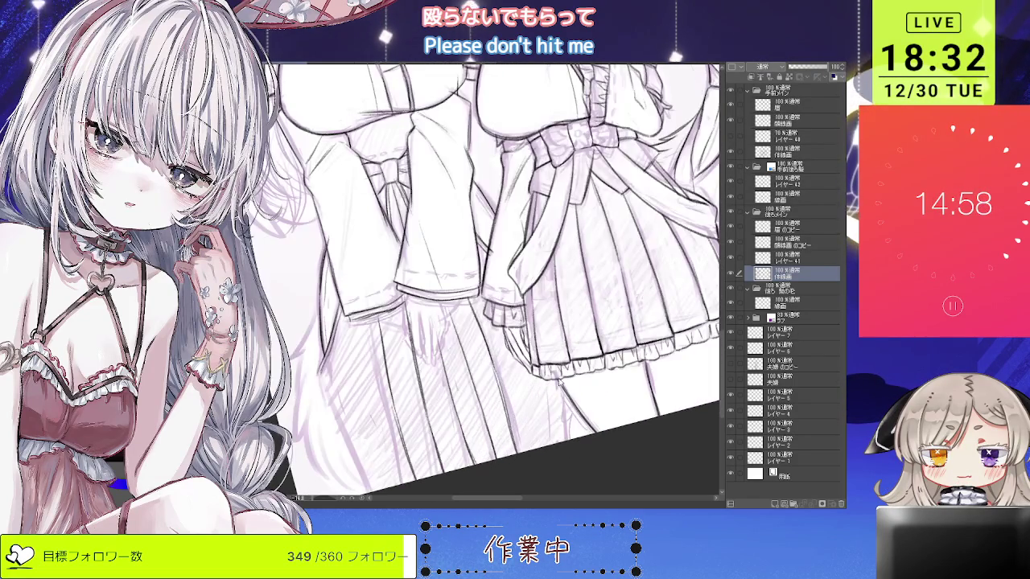
{"action": "left_click_drag", "start_coordinate": [567, 446], "coordinate": [478, 393]}
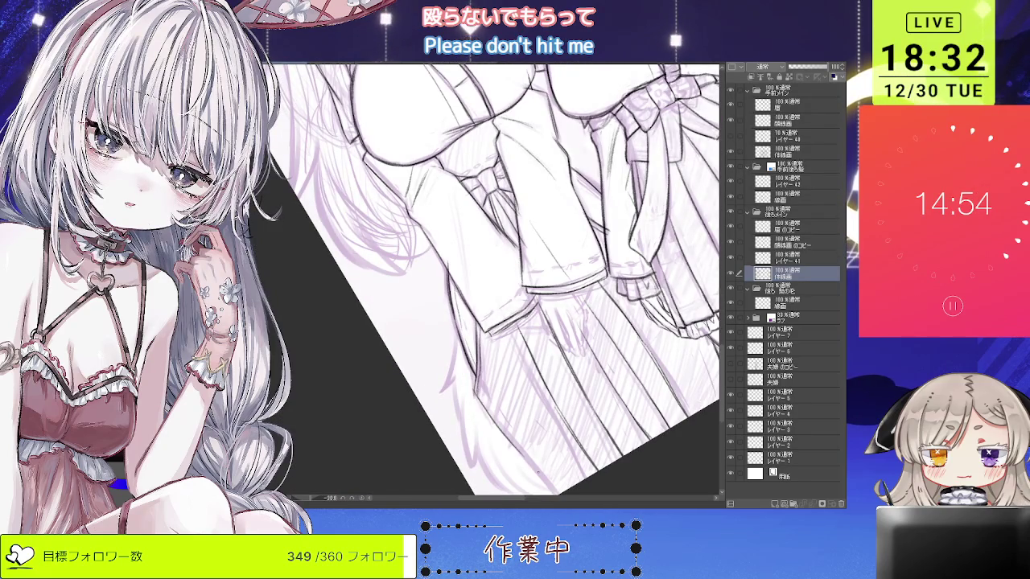
{"action": "left_click_drag", "start_coordinate": [512, 440], "coordinate": [519, 448]}
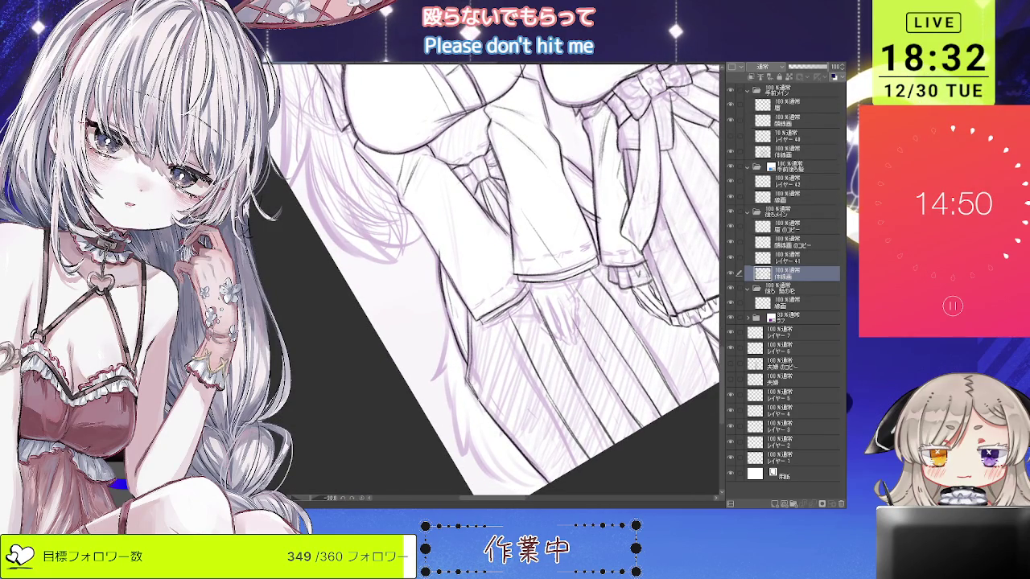
{"action": "scroll", "coordinate": [521, 279], "scroll_direction": "down", "scroll_amount": 3}
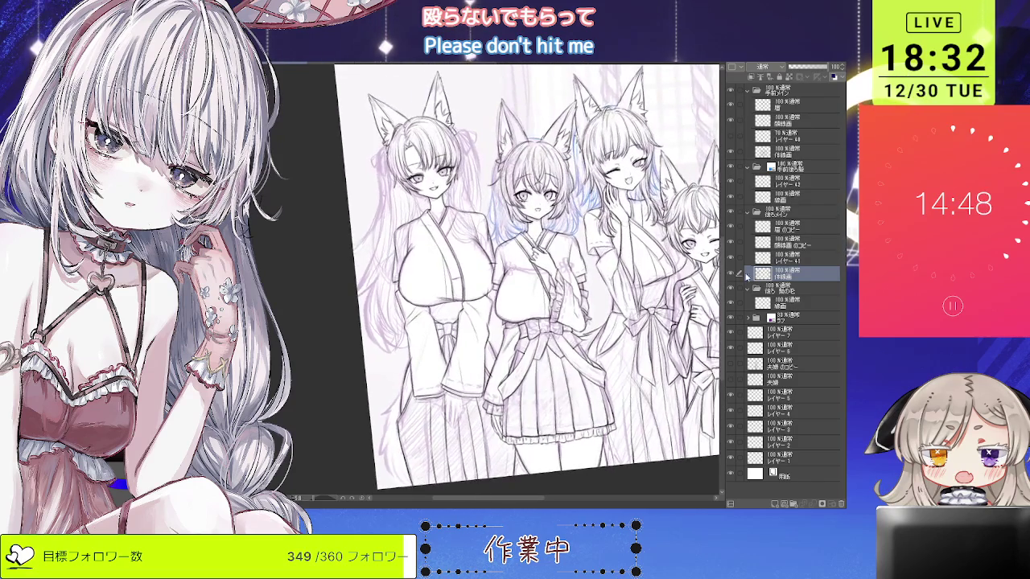
Flip the view horizontally, zoom in, and tilt it about 30° across the taller girl's torso.
{"action": "key", "text": "h"}
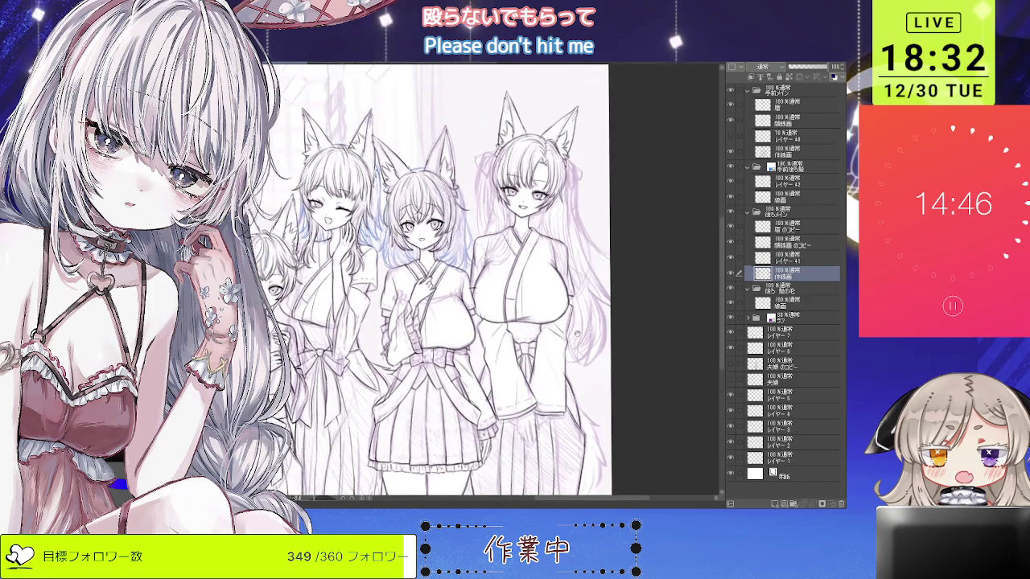
{"action": "scroll", "coordinate": [576, 354], "scroll_direction": "up", "scroll_amount": 2}
{"action": "scroll", "coordinate": [587, 330], "scroll_direction": "up", "scroll_amount": 1}
{"action": "scroll", "coordinate": [596, 303], "scroll_direction": "up", "scroll_amount": 1}
{"action": "scroll", "coordinate": [597, 302], "scroll_direction": "down", "scroll_amount": 1}
{"action": "scroll", "coordinate": [604, 318], "scroll_direction": "down", "scroll_amount": 1}
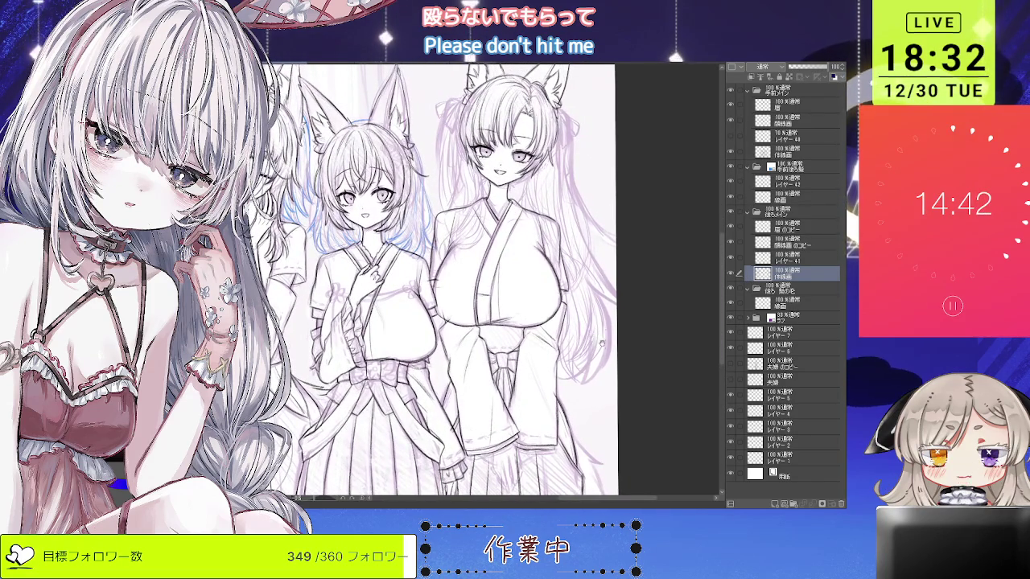
{"action": "scroll", "coordinate": [618, 348], "scroll_direction": "down", "scroll_amount": 1}
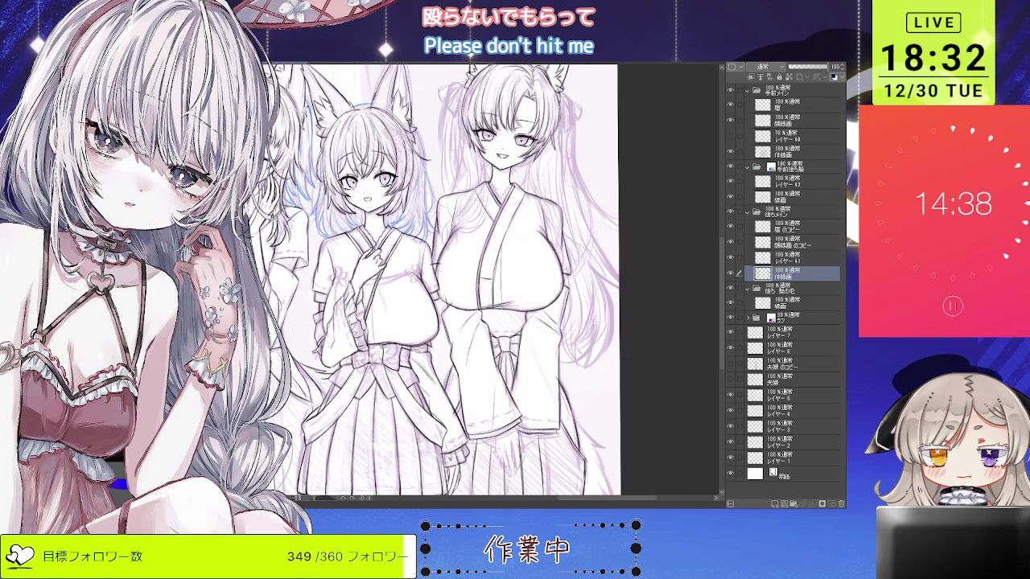
{"action": "mouse_move", "coordinate": [602, 225]}
{"action": "left_mouse_down"}
{"action": "mouse_move", "coordinate": [560, 173]}
{"action": "mouse_move", "coordinate": [548, 202]}
{"action": "left_mouse_up"}
{"action": "scroll", "coordinate": [513, 204], "scroll_direction": "up", "scroll_amount": 3}
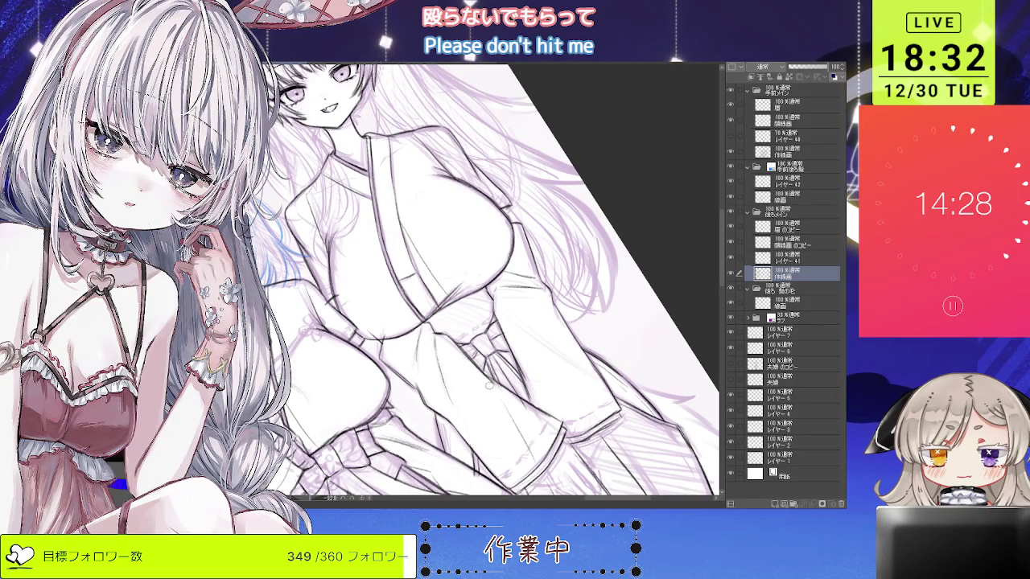
{"action": "left_click_drag", "start_coordinate": [499, 281], "coordinate": [483, 261]}
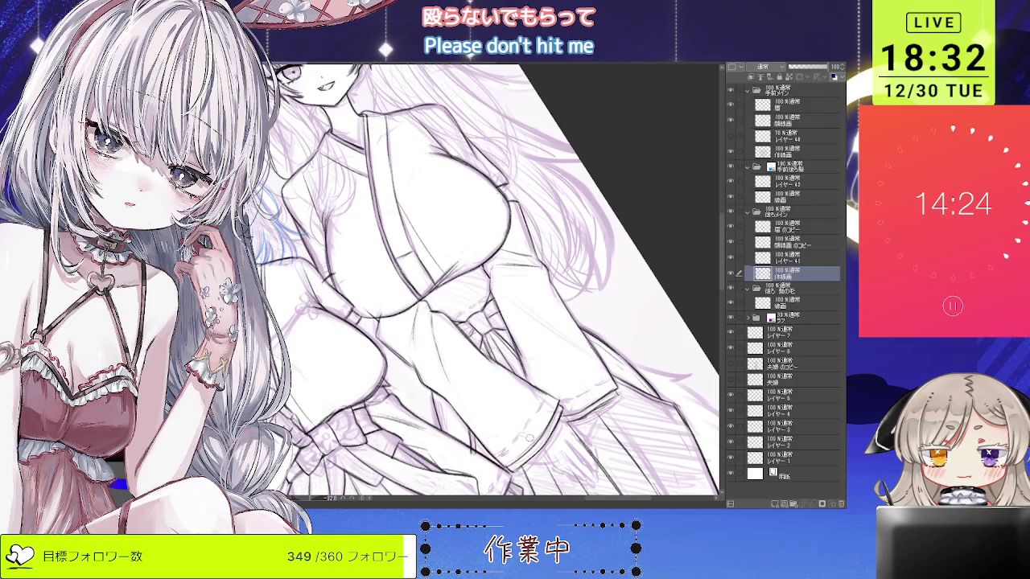
Reset rotation, centre on the taller girl's torso, then fit the whole drawing to the window.
{"action": "key", "text": "ctrl+0"}
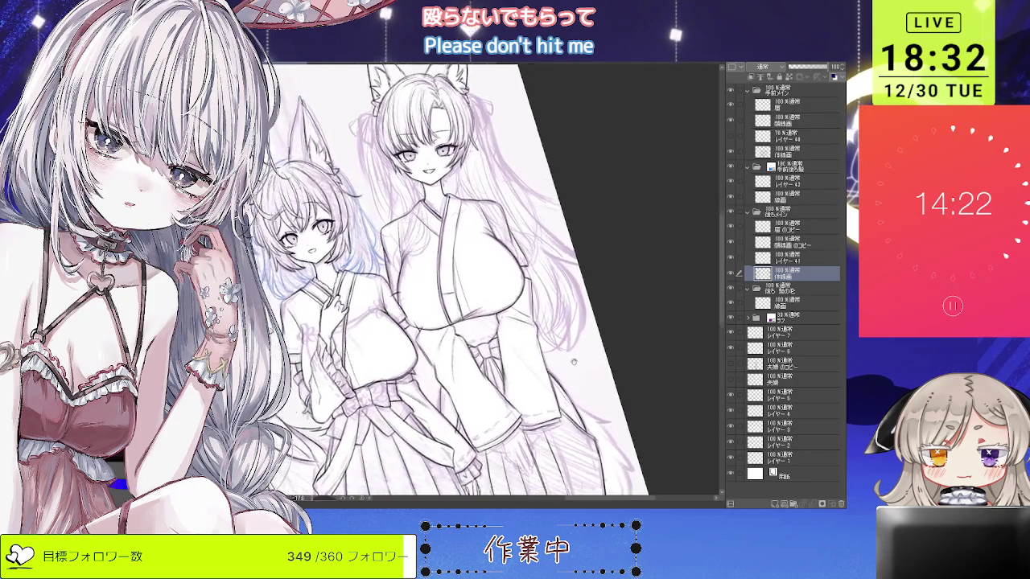
{"action": "scroll", "coordinate": [483, 354], "scroll_direction": "up", "scroll_amount": 3}
{"action": "scroll", "coordinate": [466, 348], "scroll_direction": "up", "scroll_amount": 2}
{"action": "mouse_move", "coordinate": [466, 347]}
{"action": "left_mouse_down"}
{"action": "mouse_move", "coordinate": [370, 221]}
{"action": "mouse_move", "coordinate": [440, 311]}
{"action": "left_mouse_up"}
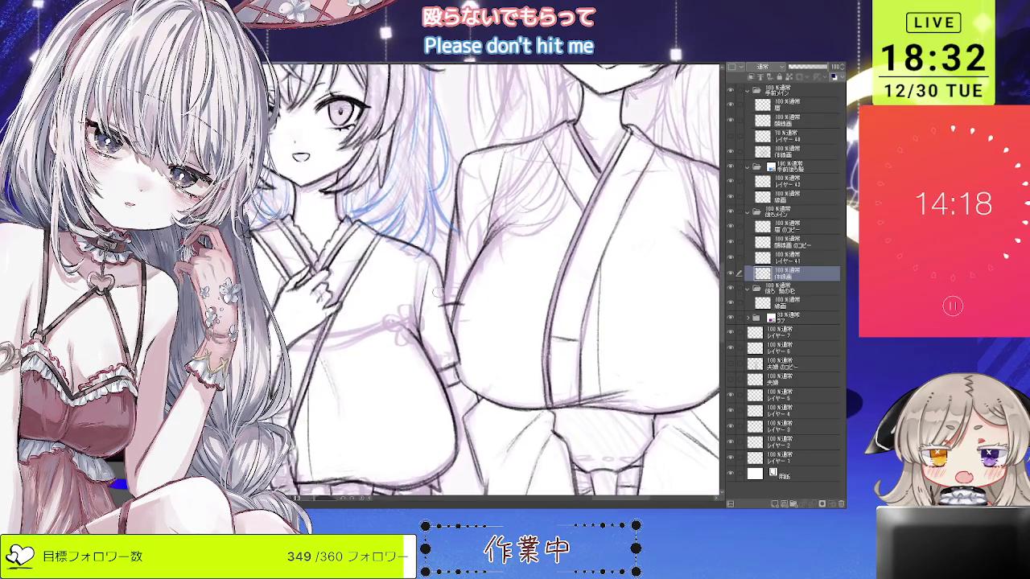
{"action": "key", "text": "ctrl+0"}
{"action": "scroll", "coordinate": [589, 330], "scroll_direction": "up", "scroll_amount": 3}
{"action": "scroll", "coordinate": [589, 334], "scroll_direction": "down", "scroll_amount": 3}
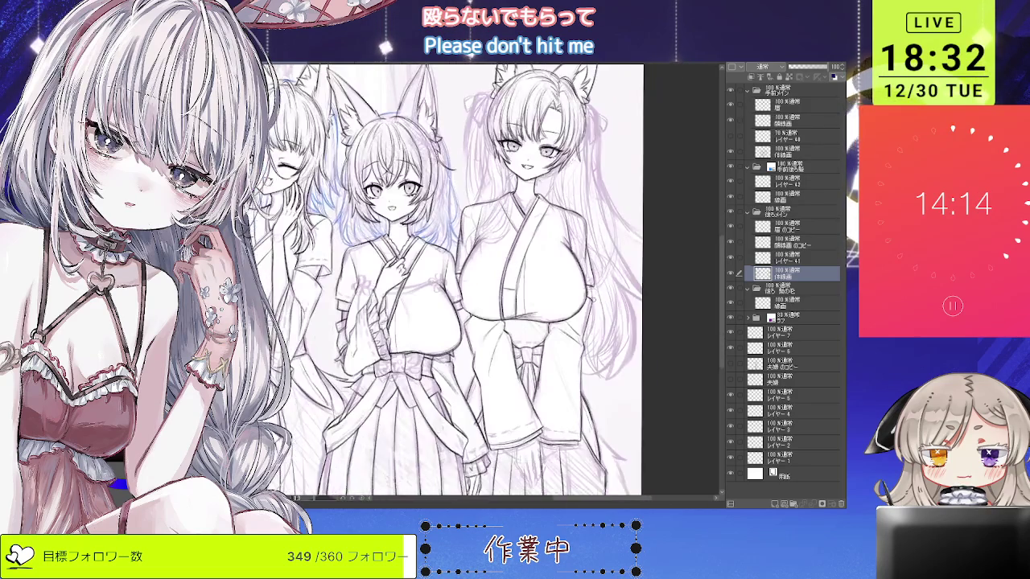
{"action": "scroll", "coordinate": [542, 409], "scroll_direction": "up", "scroll_amount": 1}
{"action": "scroll", "coordinate": [541, 409], "scroll_direction": "up", "scroll_amount": 1}
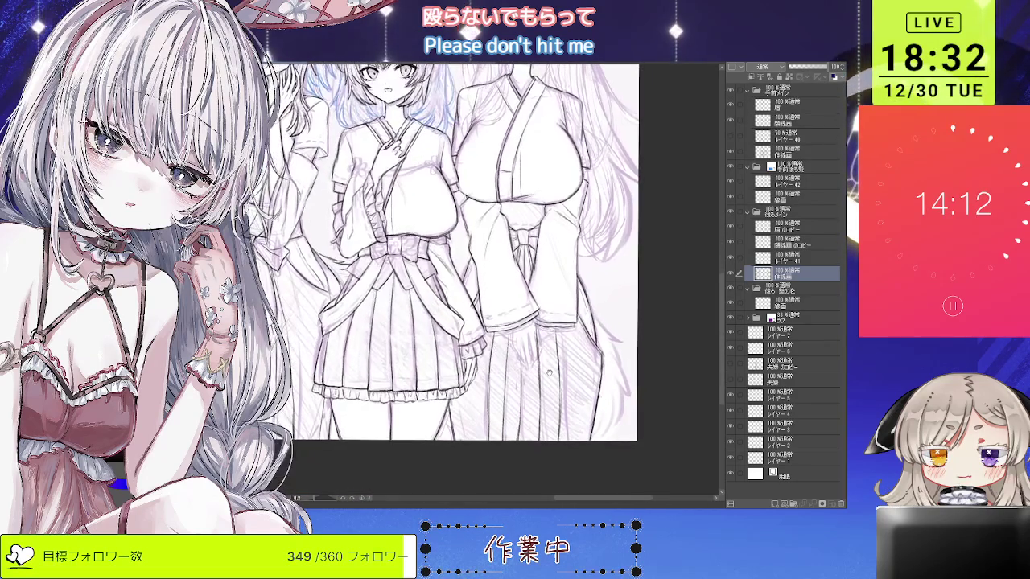
{"action": "scroll", "coordinate": [535, 378], "scroll_direction": "down", "scroll_amount": 1}
{"action": "scroll", "coordinate": [531, 355], "scroll_direction": "up", "scroll_amount": 2}
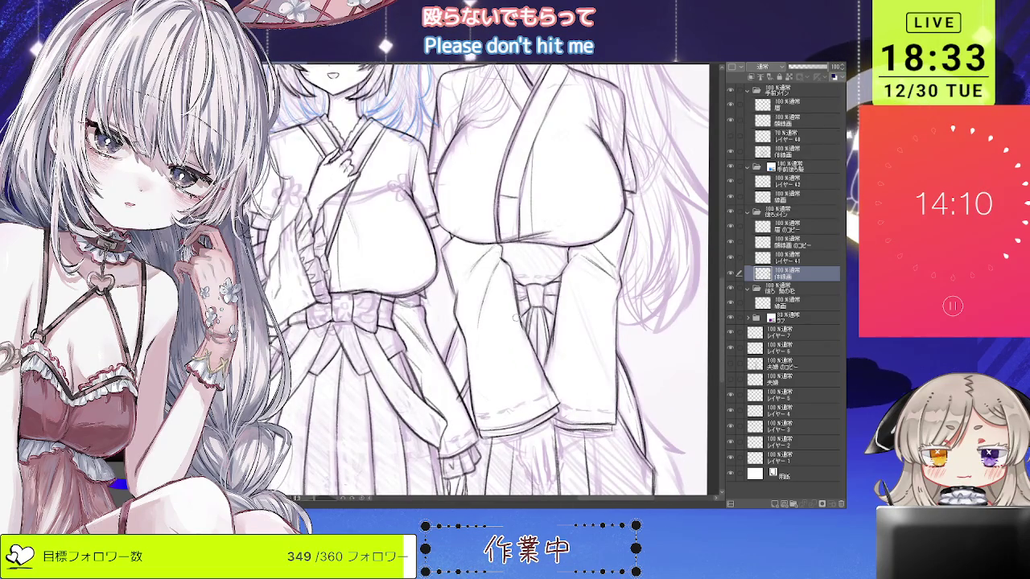
{"action": "scroll", "coordinate": [551, 362], "scroll_direction": "down", "scroll_amount": 2}
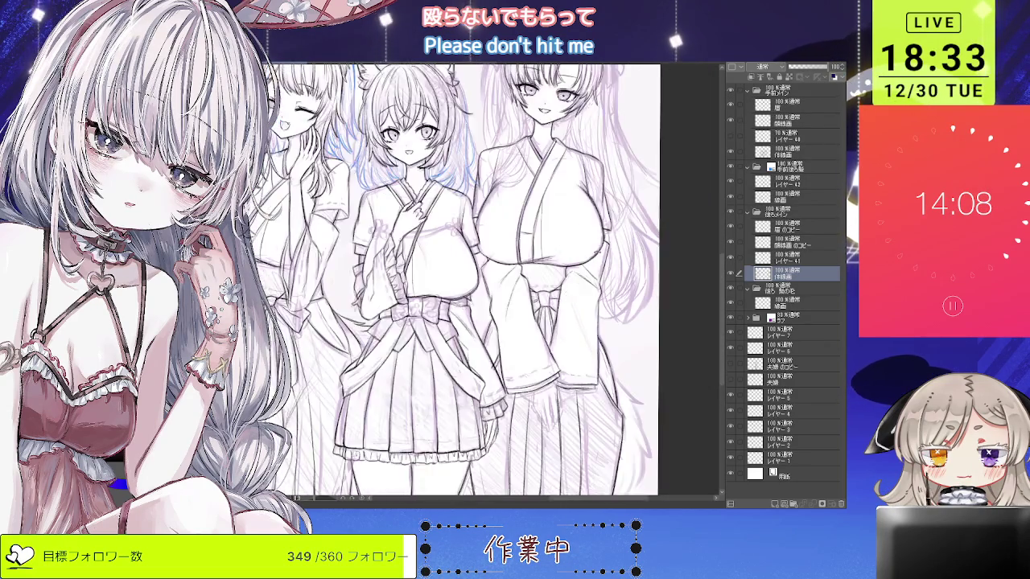
Tilt the view counter-clockwise again, then switch to the hexagon paintings photo document.
{"action": "key", "text": "minus"}
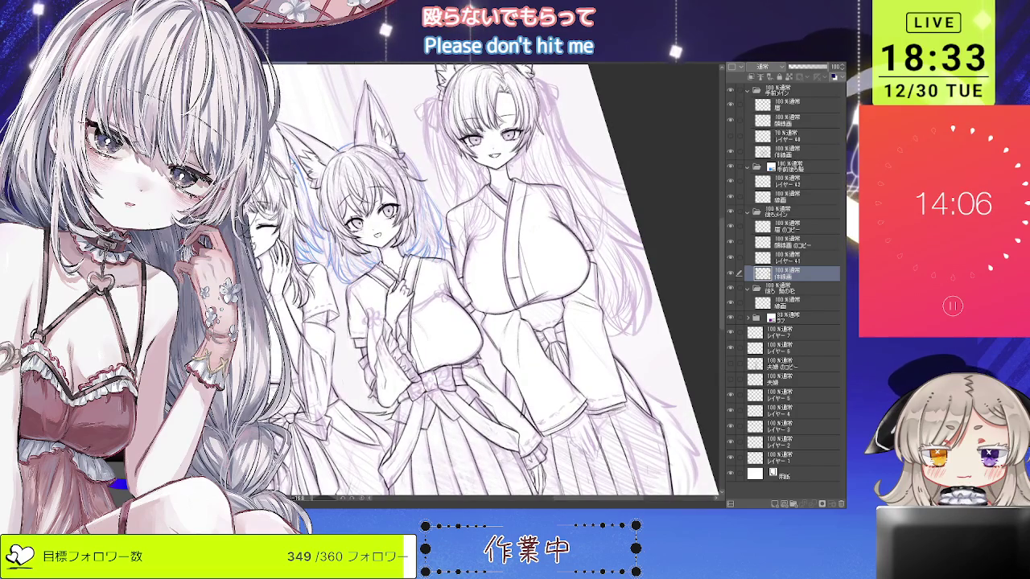
{"action": "scroll", "coordinate": [566, 372], "scroll_direction": "up", "scroll_amount": 2}
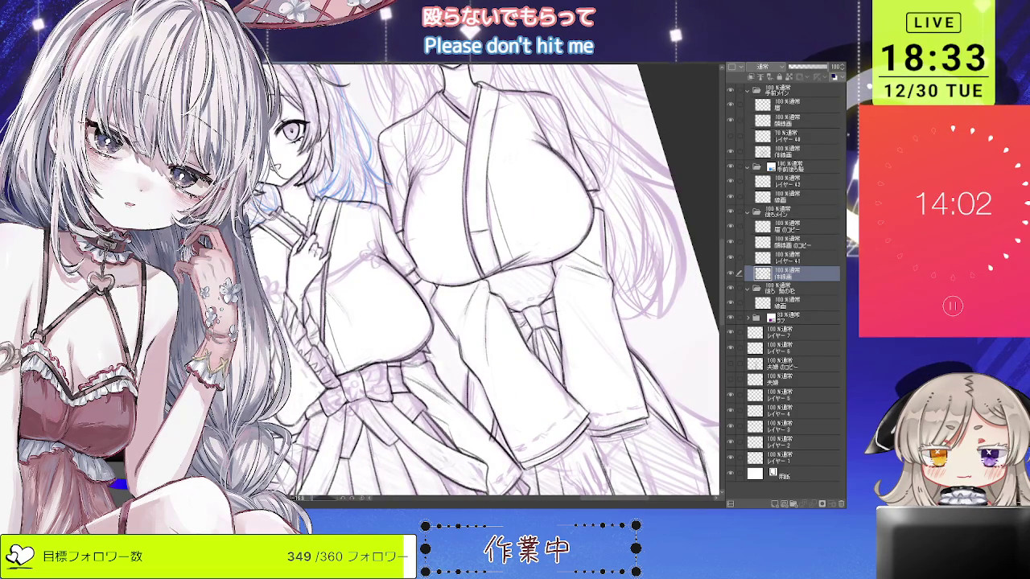
{"action": "scroll", "coordinate": [605, 303], "scroll_direction": "down", "scroll_amount": 2}
{"action": "scroll", "coordinate": [605, 304], "scroll_direction": "down", "scroll_amount": 2}
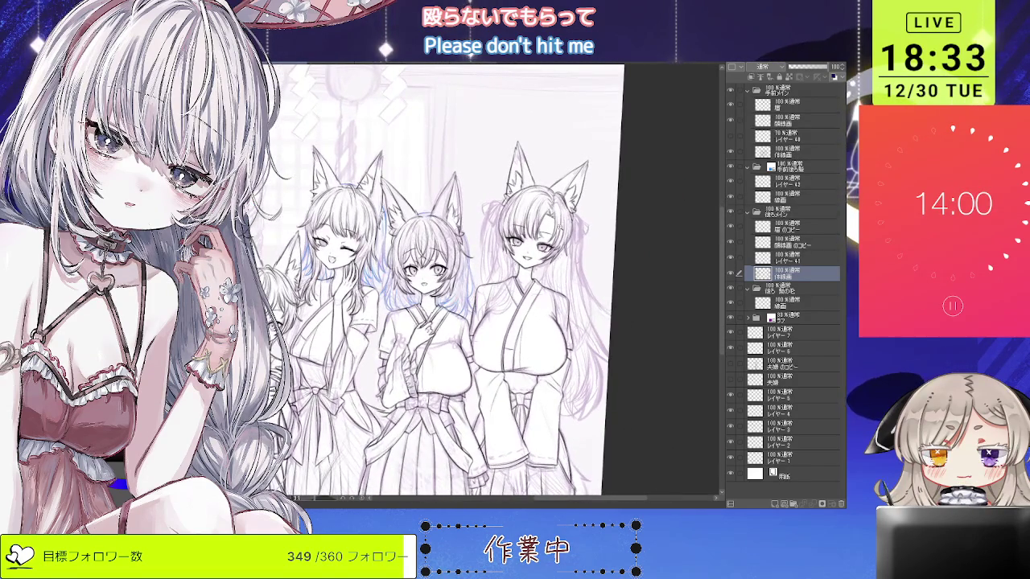
{"action": "scroll", "coordinate": [605, 303], "scroll_direction": "up", "scroll_amount": 3}
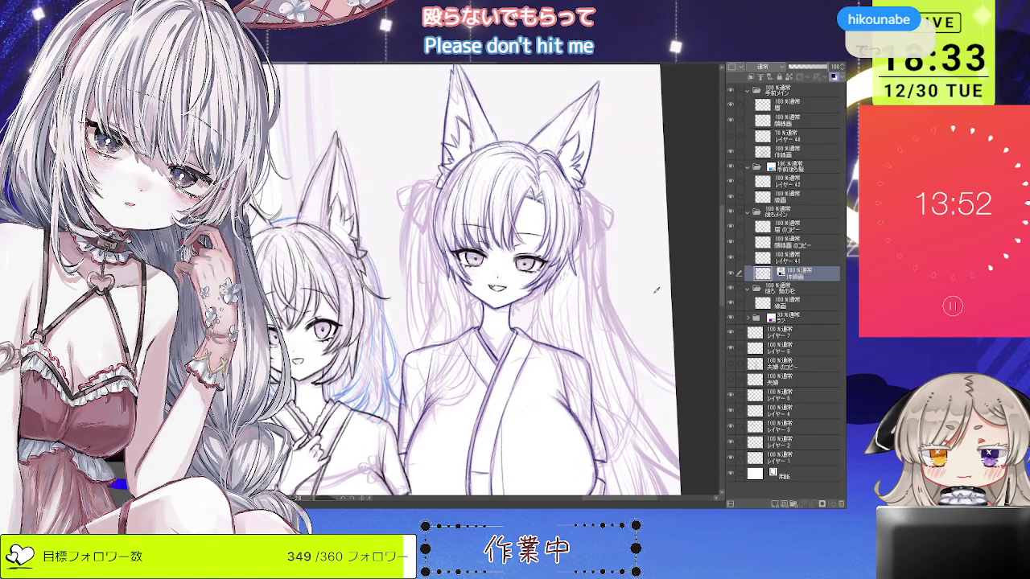
{"action": "scroll", "coordinate": [647, 186], "scroll_direction": "down", "scroll_amount": 3}
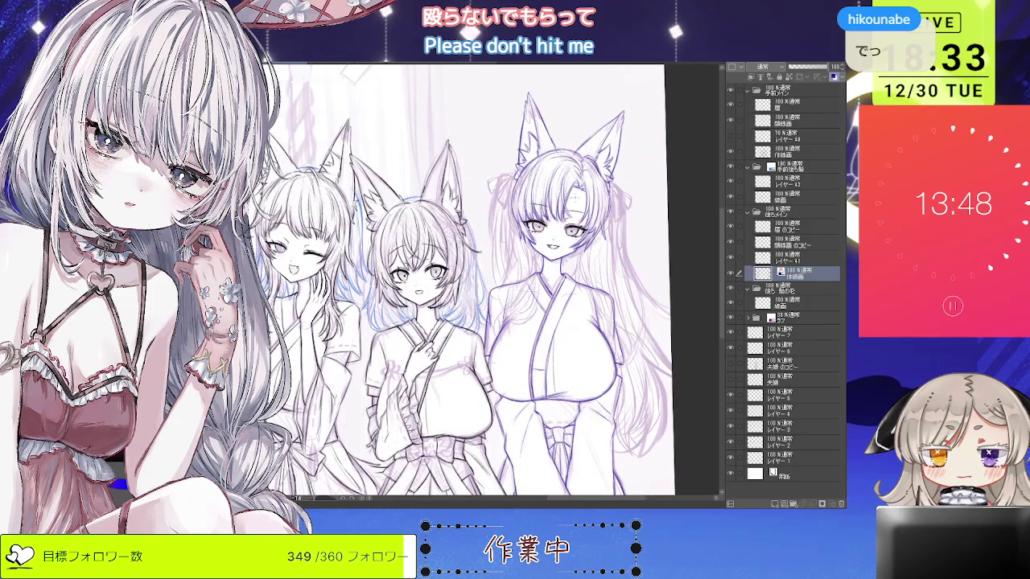
{"action": "left_click", "coordinate": [460, 63]}
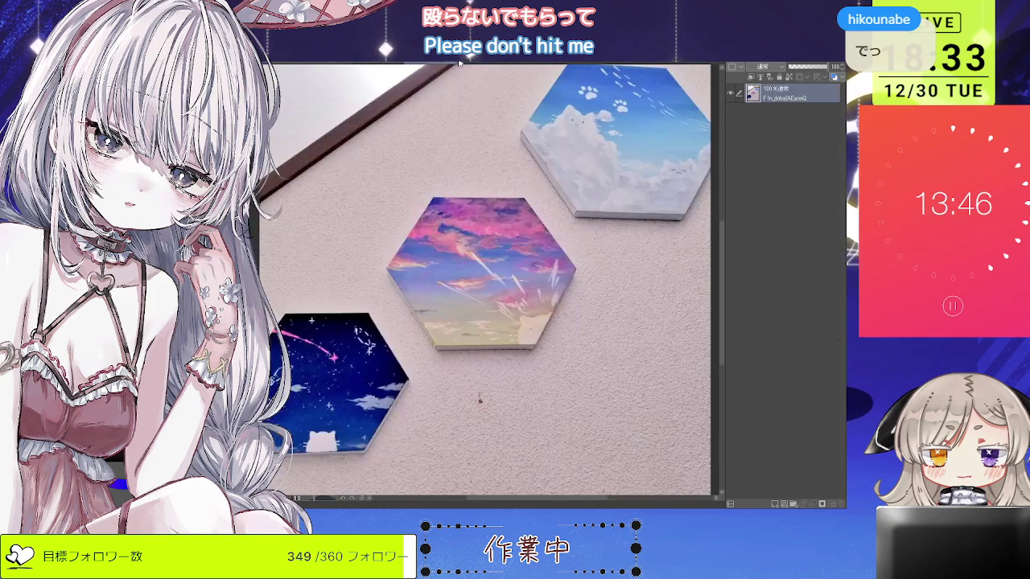
{"action": "left_click", "coordinate": [460, 63]}
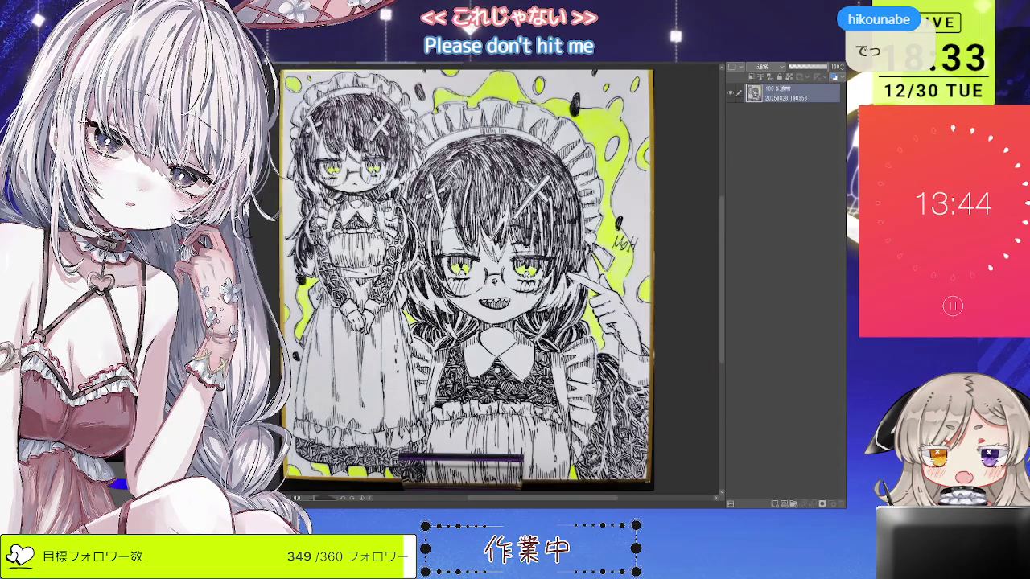
{"action": "left_click", "coordinate": [460, 63]}
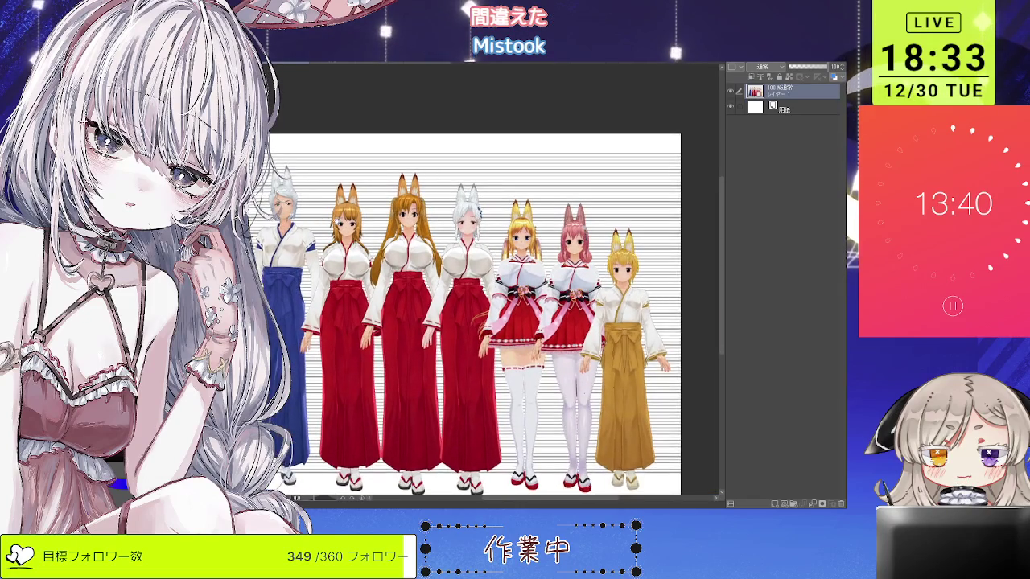
{"action": "key", "text": "ctrl+Tab"}
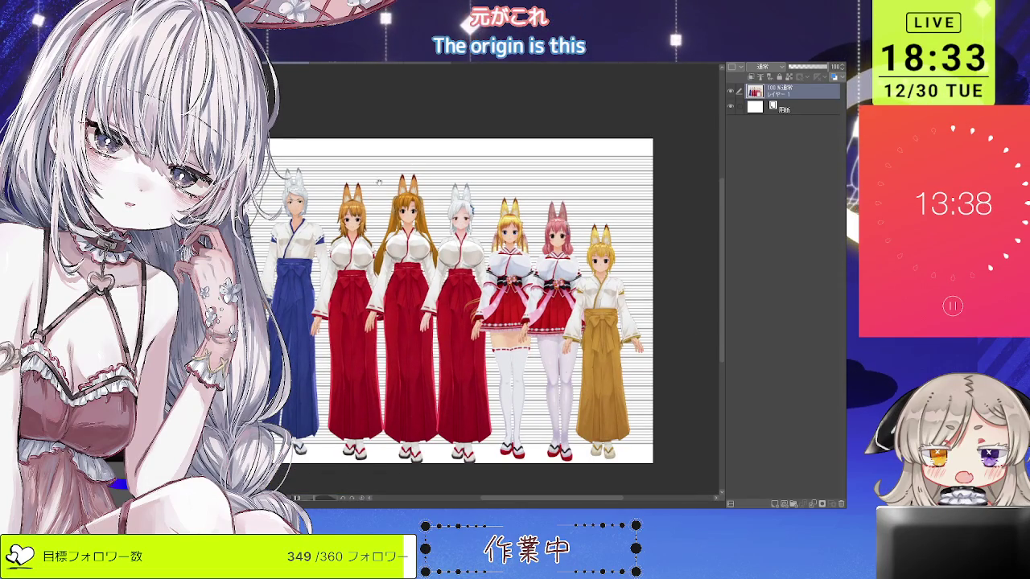
{"action": "key", "text": "ctrl+Tab"}
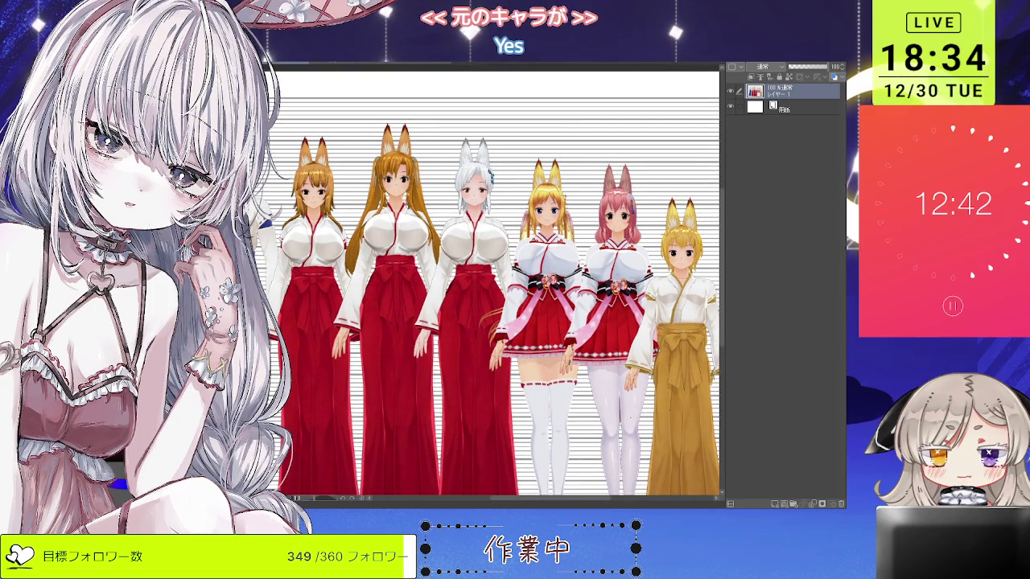
{"action": "key", "text": "ctrl+Tab"}
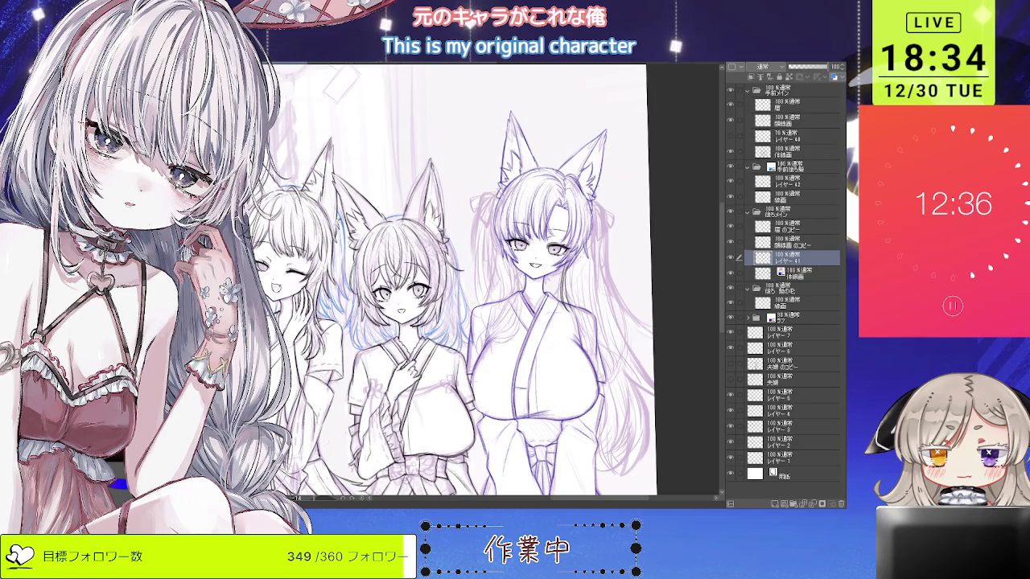
Ink a dark strand down the tall girl's hair, toggling undo/redo to compare and retrying it.
{"action": "scroll", "coordinate": [606, 224], "scroll_direction": "up", "scroll_amount": 2}
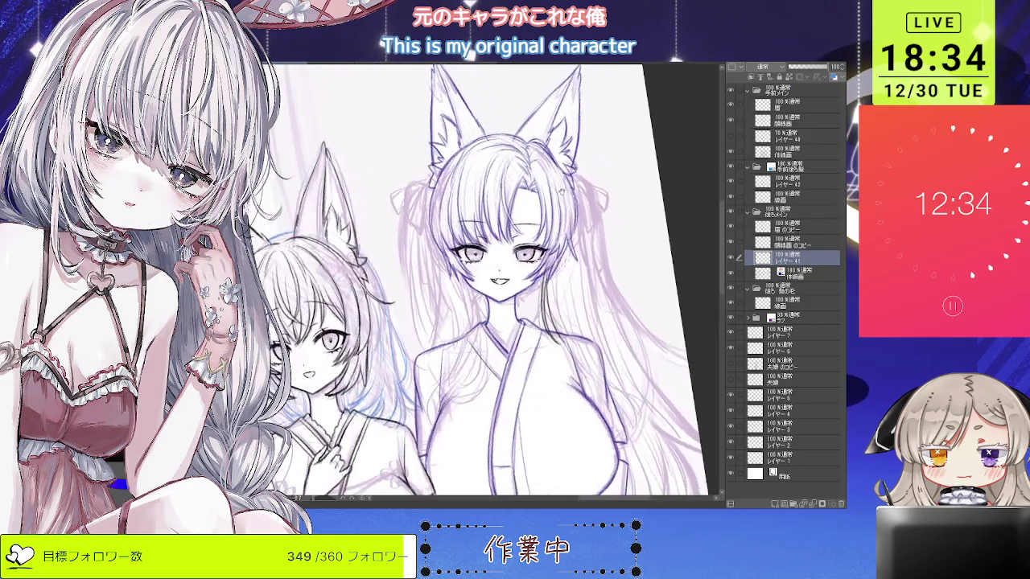
{"action": "scroll", "coordinate": [595, 237], "scroll_direction": "up", "scroll_amount": 2}
{"action": "scroll", "coordinate": [566, 273], "scroll_direction": "up", "scroll_amount": 2}
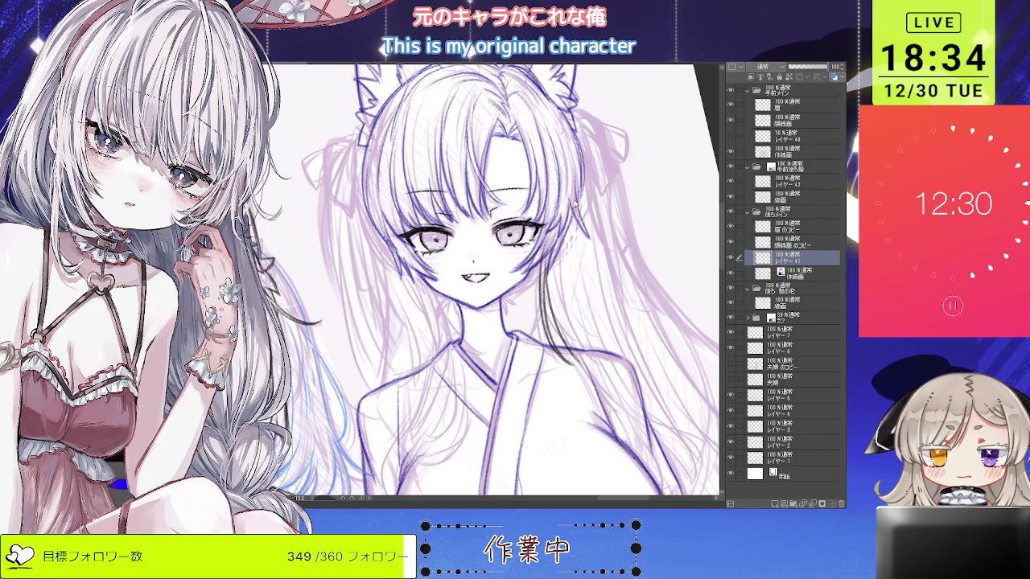
{"action": "left_click_drag", "start_coordinate": [577, 205], "coordinate": [573, 348]}
{"action": "key", "text": "ctrl+z"}
{"action": "key", "text": "ctrl+y"}
{"action": "key", "text": "ctrl+z"}
{"action": "key", "text": "ctrl+y"}
{"action": "left_click_drag", "start_coordinate": [587, 256], "coordinate": [557, 370]}
{"action": "key", "text": "ctrl+z"}
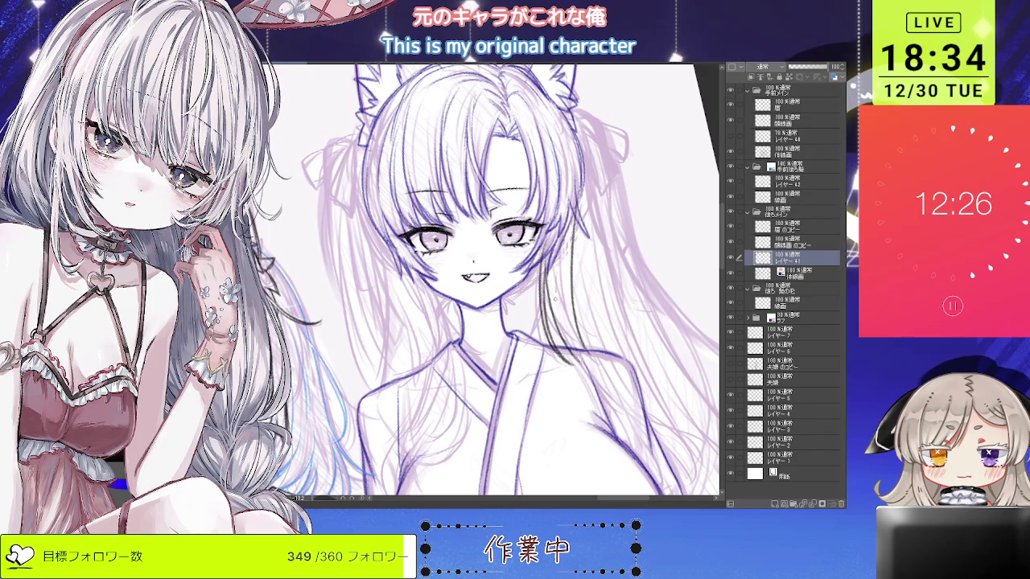
Ink another long hair strand, undo it, and add a short dark stroke lower in the hair.
{"action": "left_click_drag", "start_coordinate": [571, 243], "coordinate": [578, 335]}
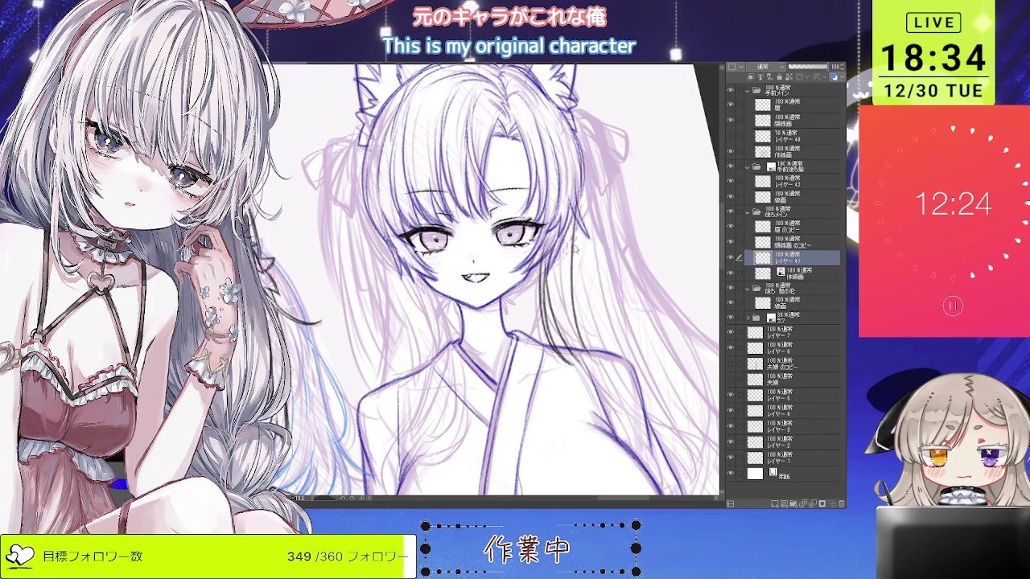
{"action": "scroll", "coordinate": [577, 271], "scroll_direction": "down", "scroll_amount": 3}
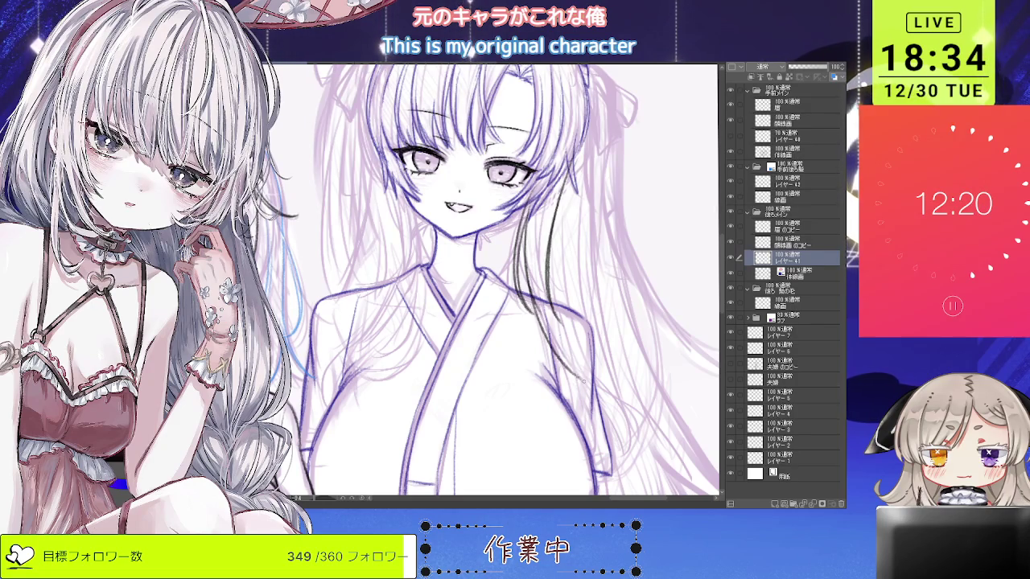
{"action": "key", "text": "ctrl+z"}
{"action": "key", "text": "ctrl+z"}
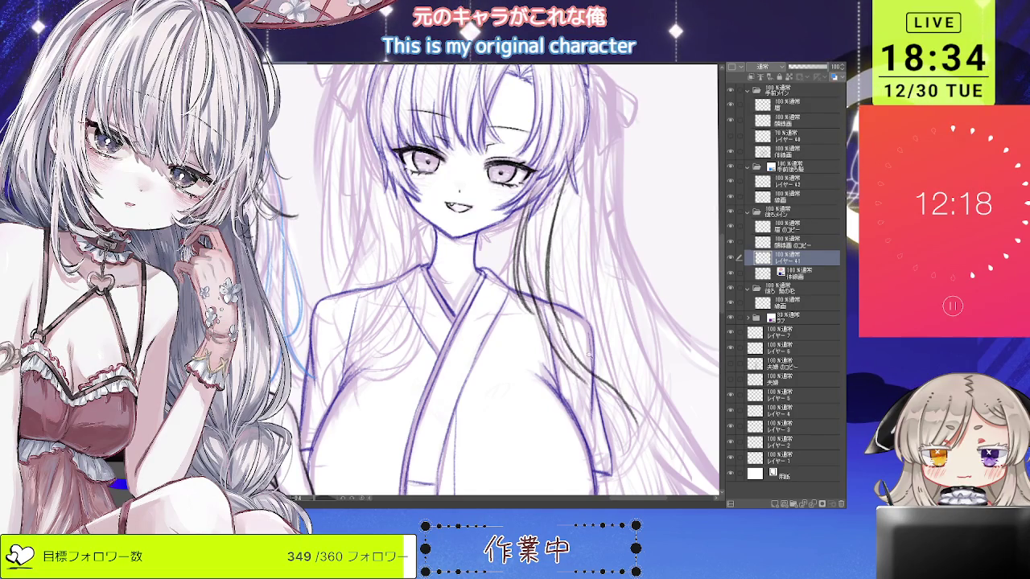
{"action": "scroll", "coordinate": [603, 370], "scroll_direction": "down", "scroll_amount": 2}
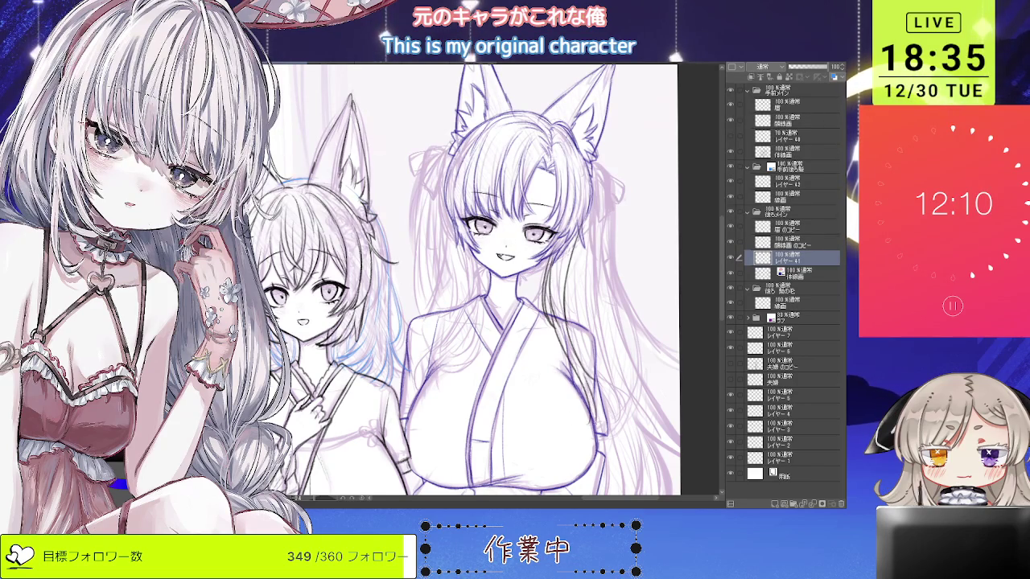
{"action": "scroll", "coordinate": [465, 280], "scroll_direction": "down", "scroll_amount": 1}
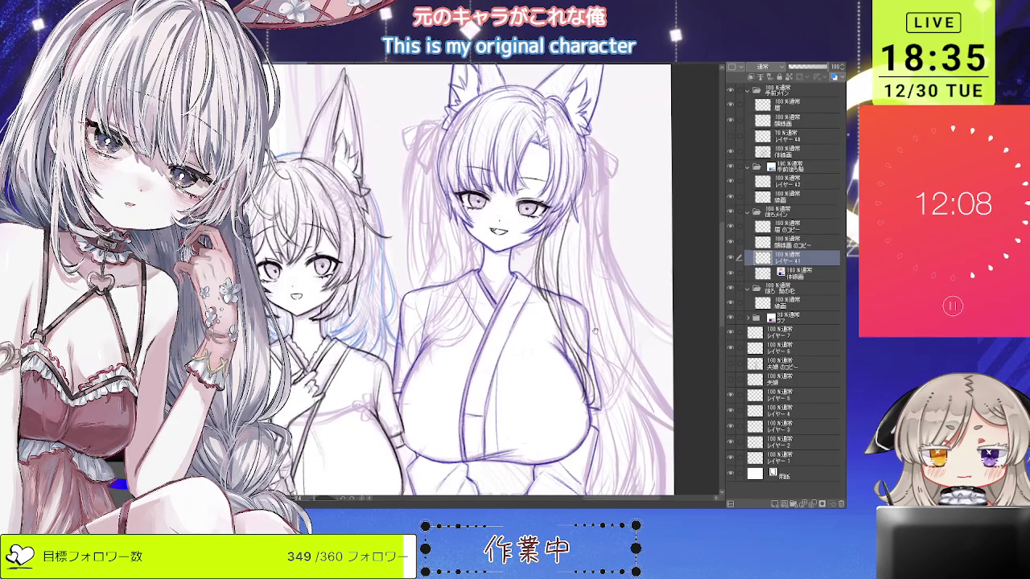
{"action": "scroll", "coordinate": [577, 341], "scroll_direction": "up", "scroll_amount": 1}
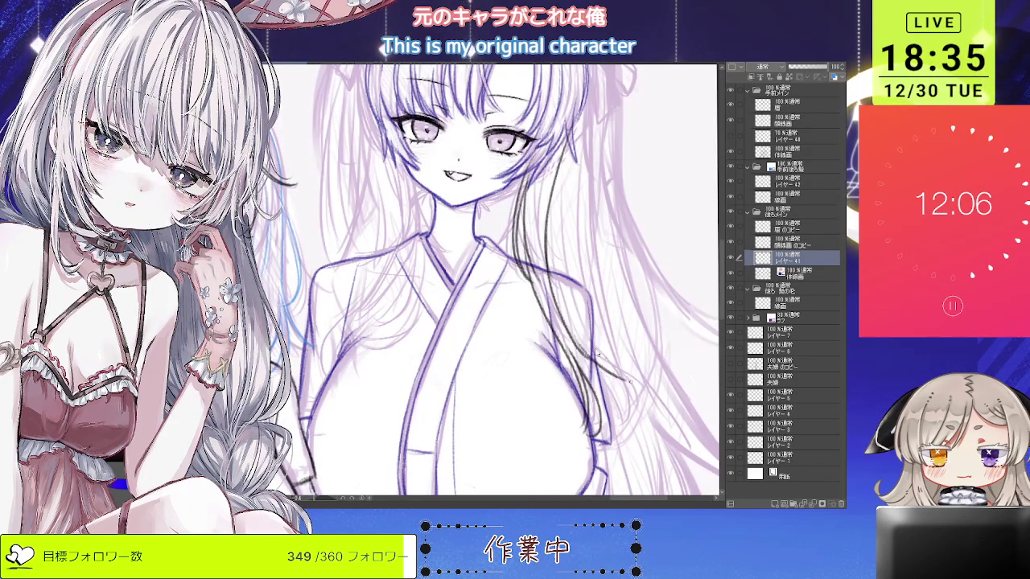
{"action": "left_click_drag", "start_coordinate": [618, 370], "coordinate": [639, 381]}
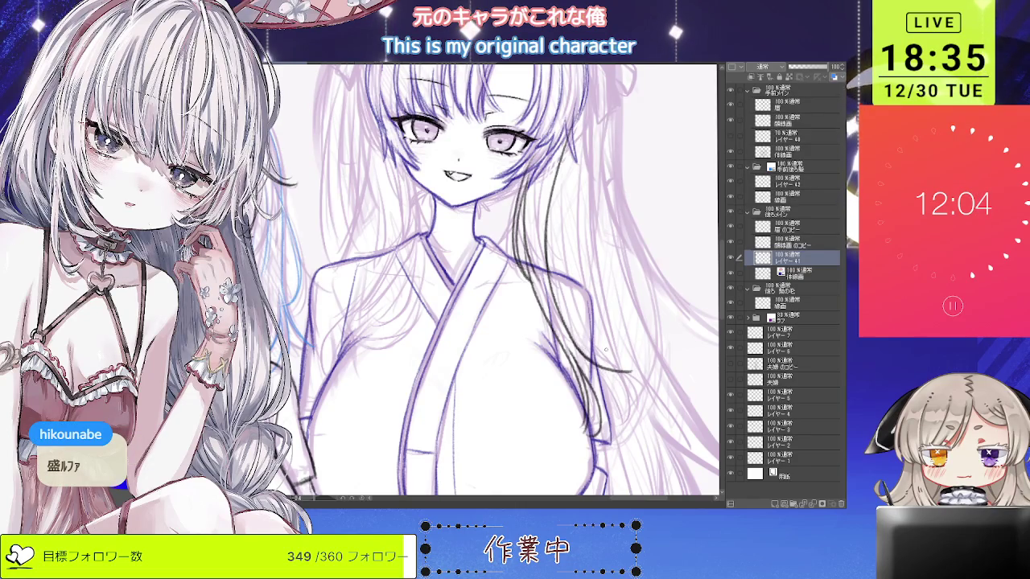
{"action": "scroll", "coordinate": [621, 360], "scroll_direction": "down", "scroll_amount": 1}
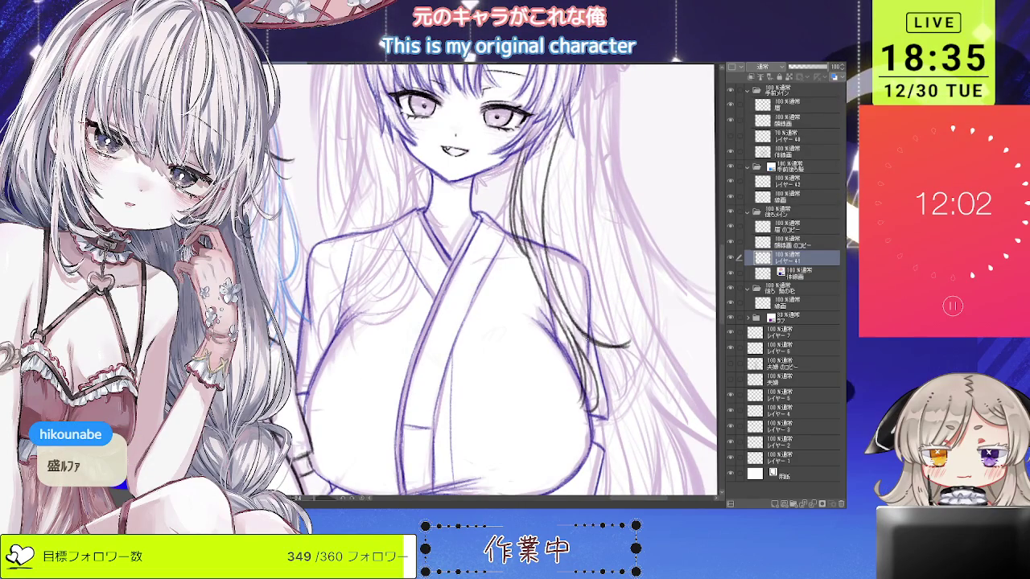
{"action": "scroll", "coordinate": [612, 358], "scroll_direction": "down", "scroll_amount": 1}
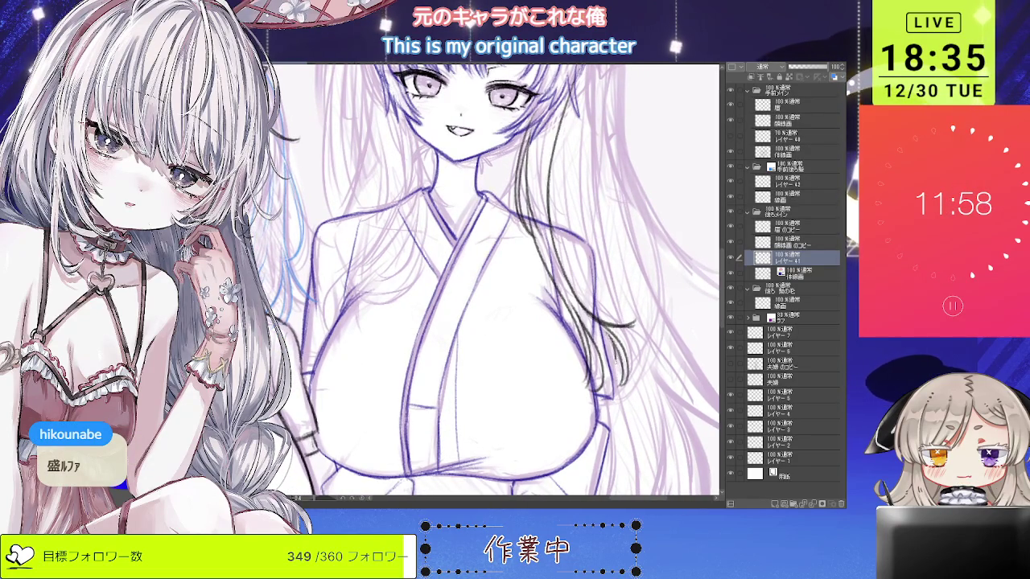
Zoom out to review all three fox girls, then re-centre and level the view on the tall girl.
{"action": "key", "text": "ctrl+0"}
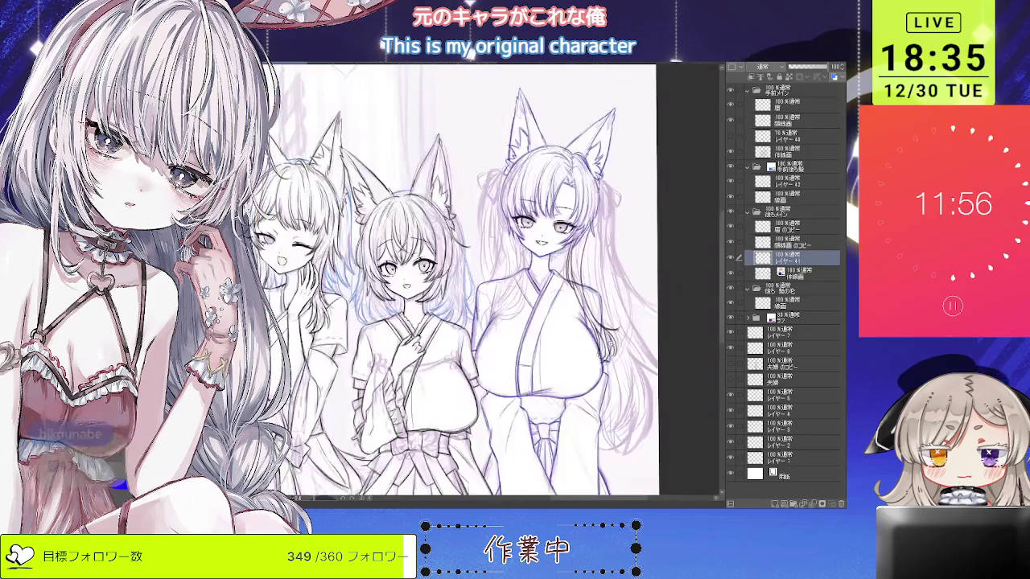
{"action": "scroll", "coordinate": [609, 354], "scroll_direction": "up", "scroll_amount": 3}
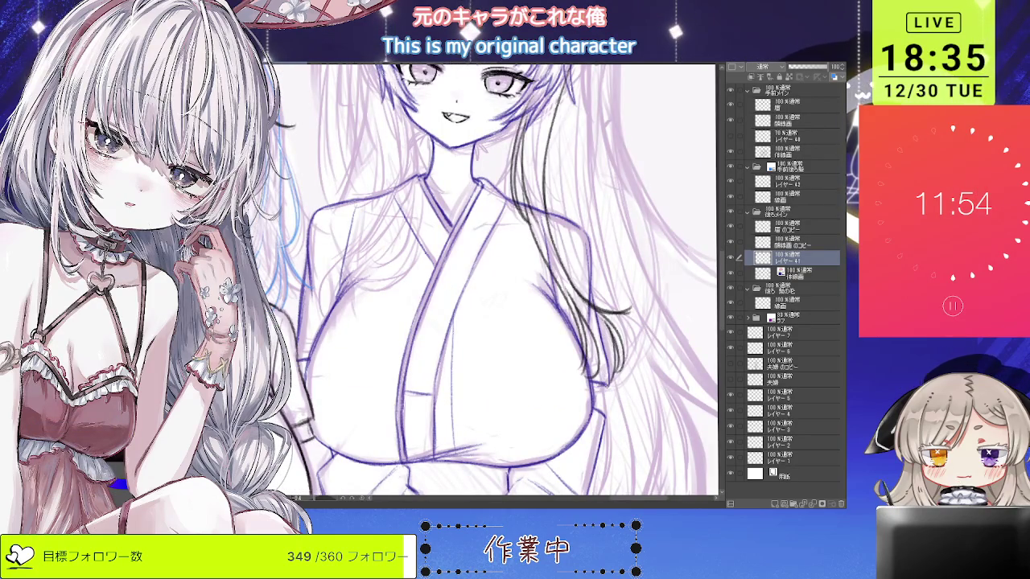
{"action": "key", "text": "ctrl+0"}
{"action": "scroll", "coordinate": [561, 274], "scroll_direction": "up", "scroll_amount": 3}
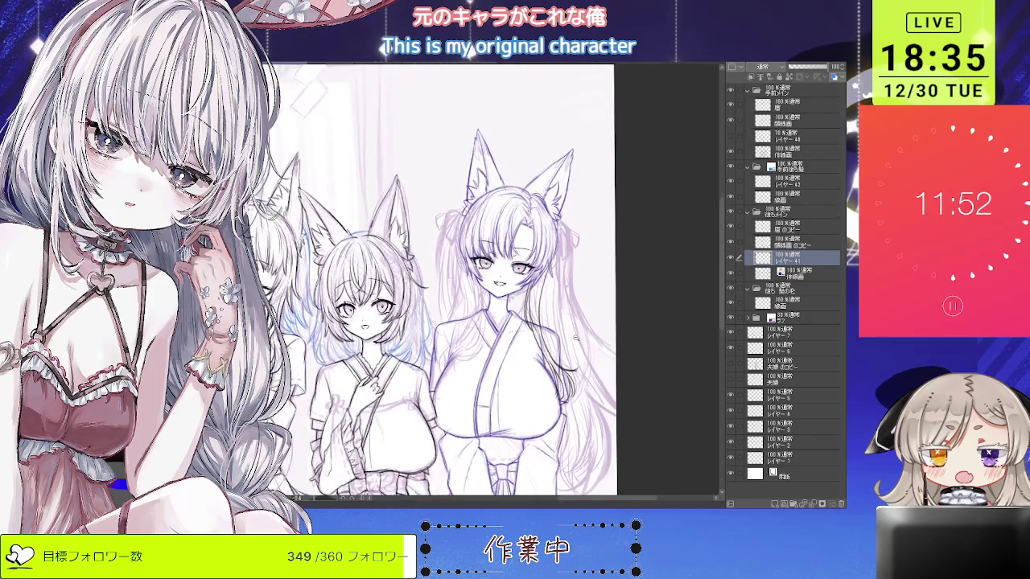
{"action": "left_click_drag", "start_coordinate": [560, 274], "coordinate": [499, 241]}
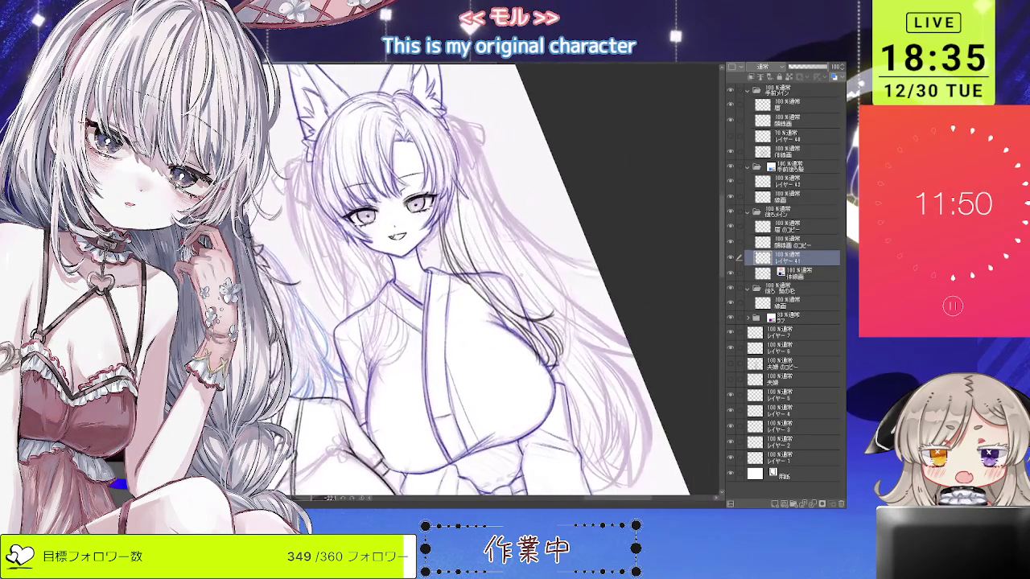
{"action": "left_click_drag", "start_coordinate": [299, 398], "coordinate": [468, 317]}
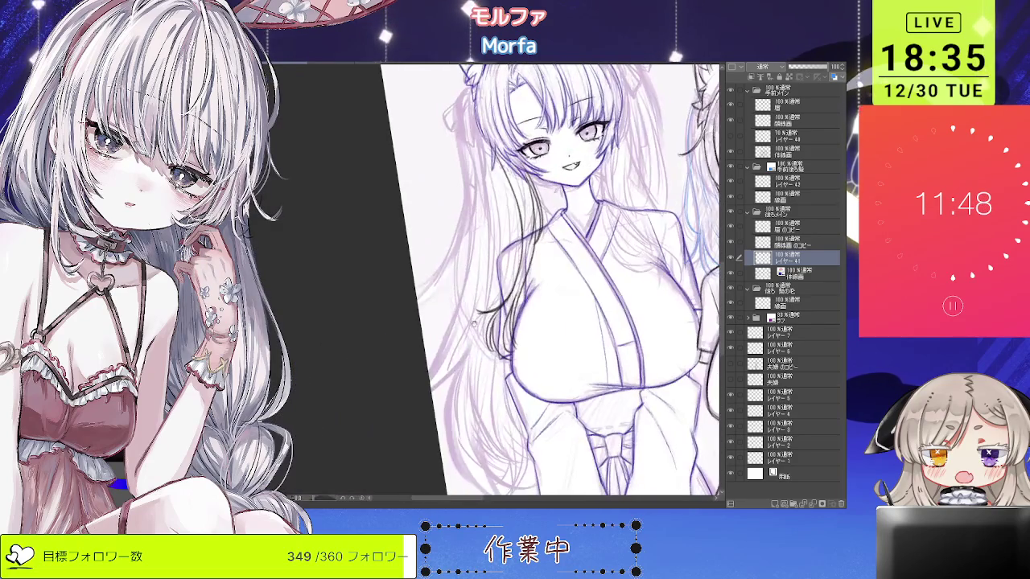
{"action": "scroll", "coordinate": [499, 320], "scroll_direction": "up", "scroll_amount": 2}
{"action": "scroll", "coordinate": [494, 341], "scroll_direction": "up", "scroll_amount": 2}
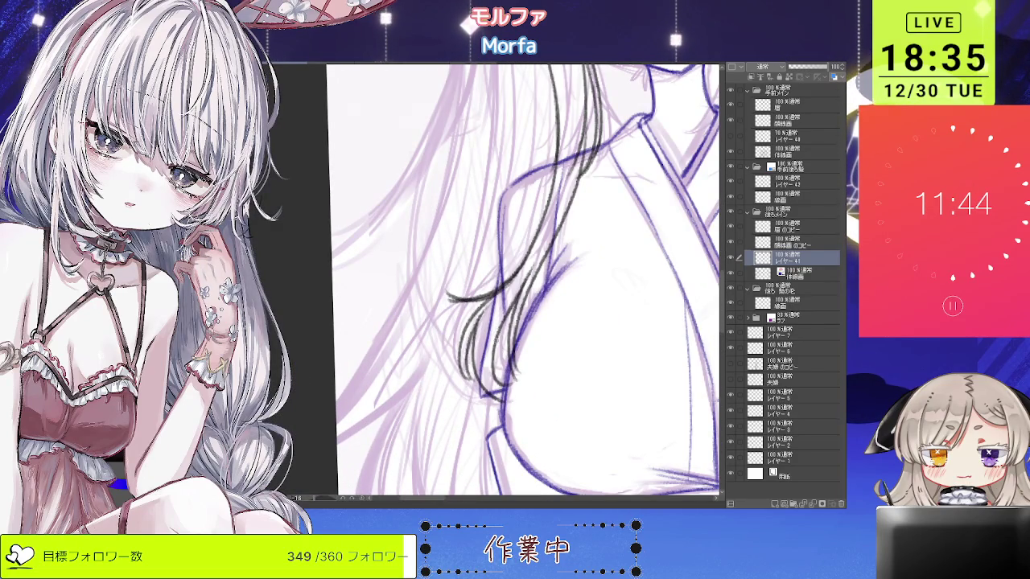
{"action": "scroll", "coordinate": [500, 388], "scroll_direction": "down", "scroll_amount": 5}
{"action": "mouse_move", "coordinate": [500, 388]}
{"action": "left_mouse_down"}
{"action": "mouse_move", "coordinate": [530, 301]}
{"action": "mouse_move", "coordinate": [515, 314]}
{"action": "left_mouse_up"}
{"action": "scroll", "coordinate": [531, 300], "scroll_direction": "up", "scroll_amount": 1}
{"action": "scroll", "coordinate": [515, 314], "scroll_direction": "up", "scroll_amount": 3}
{"action": "scroll", "coordinate": [515, 314], "scroll_direction": "up", "scroll_amount": 2}
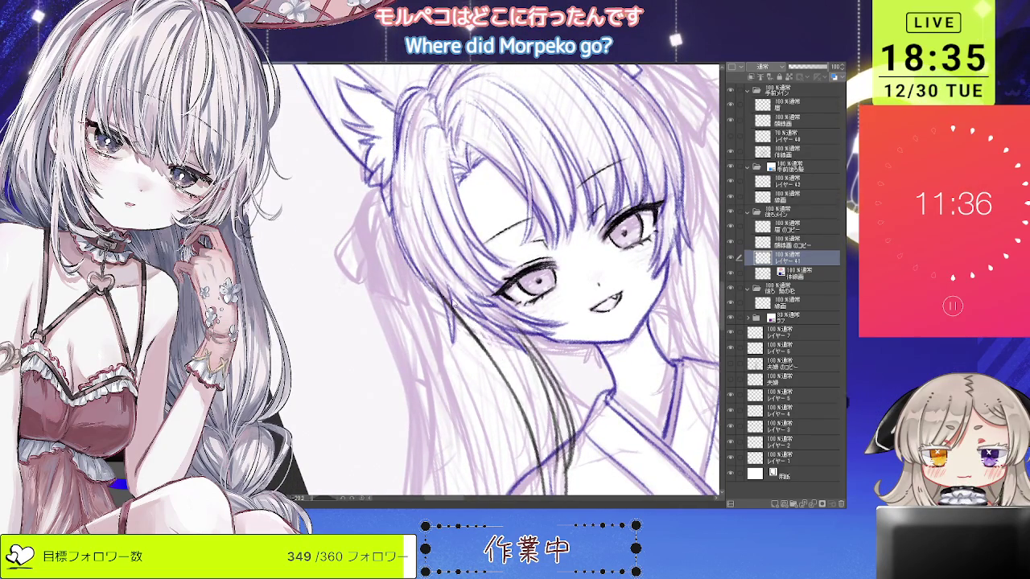
Tilt and straighten the view around the right girl, zooming in on her face and back out.
{"action": "scroll", "coordinate": [460, 286], "scroll_direction": "down", "scroll_amount": 5}
{"action": "scroll", "coordinate": [541, 201], "scroll_direction": "up", "scroll_amount": 1}
{"action": "scroll", "coordinate": [542, 202], "scroll_direction": "down", "scroll_amount": 1}
{"action": "scroll", "coordinate": [541, 201], "scroll_direction": "up", "scroll_amount": 1}
{"action": "scroll", "coordinate": [542, 202], "scroll_direction": "up", "scroll_amount": 1}
{"action": "scroll", "coordinate": [535, 217], "scroll_direction": "up", "scroll_amount": 1}
{"action": "left_click_drag", "start_coordinate": [535, 225], "coordinate": [515, 265]}
{"action": "scroll", "coordinate": [515, 266], "scroll_direction": "up", "scroll_amount": 1}
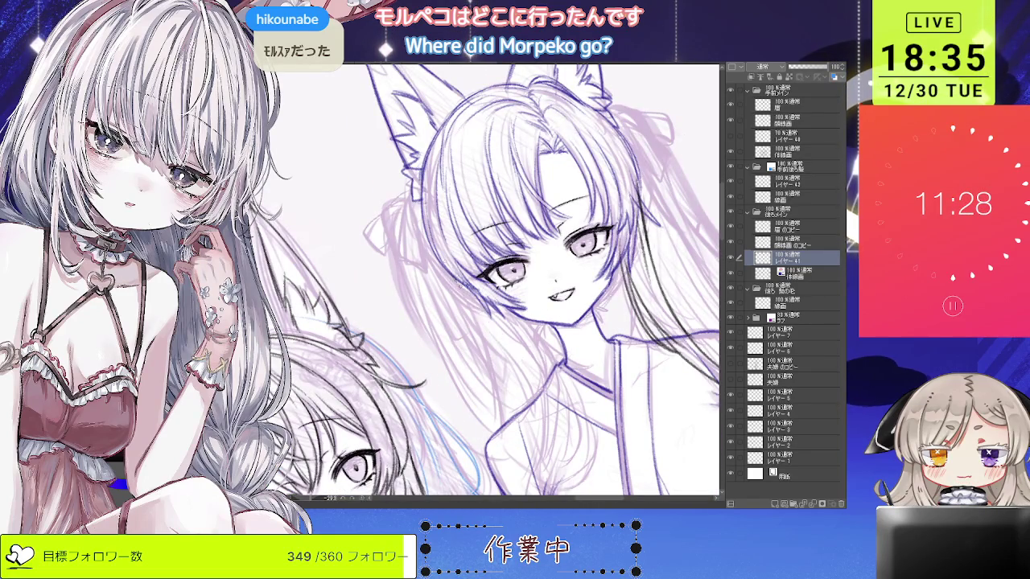
{"action": "scroll", "coordinate": [507, 346], "scroll_direction": "down", "scroll_amount": 2}
{"action": "mouse_move", "coordinate": [507, 346]}
{"action": "left_mouse_down"}
{"action": "mouse_move", "coordinate": [475, 306]}
{"action": "mouse_move", "coordinate": [483, 290]}
{"action": "left_mouse_up"}
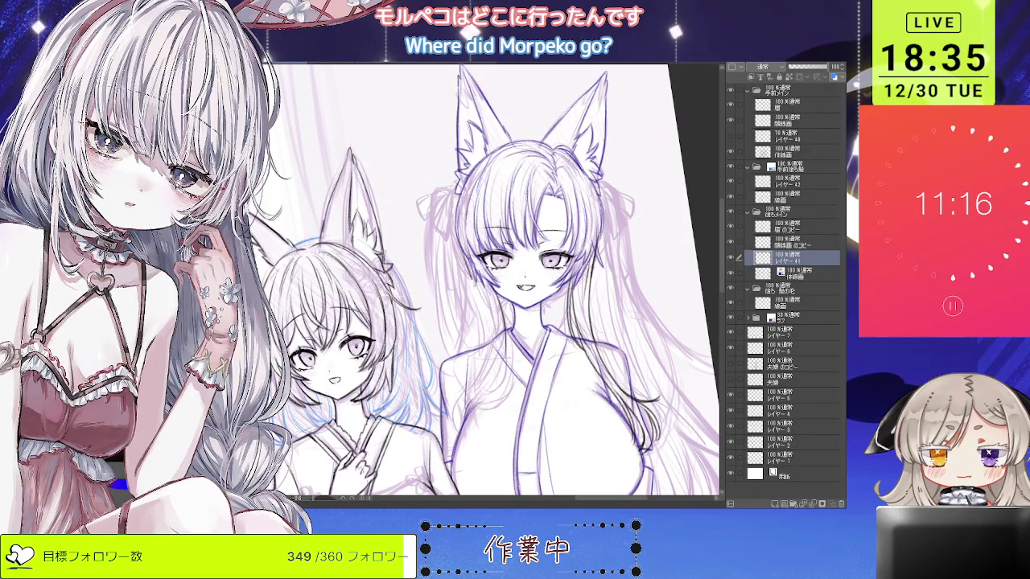
{"action": "key", "text": "ctrl+plus"}
{"action": "key", "text": "ctrl+plus"}
{"action": "key", "text": "ctrl+plus"}
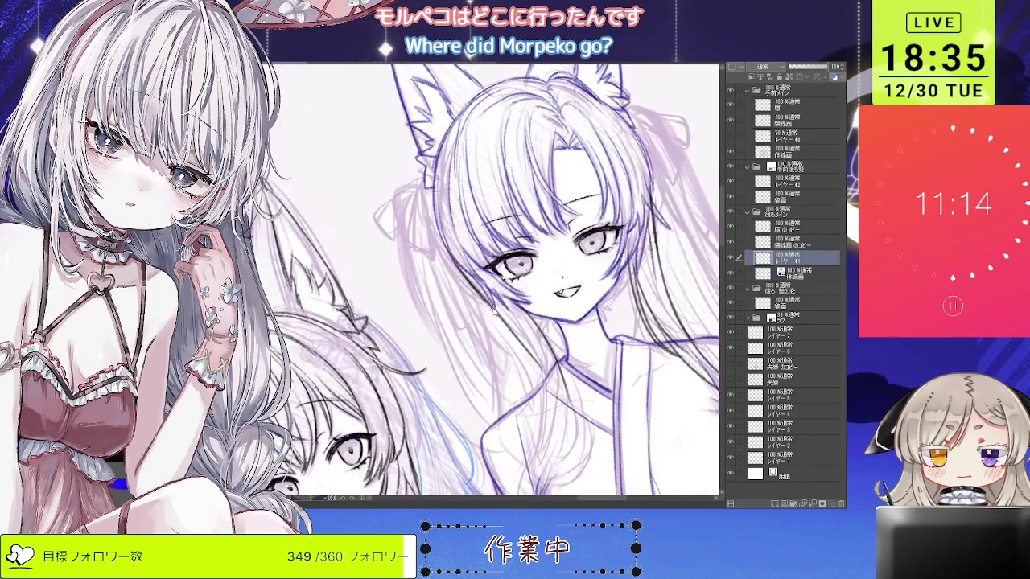
{"action": "key", "text": "ctrl+minus"}
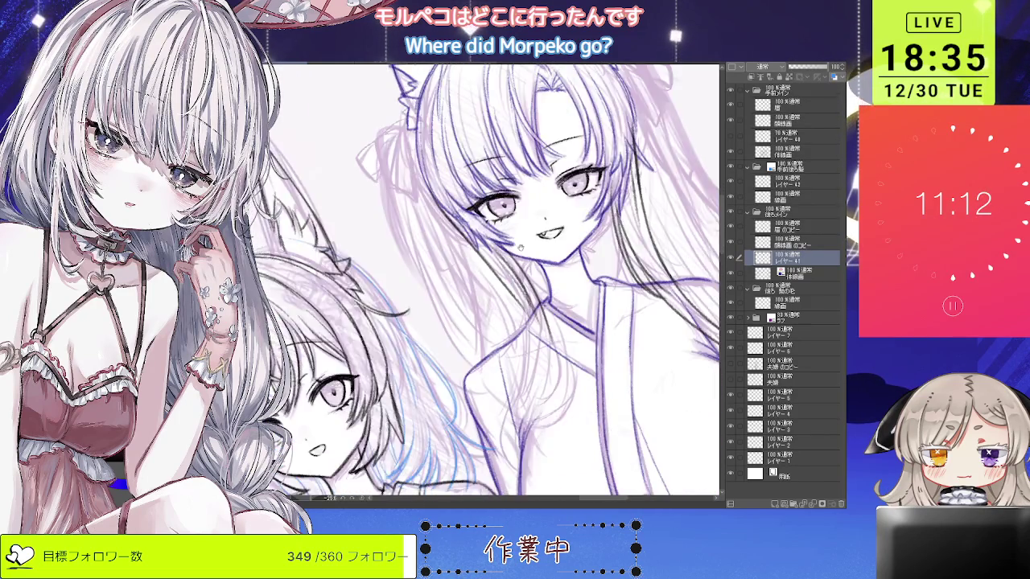
{"action": "key", "text": "ctrl+minus"}
{"action": "key", "text": "ctrl+minus"}
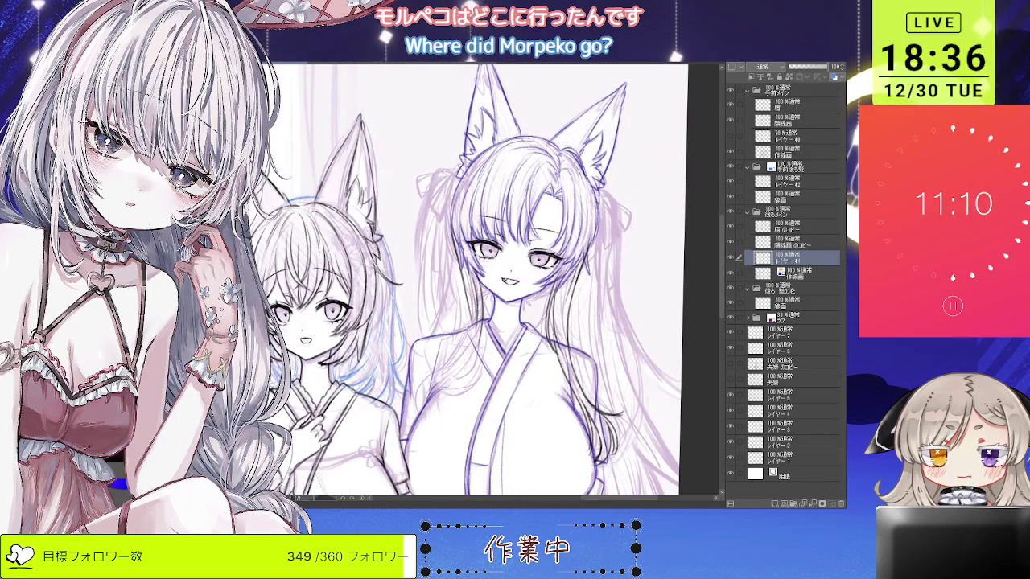
Zoom in on the tall girl's face and ink a long hair strand past her shoulder.
{"action": "key", "text": "h"}
{"action": "key", "text": "ctrl+plus"}
{"action": "key", "text": "ctrl+plus"}
{"action": "key", "text": "ctrl+plus"}
{"action": "key", "text": "ctrl+plus"}
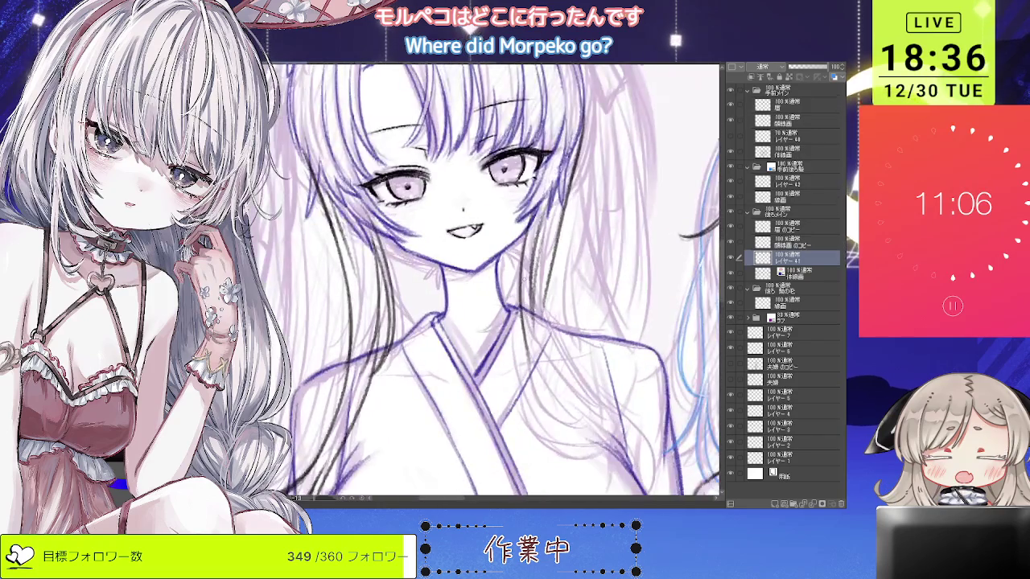
{"action": "key", "text": "ctrl+plus"}
{"action": "left_click_drag", "start_coordinate": [619, 235], "coordinate": [534, 243]}
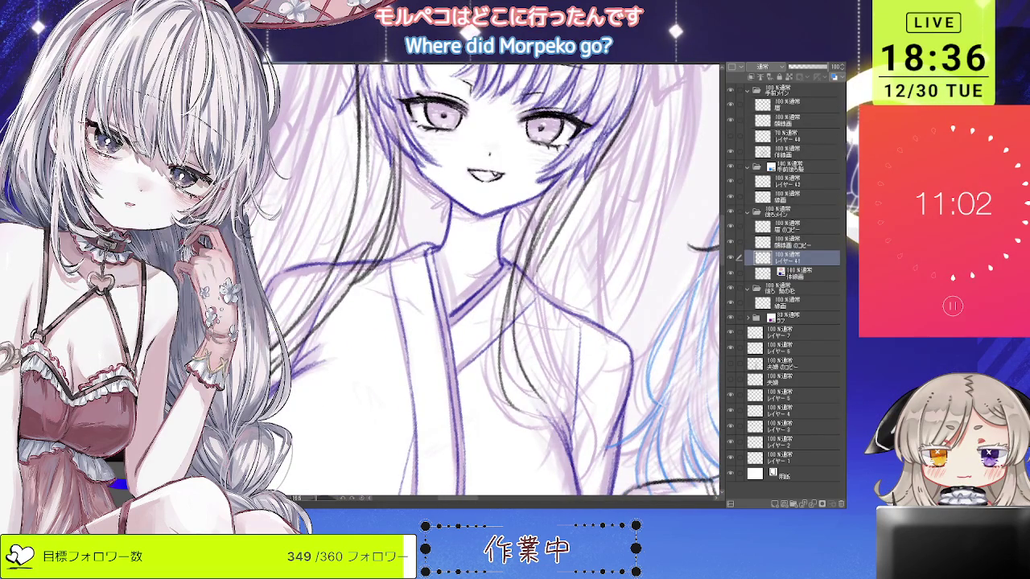
{"action": "left_click_drag", "start_coordinate": [526, 270], "coordinate": [503, 409]}
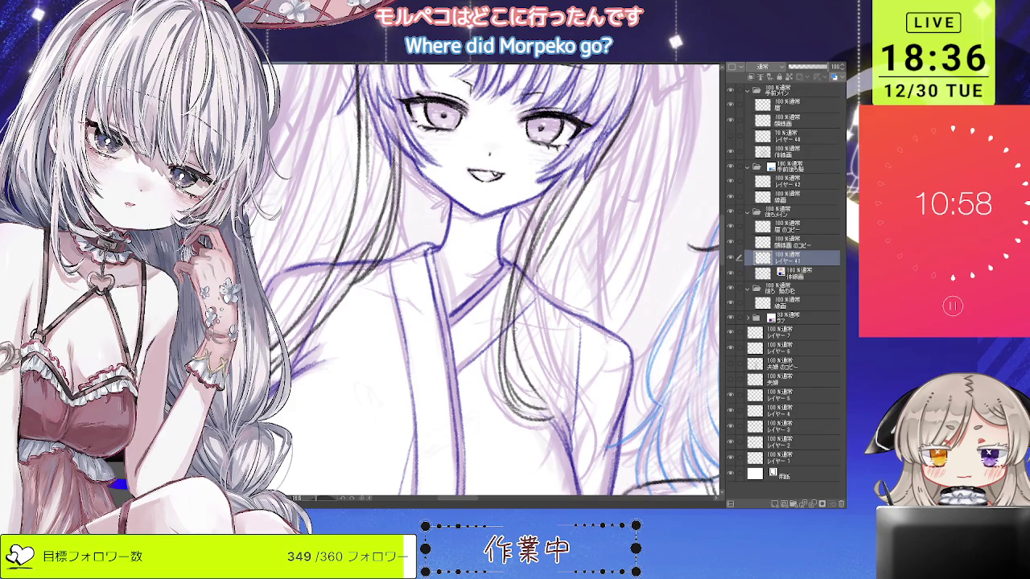
{"action": "scroll", "coordinate": [493, 281], "scroll_direction": "down", "scroll_amount": 2}
{"action": "scroll", "coordinate": [493, 280], "scroll_direction": "down", "scroll_amount": 2}
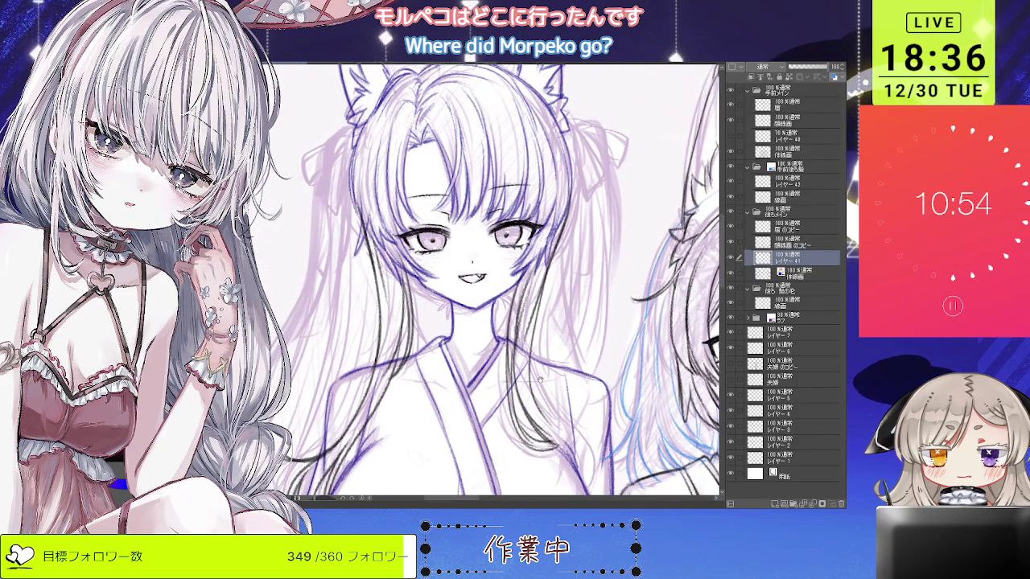
Add more ink strokes to the lower hair strands.
{"action": "left_click_drag", "start_coordinate": [578, 412], "coordinate": [544, 438]}
{"action": "scroll", "coordinate": [563, 398], "scroll_direction": "down", "scroll_amount": 1}
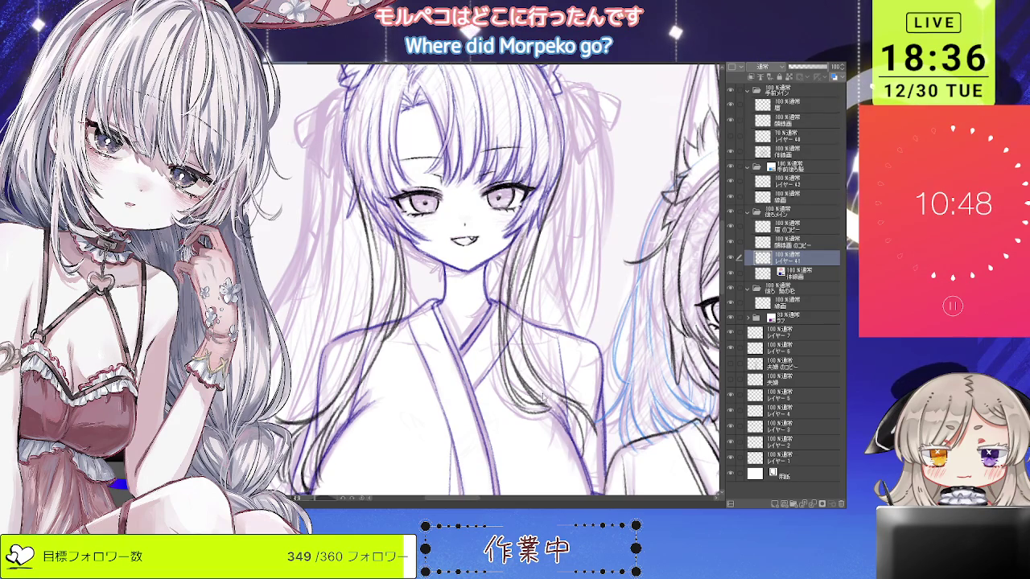
{"action": "scroll", "coordinate": [557, 274], "scroll_direction": "down", "scroll_amount": 3}
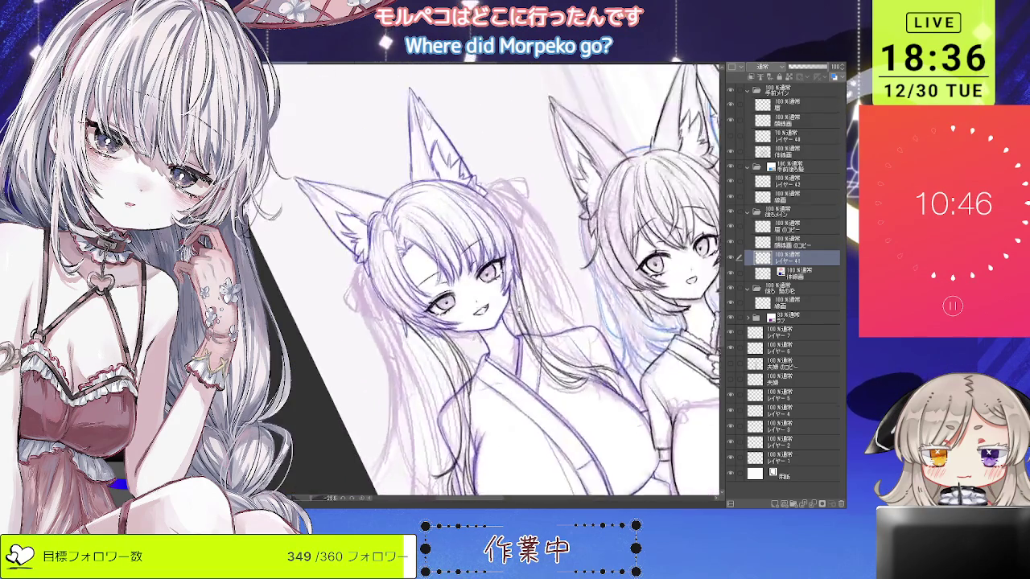
{"action": "scroll", "coordinate": [495, 282], "scroll_direction": "up", "scroll_amount": 4}
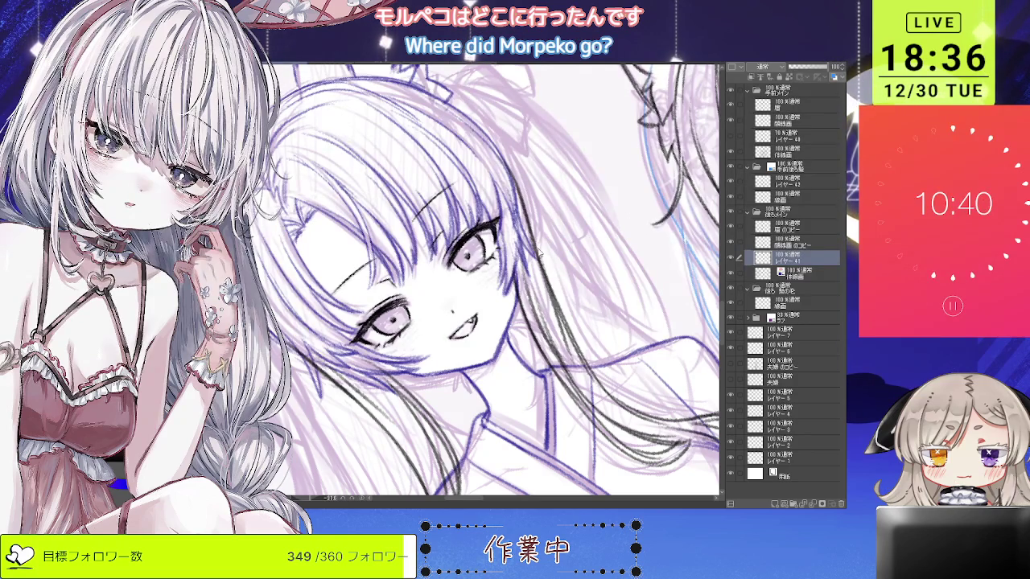
Zoom out, straighten and mirror the view to review the new hair strands.
{"action": "key", "text": "ctrl+minus"}
{"action": "key", "text": "ctrl+minus"}
{"action": "key", "text": "ctrl+at"}
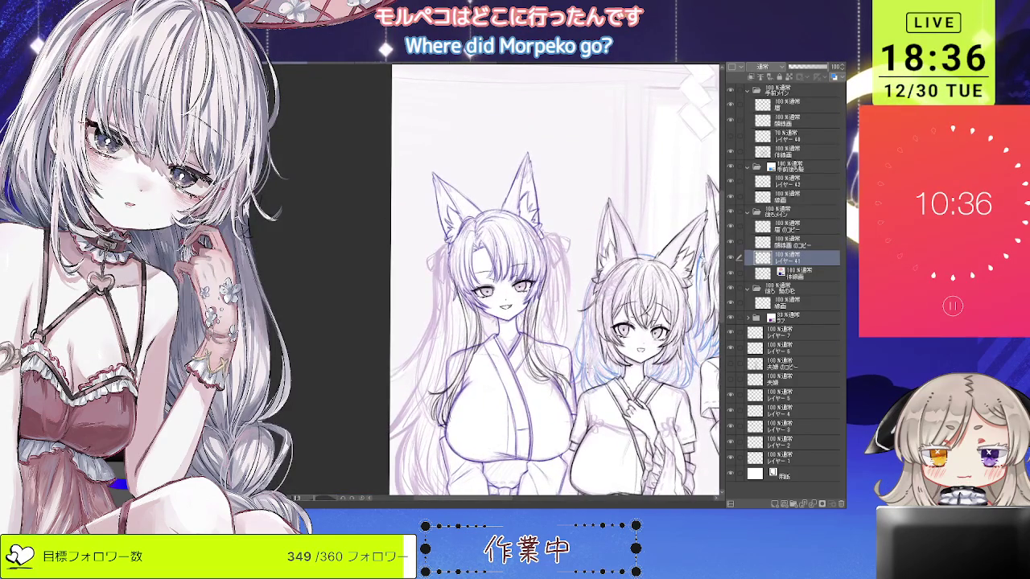
{"action": "scroll", "coordinate": [564, 377], "scroll_direction": "up", "scroll_amount": 2}
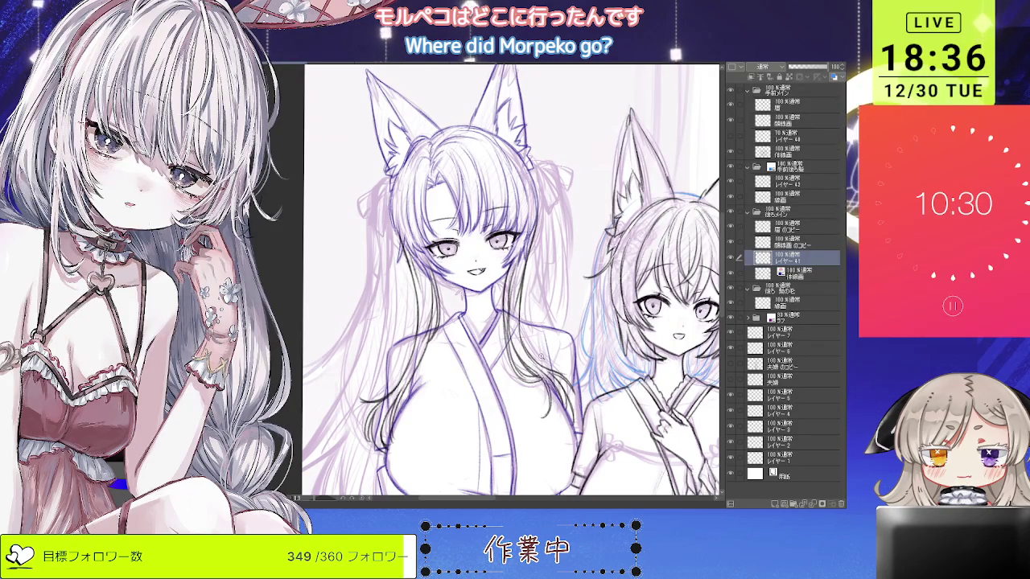
{"action": "scroll", "coordinate": [539, 356], "scroll_direction": "down", "scroll_amount": 2}
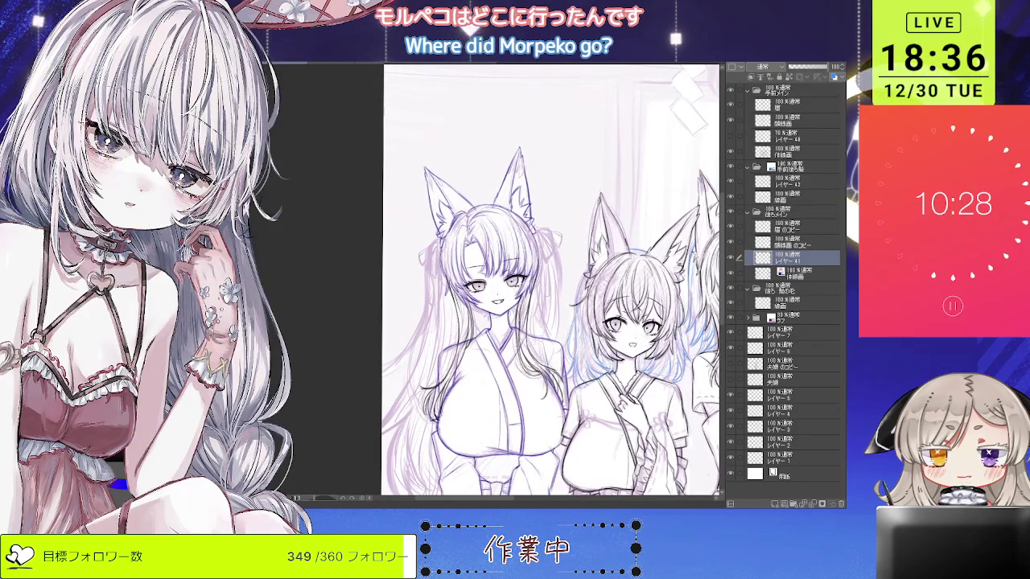
{"action": "key", "text": "h"}
{"action": "scroll", "coordinate": [624, 242], "scroll_direction": "down", "scroll_amount": 2}
{"action": "scroll", "coordinate": [623, 241], "scroll_direction": "up", "scroll_amount": 3}
{"action": "scroll", "coordinate": [623, 324], "scroll_direction": "up", "scroll_amount": 2}
{"action": "scroll", "coordinate": [623, 324], "scroll_direction": "up", "scroll_amount": 1}
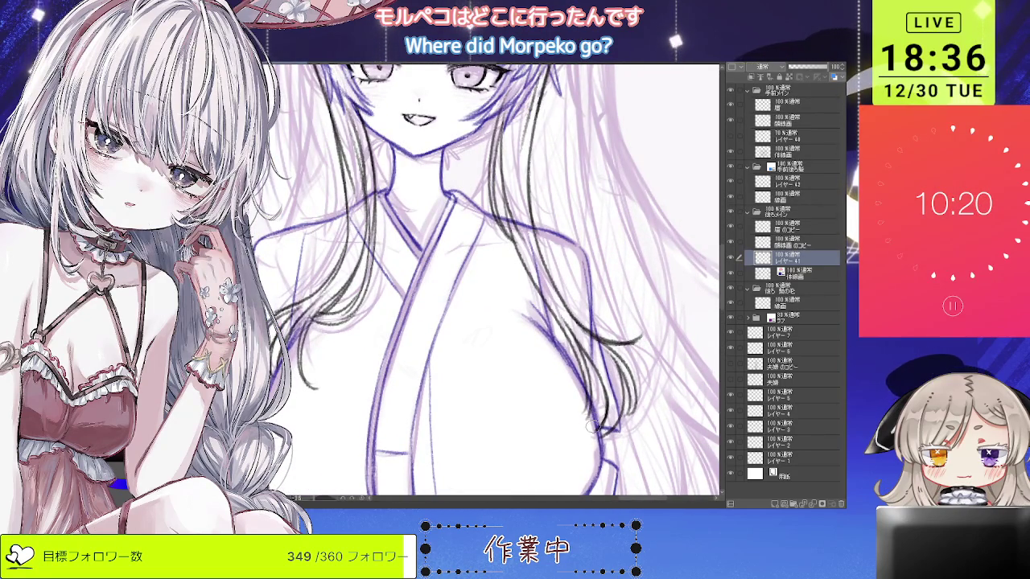
{"action": "scroll", "coordinate": [594, 418], "scroll_direction": "down", "scroll_amount": 3}
{"action": "scroll", "coordinate": [567, 336], "scroll_direction": "up", "scroll_amount": 1}
{"action": "scroll", "coordinate": [563, 333], "scroll_direction": "up", "scroll_amount": 1}
{"action": "scroll", "coordinate": [555, 328], "scroll_direction": "up", "scroll_amount": 2}
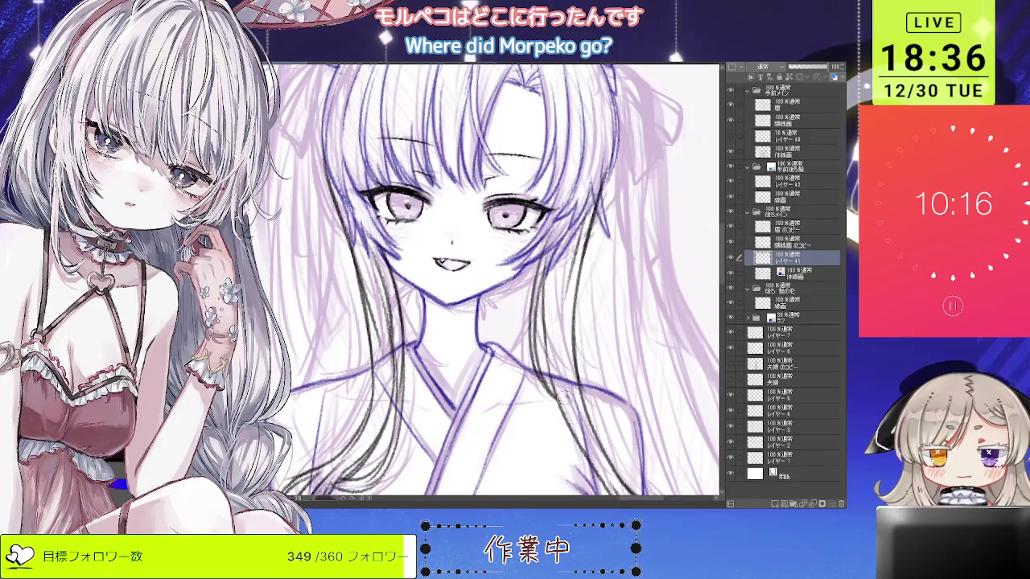
{"action": "scroll", "coordinate": [547, 327], "scroll_direction": "down", "scroll_amount": 2}
{"action": "scroll", "coordinate": [509, 320], "scroll_direction": "up", "scroll_amount": 1}
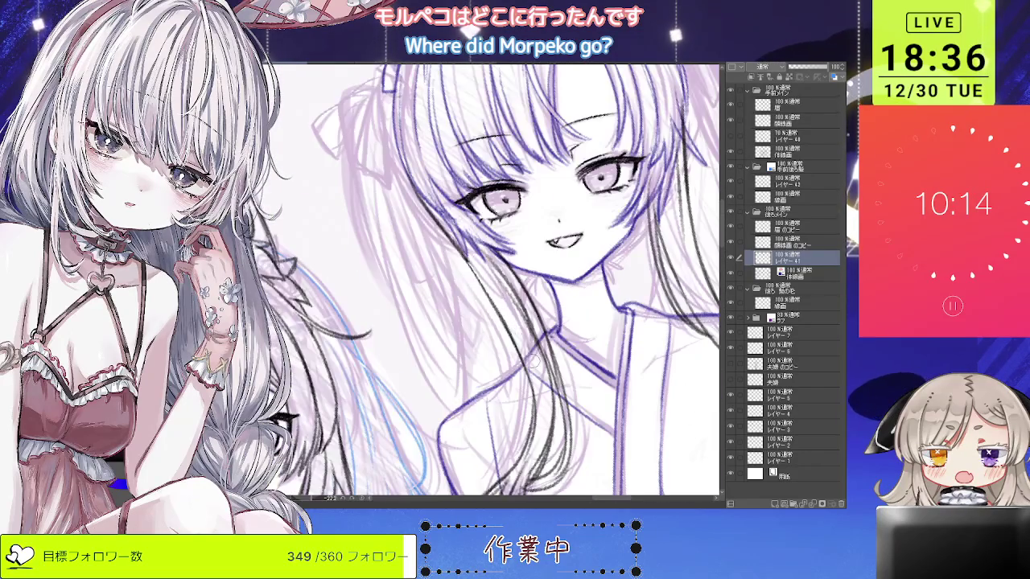
{"action": "scroll", "coordinate": [492, 280], "scroll_direction": "down", "scroll_amount": 2}
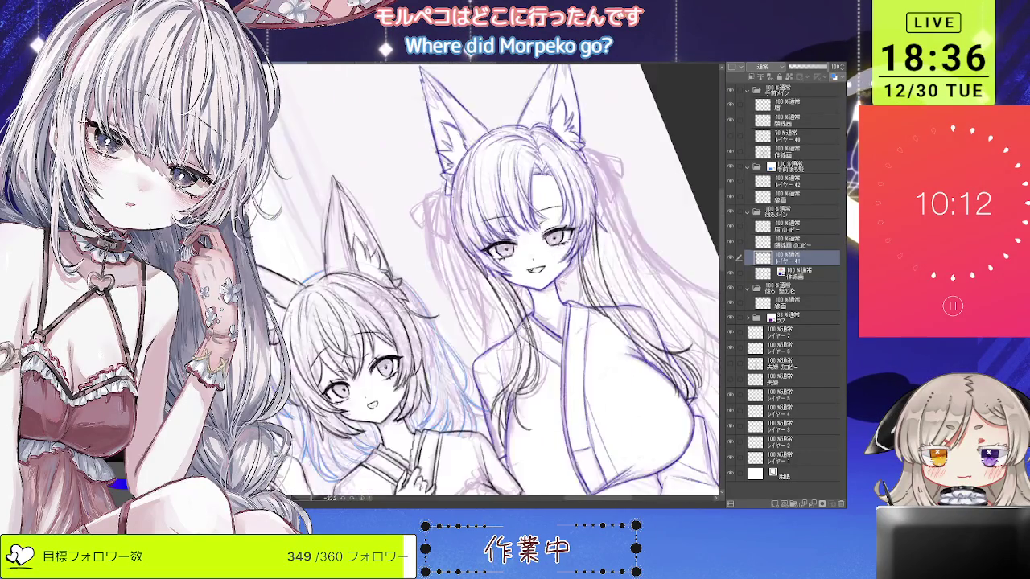
{"action": "scroll", "coordinate": [493, 354], "scroll_direction": "up", "scroll_amount": 3}
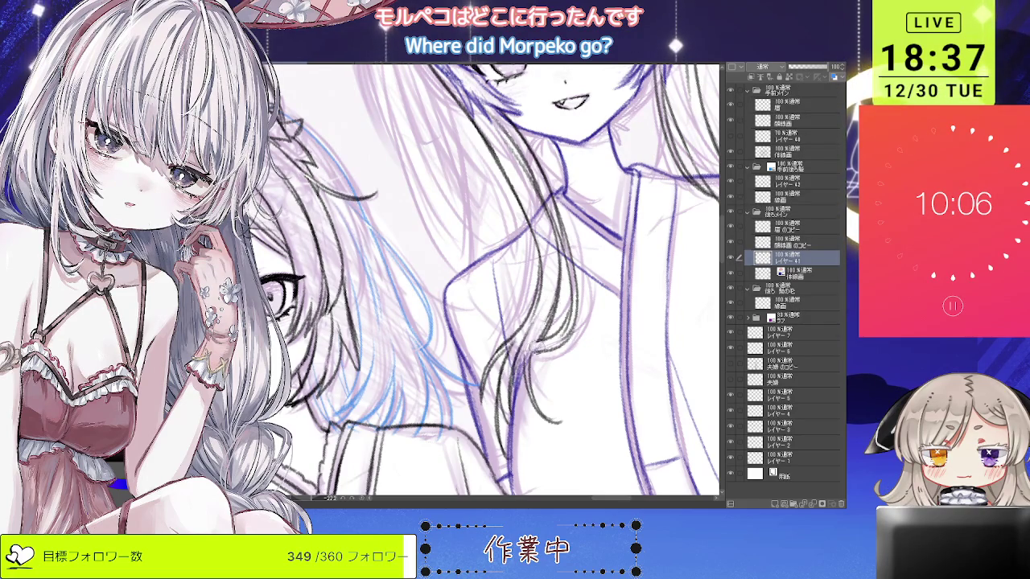
{"action": "scroll", "coordinate": [492, 280], "scroll_direction": "down", "scroll_amount": 2}
{"action": "scroll", "coordinate": [493, 280], "scroll_direction": "up", "scroll_amount": 2}
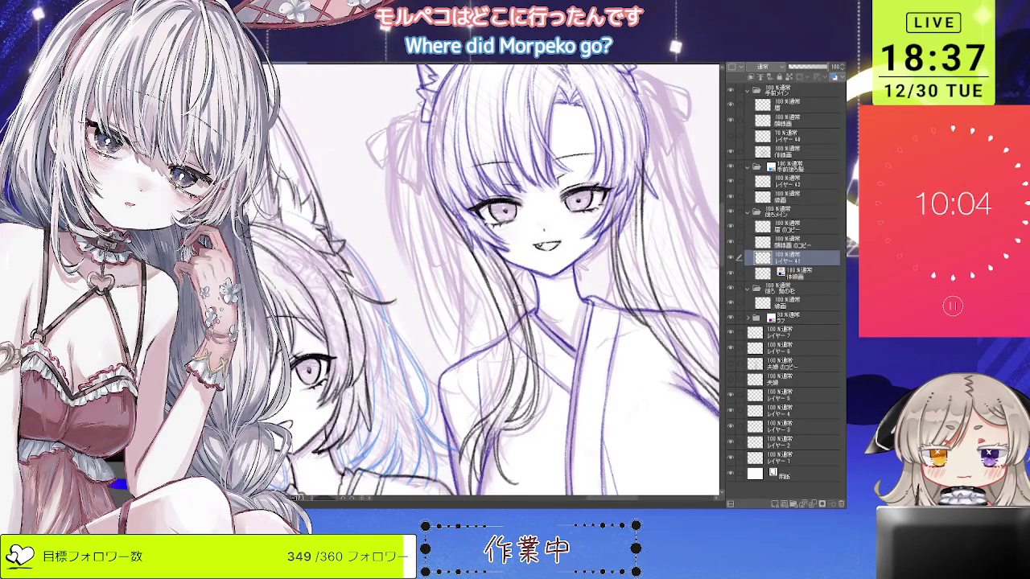
{"action": "scroll", "coordinate": [492, 280], "scroll_direction": "down", "scroll_amount": 1}
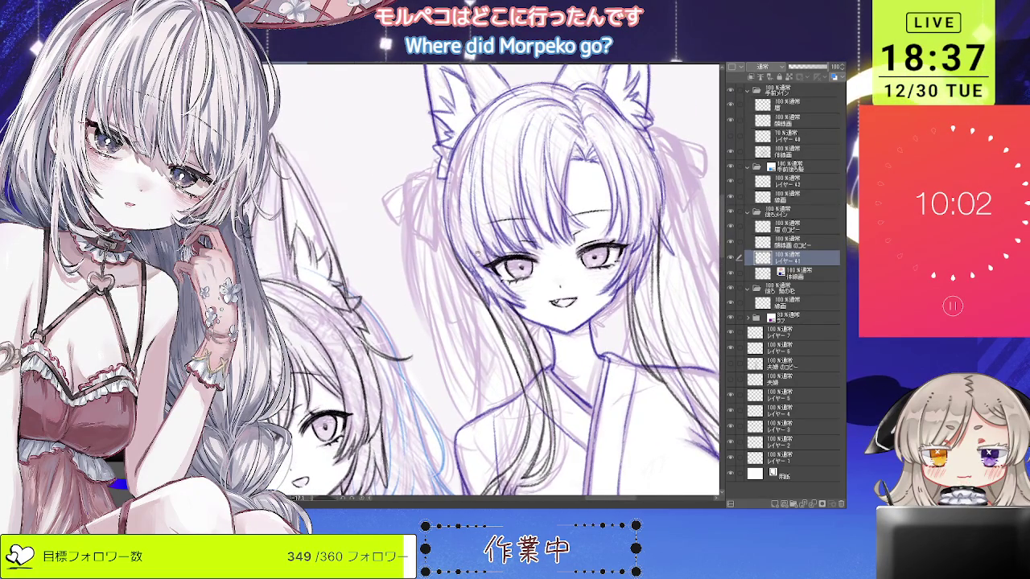
{"action": "scroll", "coordinate": [566, 250], "scroll_direction": "down", "scroll_amount": 2}
{"action": "scroll", "coordinate": [566, 250], "scroll_direction": "up", "scroll_amount": 2}
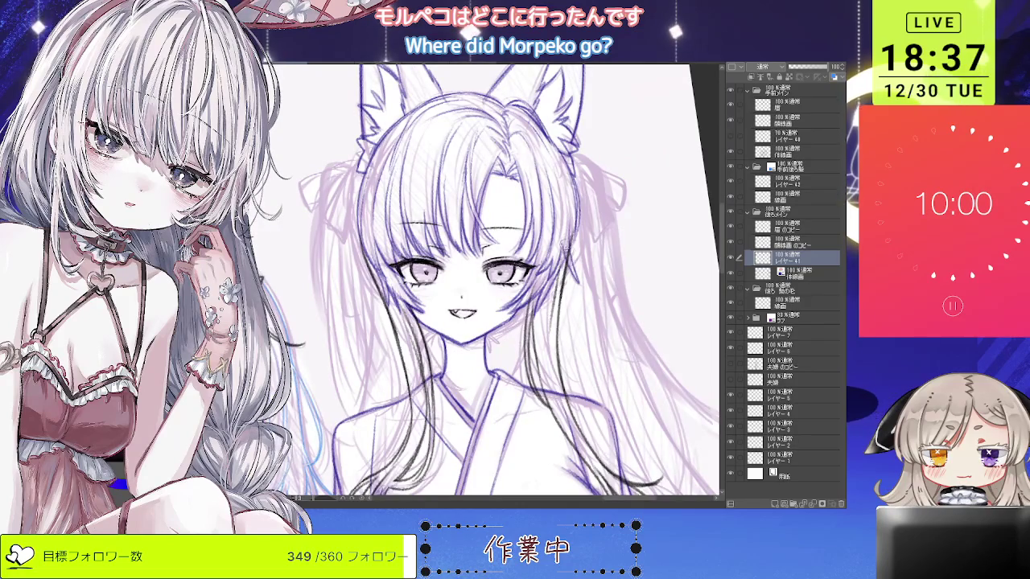
{"action": "scroll", "coordinate": [566, 239], "scroll_direction": "down", "scroll_amount": 2}
{"action": "scroll", "coordinate": [547, 270], "scroll_direction": "up", "scroll_amount": 2}
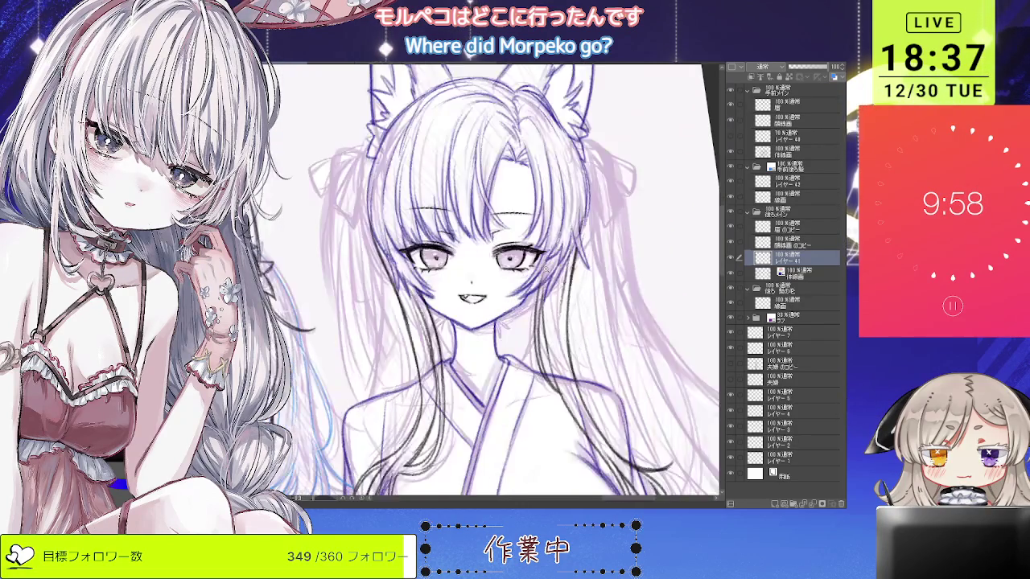
{"action": "scroll", "coordinate": [482, 282], "scroll_direction": "down", "scroll_amount": 2}
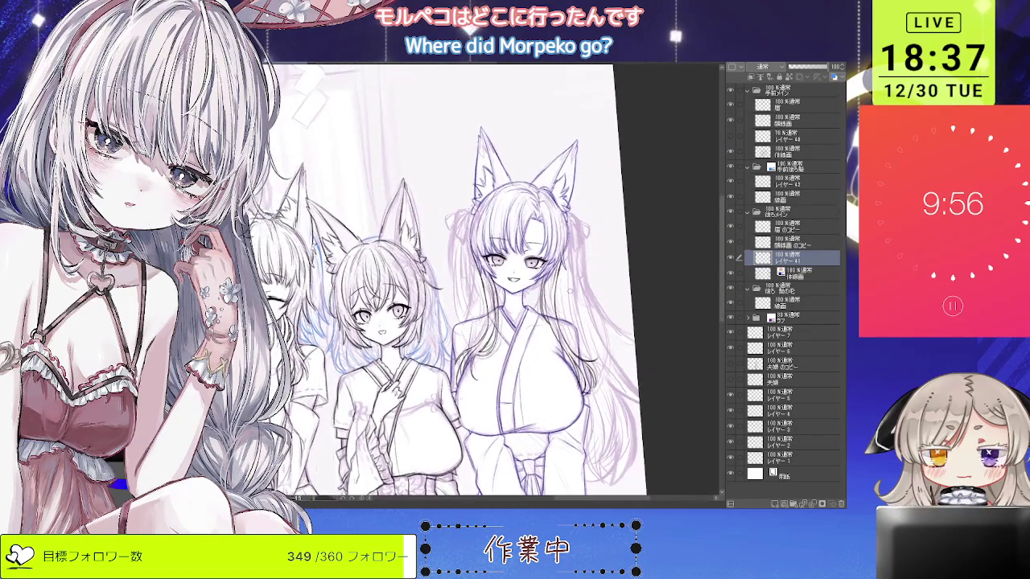
{"action": "key", "text": "minus"}
{"action": "left_click", "coordinate": [774, 273]}
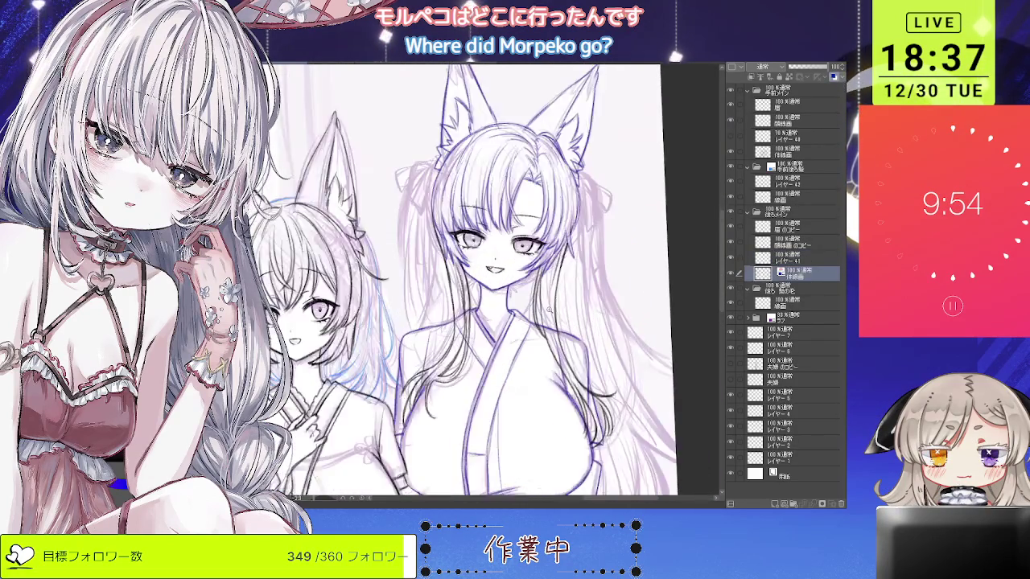
{"action": "key", "text": "ctrl+plus"}
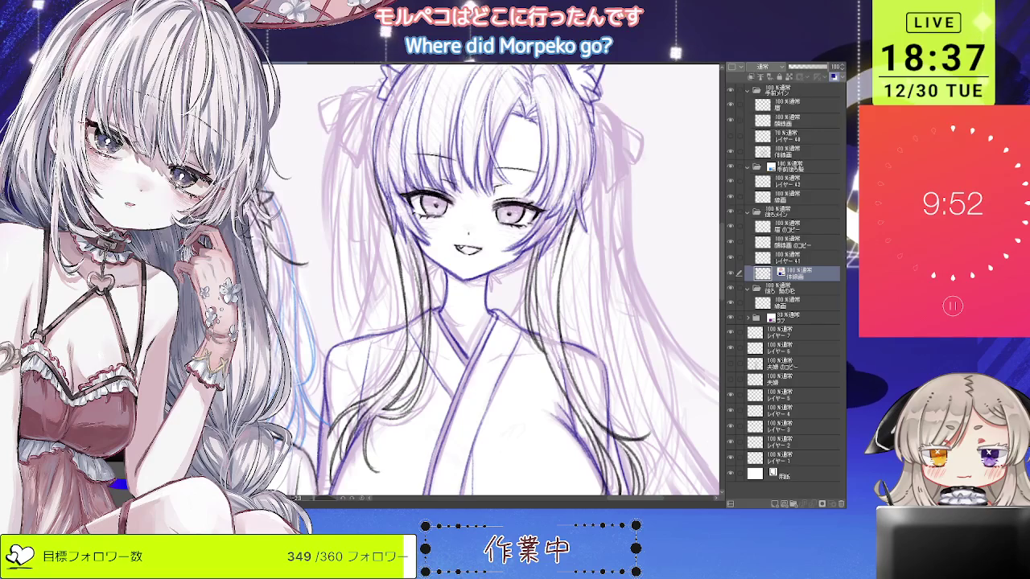
{"action": "key", "text": "ctrl+plus"}
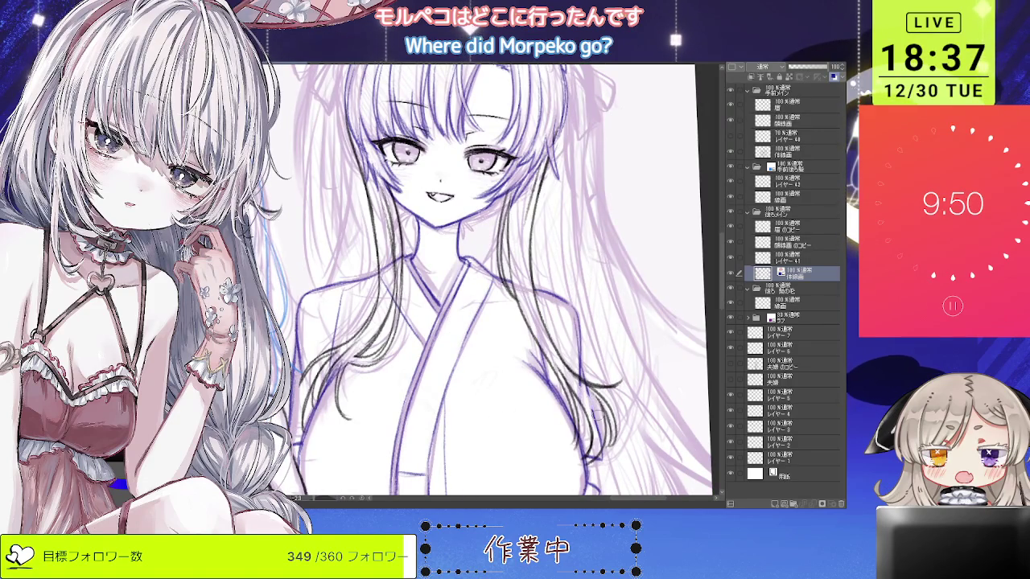
{"action": "key", "text": "ctrl+plus"}
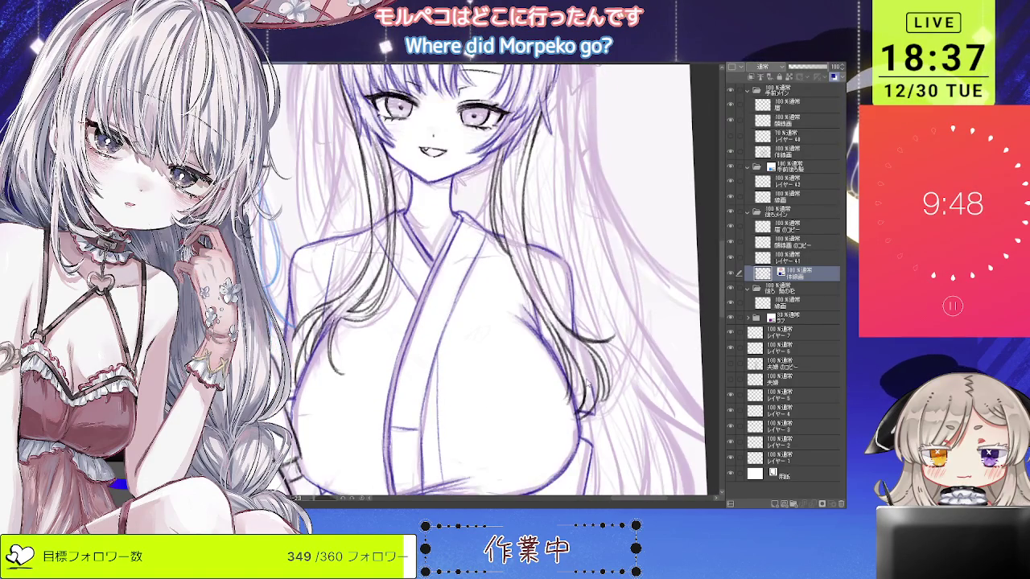
{"action": "key", "text": "ctrl+minus"}
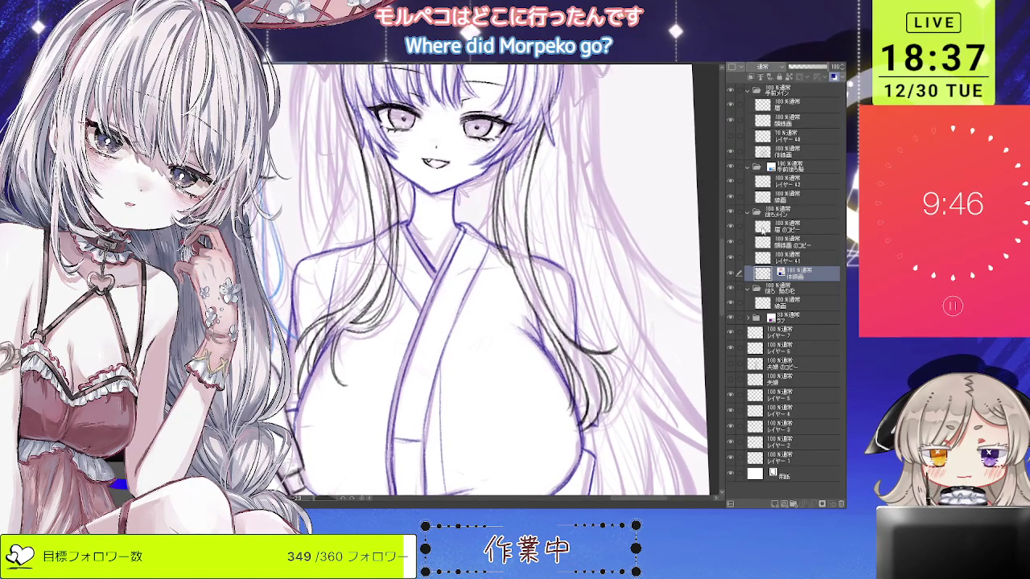
{"action": "left_click", "coordinate": [773, 257]}
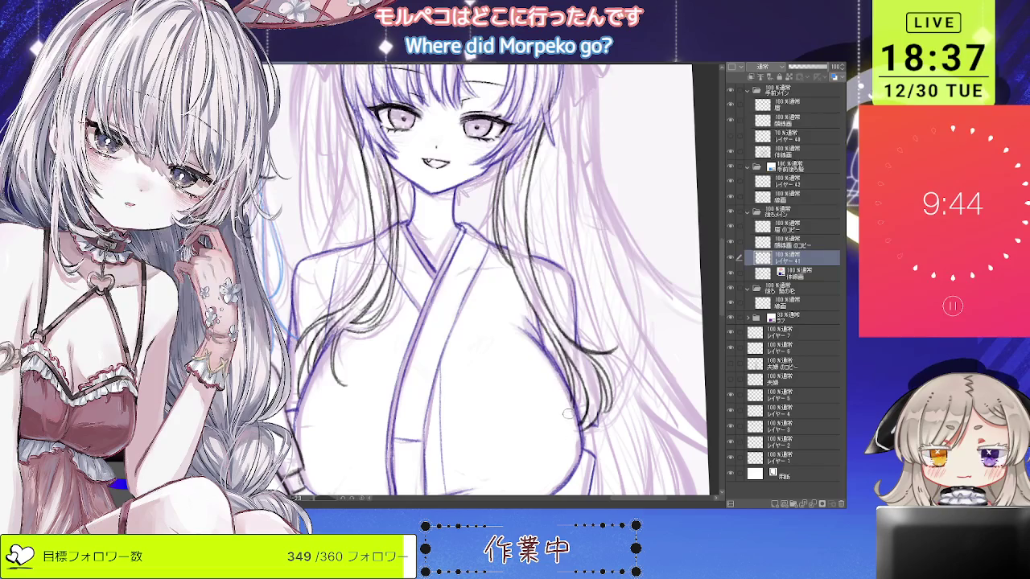
{"action": "key", "text": "ctrl+minus"}
{"action": "key", "text": "ctrl+plus"}
{"action": "key", "text": "ctrl+plus"}
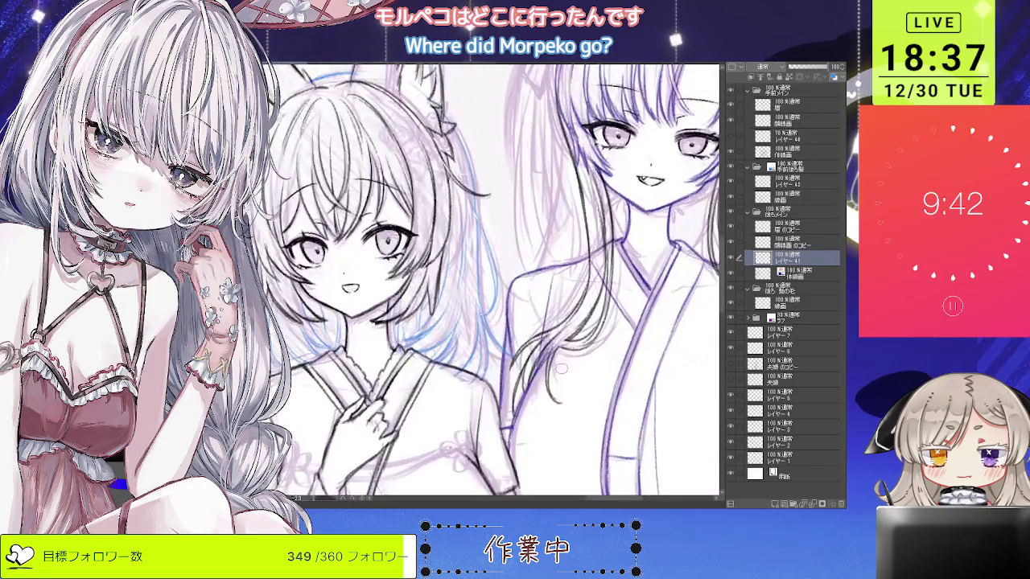
{"action": "left_click", "coordinate": [771, 275]}
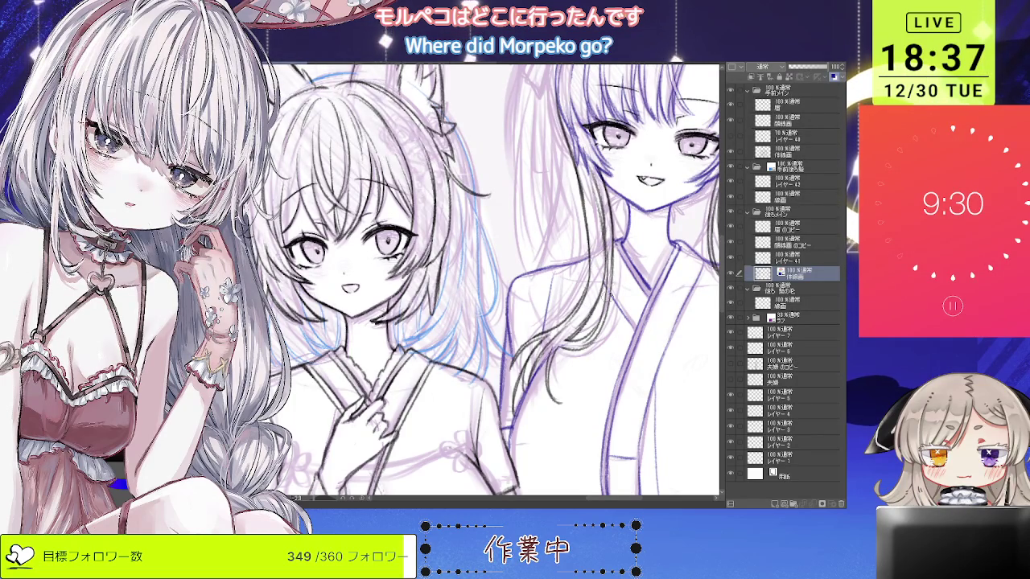
{"action": "scroll", "coordinate": [602, 283], "scroll_direction": "down", "scroll_amount": 2}
{"action": "scroll", "coordinate": [612, 277], "scroll_direction": "down", "scroll_amount": 3}
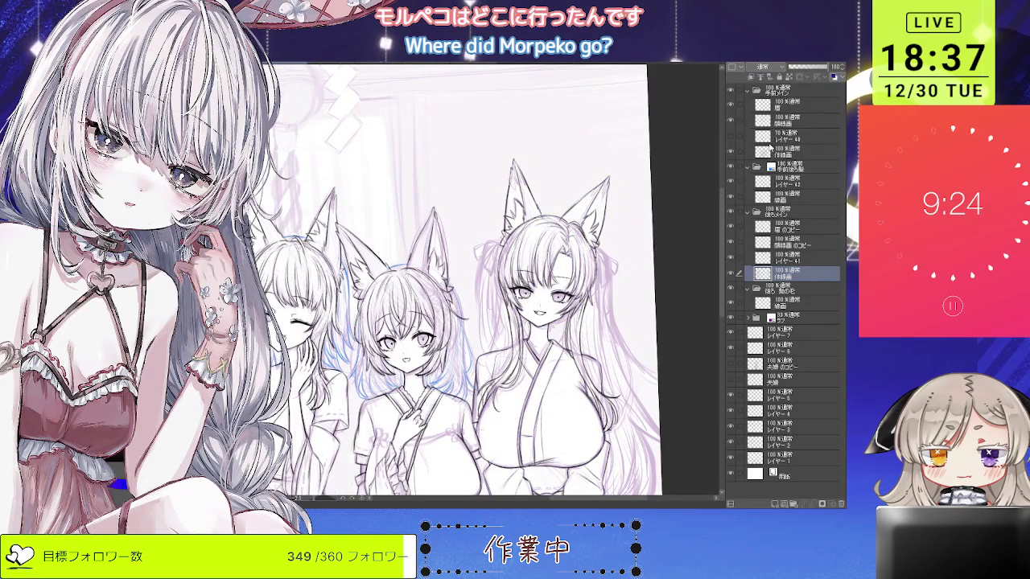
{"action": "mouse_move", "coordinate": [632, 322]}
{"action": "left_mouse_down"}
{"action": "mouse_move", "coordinate": [631, 207]}
{"action": "mouse_move", "coordinate": [622, 241]}
{"action": "left_mouse_up"}
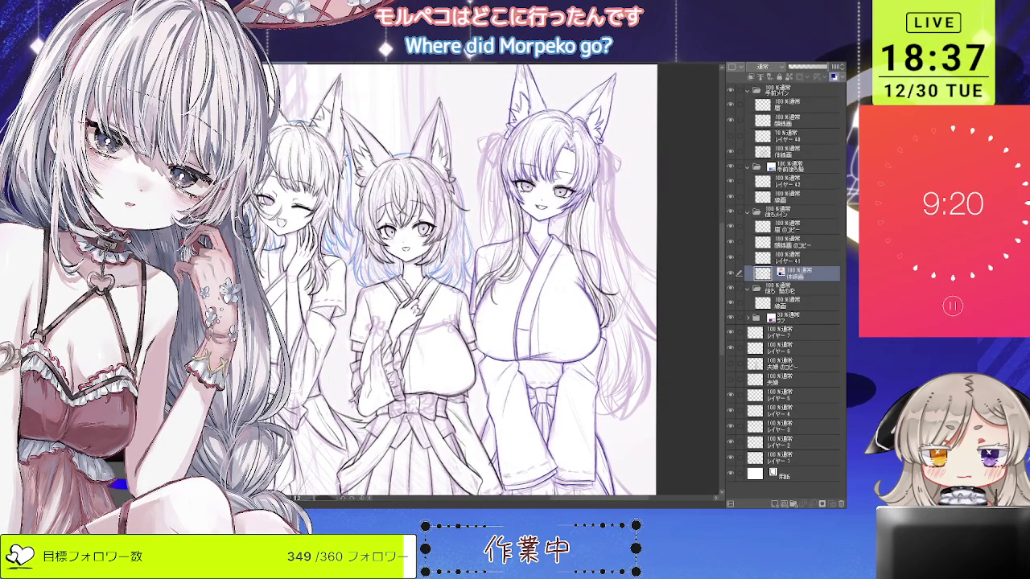
{"action": "key", "text": "ctrl+plus"}
{"action": "left_click", "coordinate": [798, 259]}
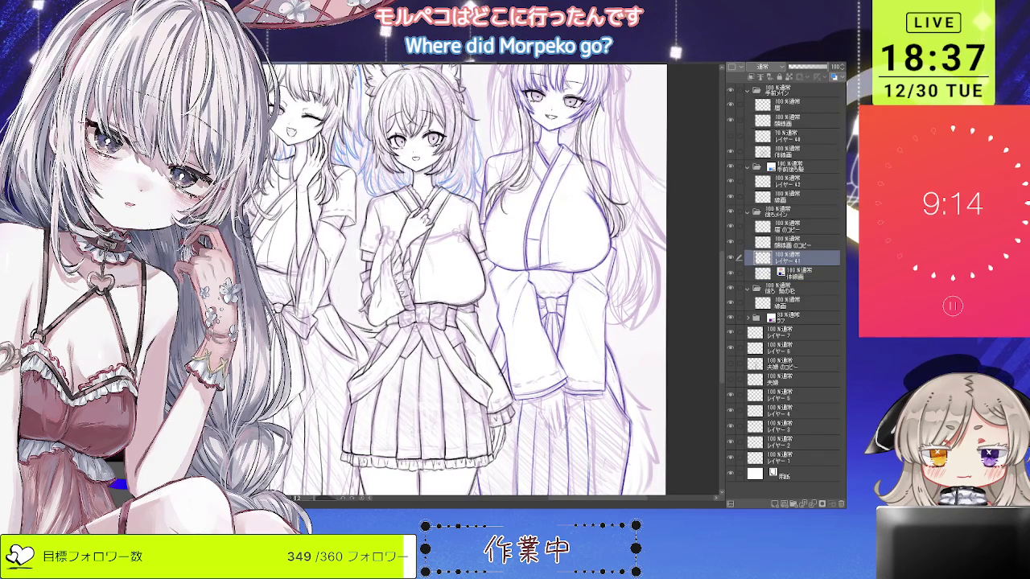
{"action": "key", "text": "ctrl+minus"}
{"action": "scroll", "coordinate": [467, 262], "scroll_direction": "up", "scroll_amount": 1}
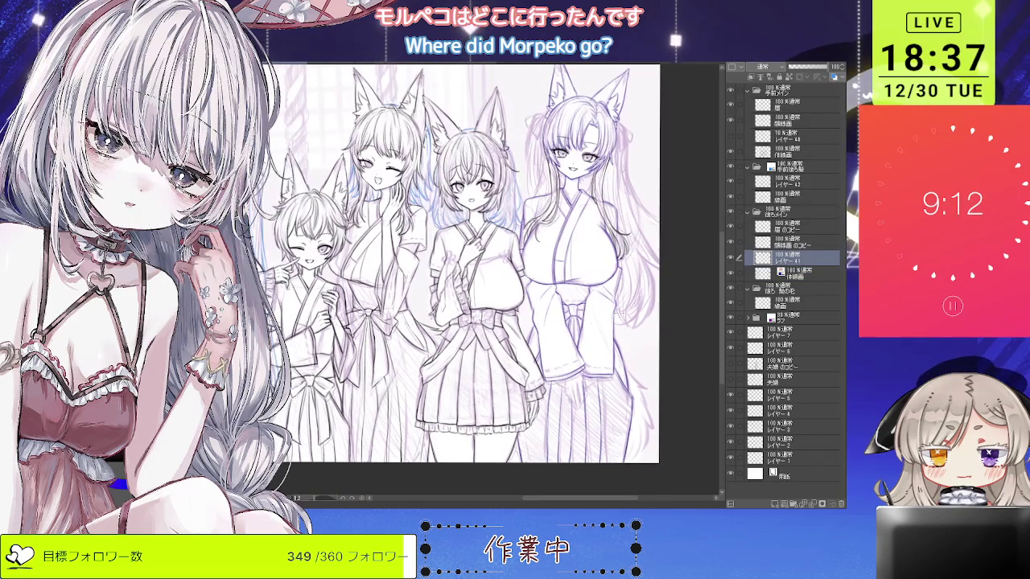
Zoom in on the tall girl's fingers on her pleated skirt, ink them, and tilt the view slightly.
{"action": "scroll", "coordinate": [579, 374], "scroll_direction": "up", "scroll_amount": 2}
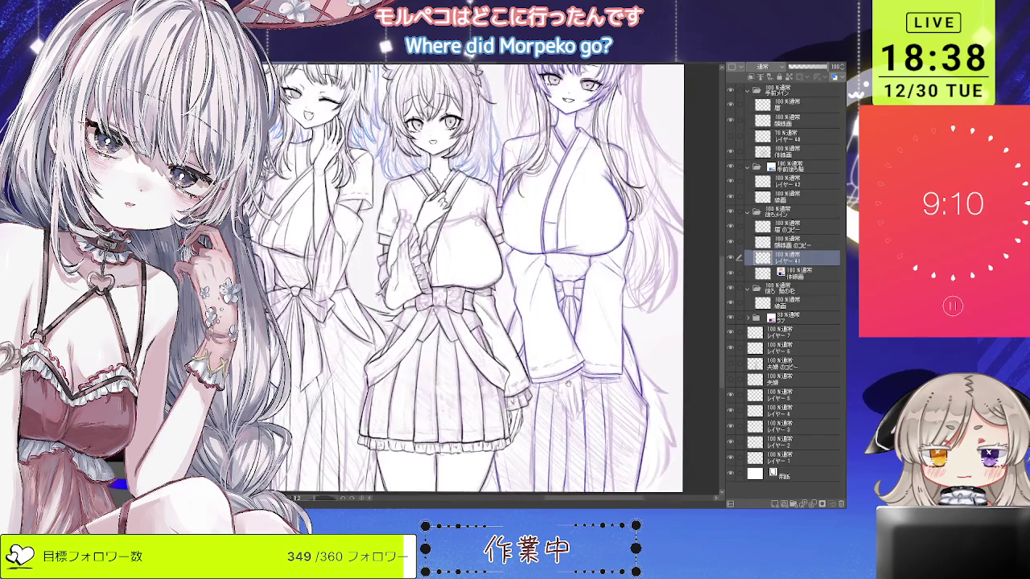
{"action": "scroll", "coordinate": [580, 374], "scroll_direction": "up", "scroll_amount": 3}
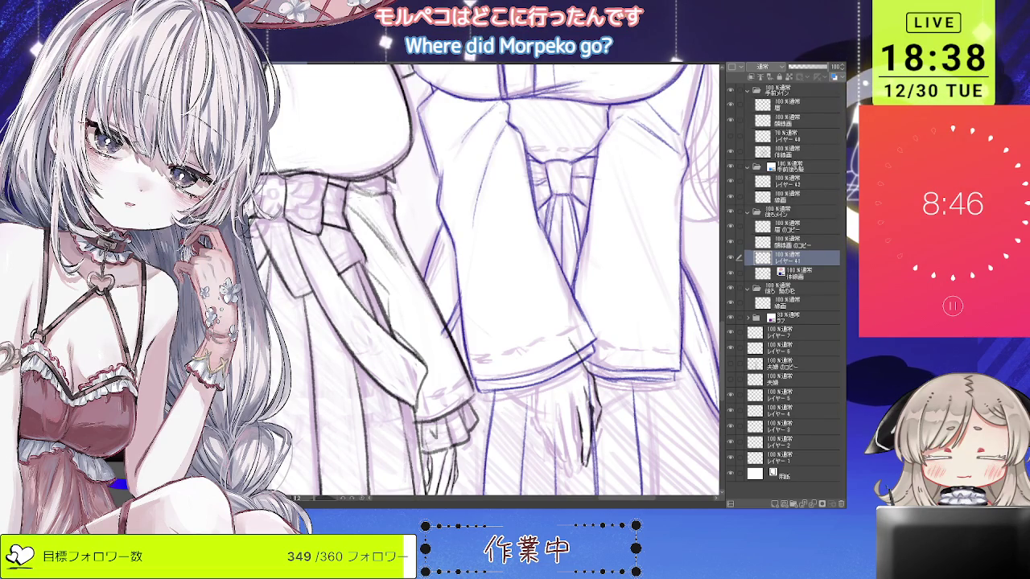
{"action": "scroll", "coordinate": [654, 230], "scroll_direction": "down", "scroll_amount": 3}
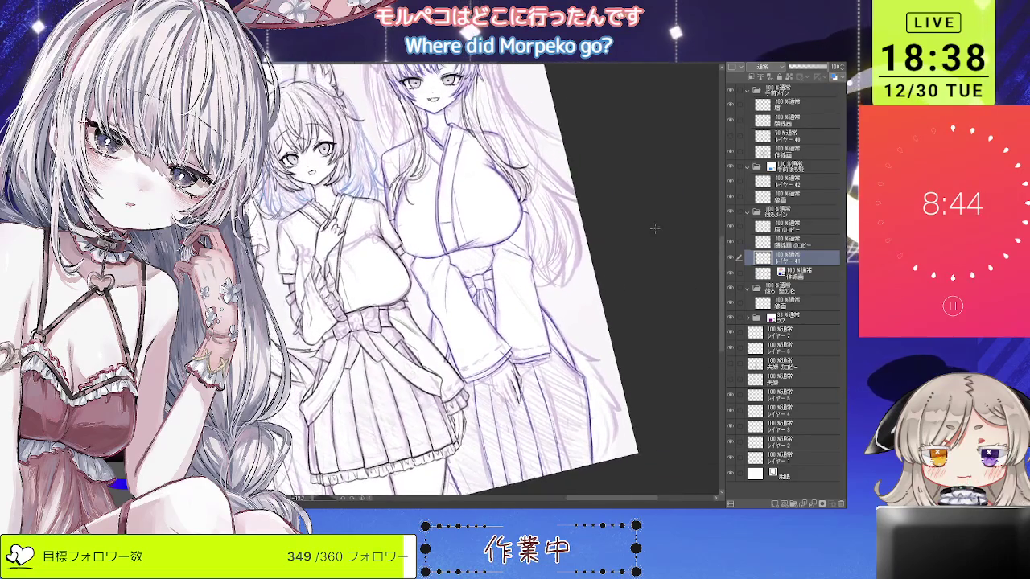
{"action": "scroll", "coordinate": [523, 394], "scroll_direction": "up", "scroll_amount": 3}
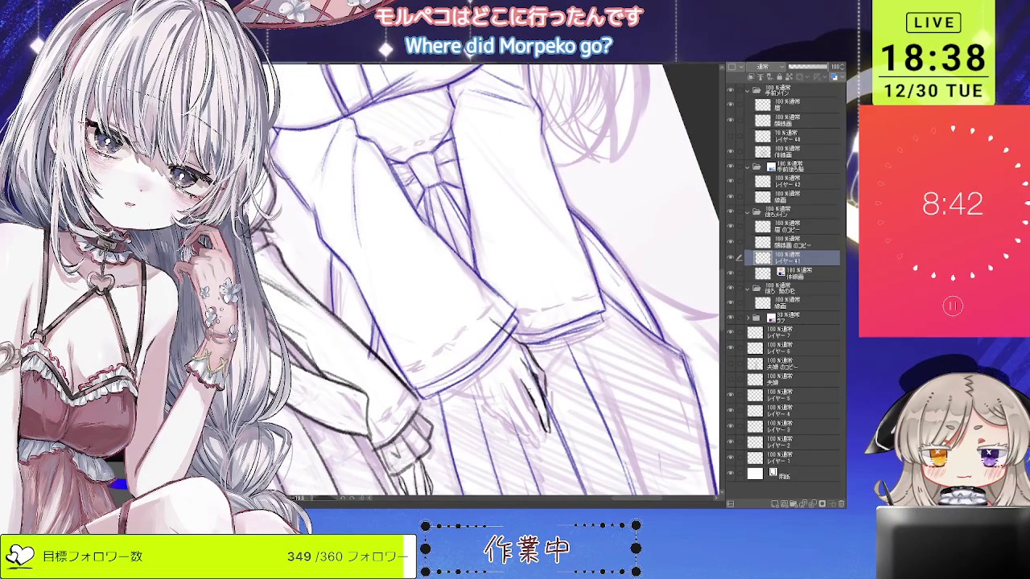
{"action": "scroll", "coordinate": [533, 376], "scroll_direction": "down", "scroll_amount": 3}
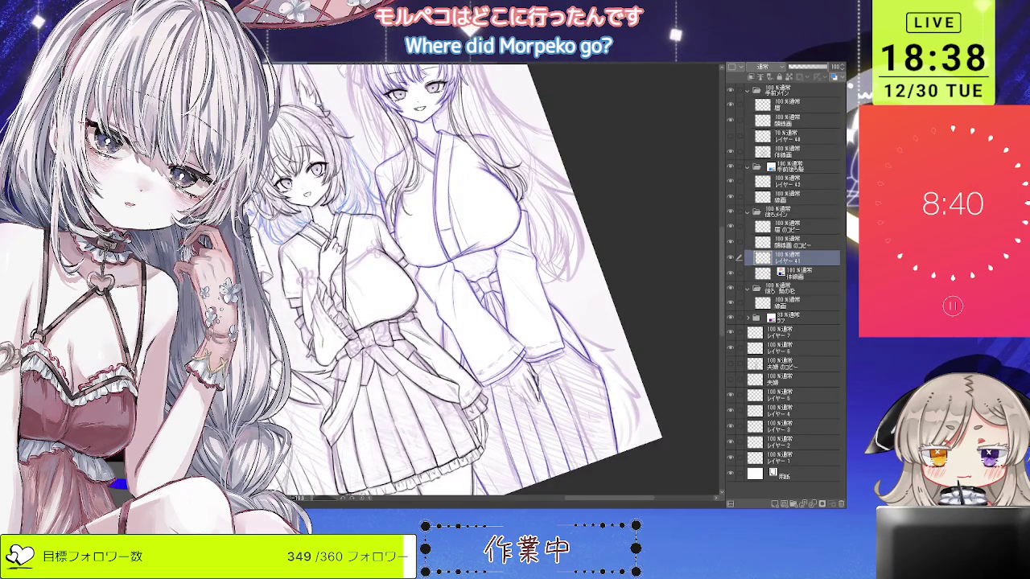
{"action": "scroll", "coordinate": [527, 374], "scroll_direction": "up", "scroll_amount": 2}
{"action": "scroll", "coordinate": [527, 374], "scroll_direction": "up", "scroll_amount": 1}
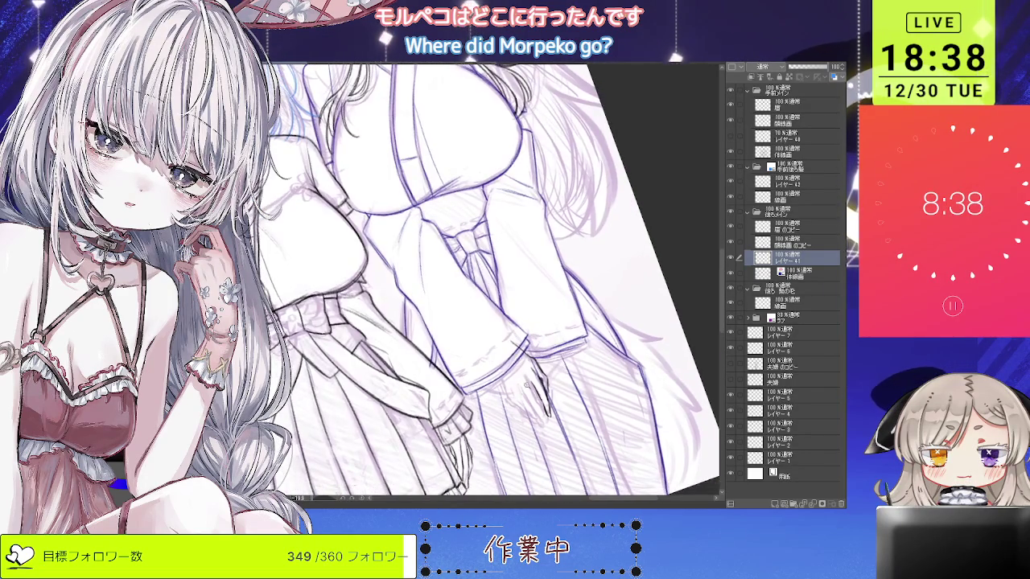
{"action": "scroll", "coordinate": [527, 375], "scroll_direction": "up", "scroll_amount": 1}
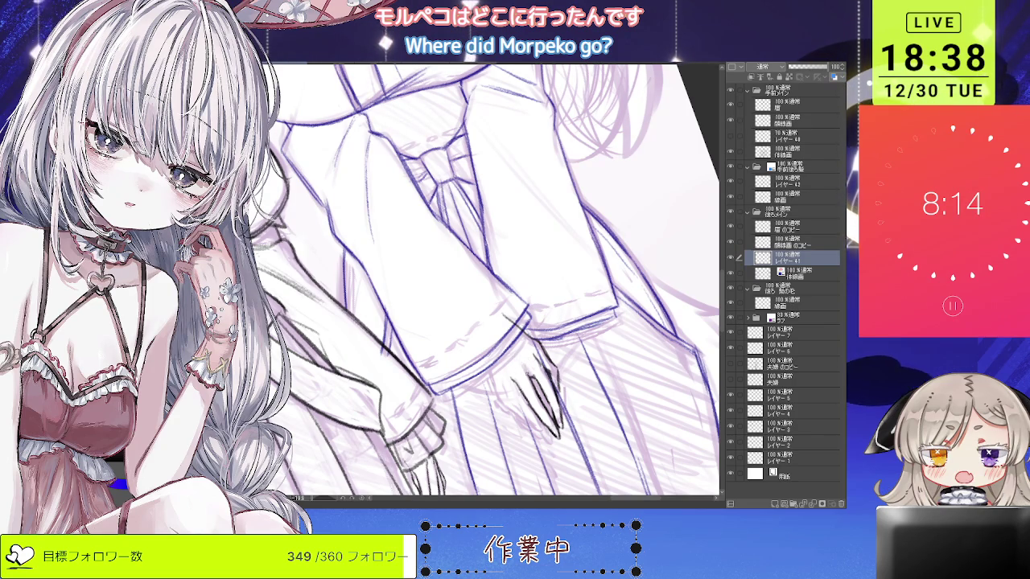
{"action": "scroll", "coordinate": [531, 378], "scroll_direction": "down", "scroll_amount": 2}
{"action": "scroll", "coordinate": [517, 376], "scroll_direction": "up", "scroll_amount": 2}
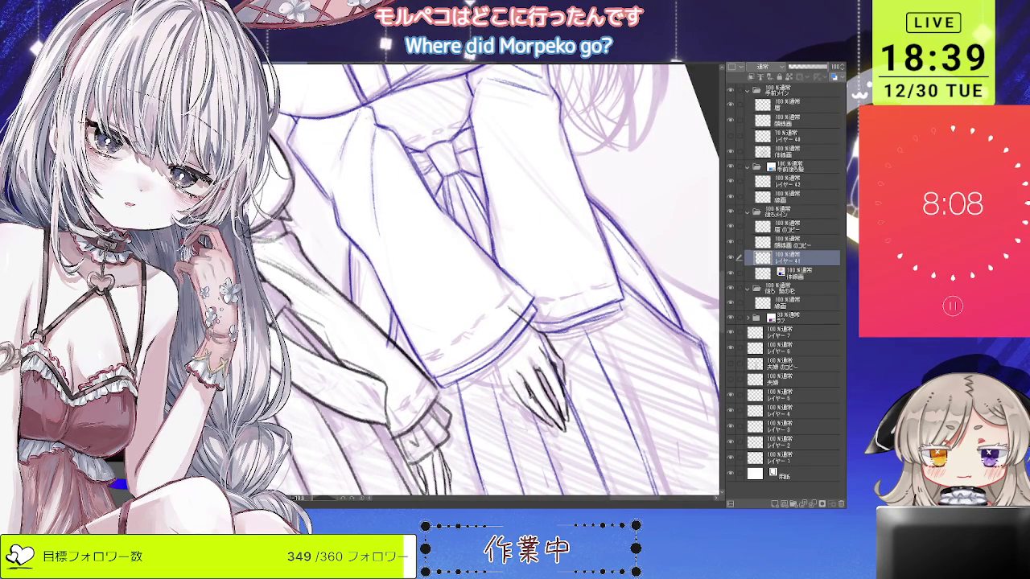
{"action": "scroll", "coordinate": [525, 380], "scroll_direction": "down", "scroll_amount": 3}
{"action": "left_click_drag", "start_coordinate": [554, 382], "coordinate": [541, 394]}
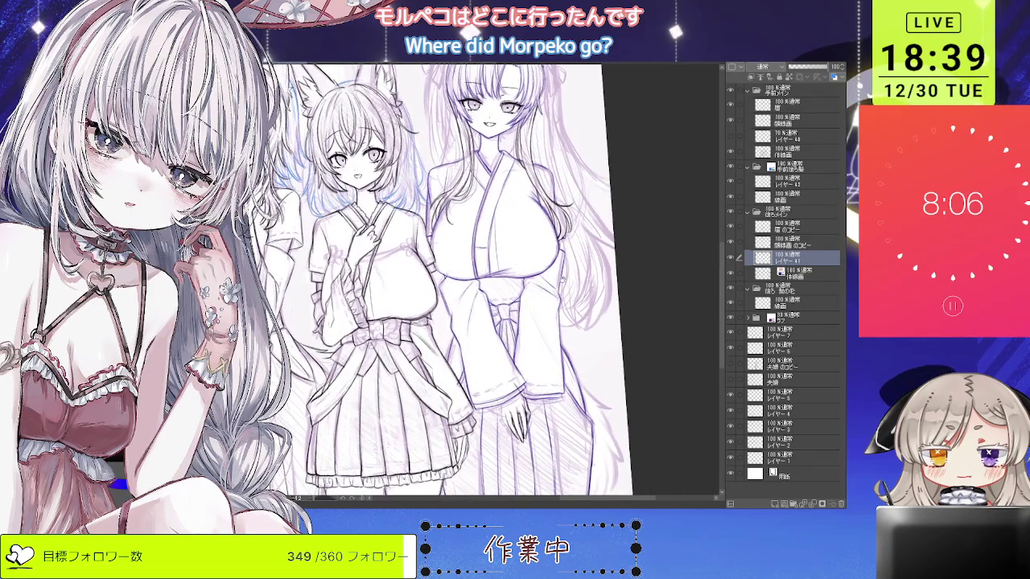
Zoom around the tall girl's inked hand and mirror the canvas to check it.
{"action": "scroll", "coordinate": [515, 422], "scroll_direction": "up", "scroll_amount": 2}
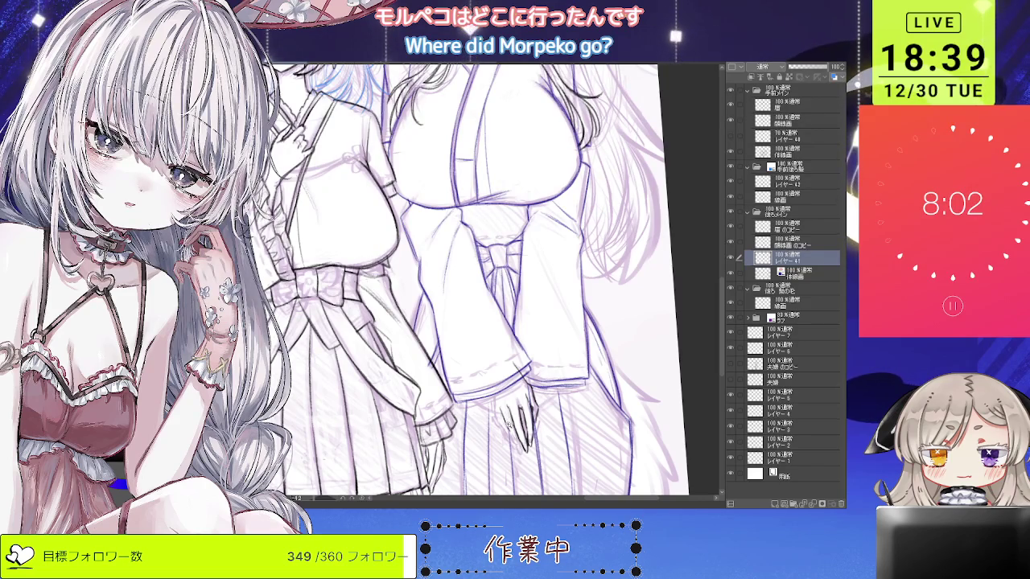
{"action": "scroll", "coordinate": [507, 425], "scroll_direction": "up", "scroll_amount": 2}
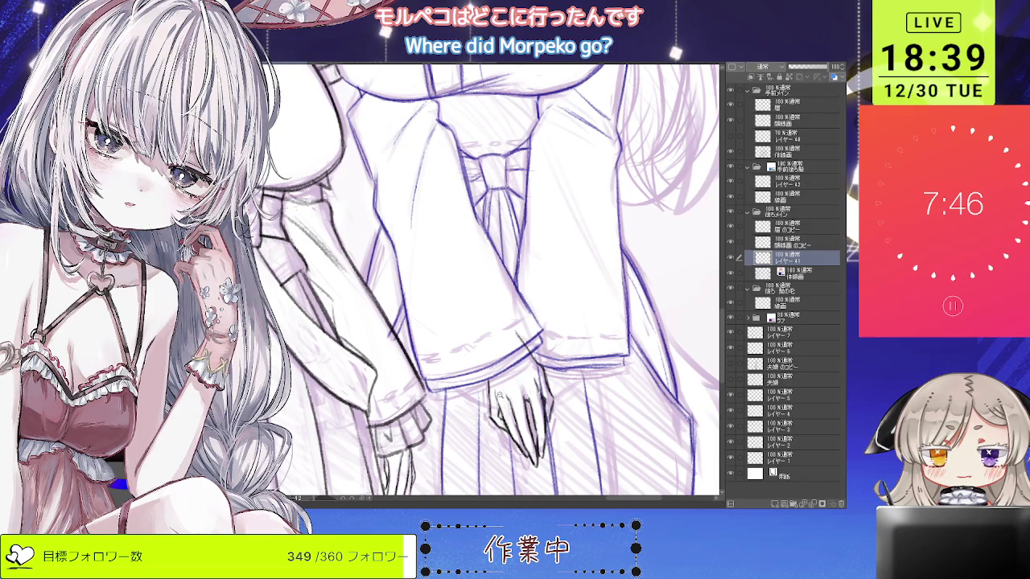
{"action": "scroll", "coordinate": [499, 400], "scroll_direction": "down", "scroll_amount": 3}
{"action": "scroll", "coordinate": [507, 402], "scroll_direction": "up", "scroll_amount": 3}
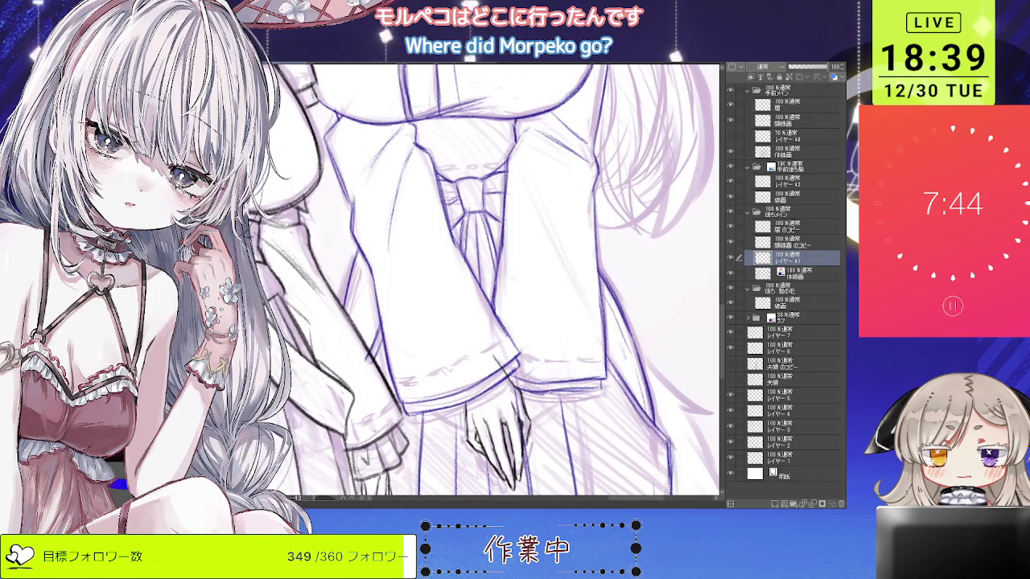
{"action": "scroll", "coordinate": [544, 402], "scroll_direction": "down", "scroll_amount": 3}
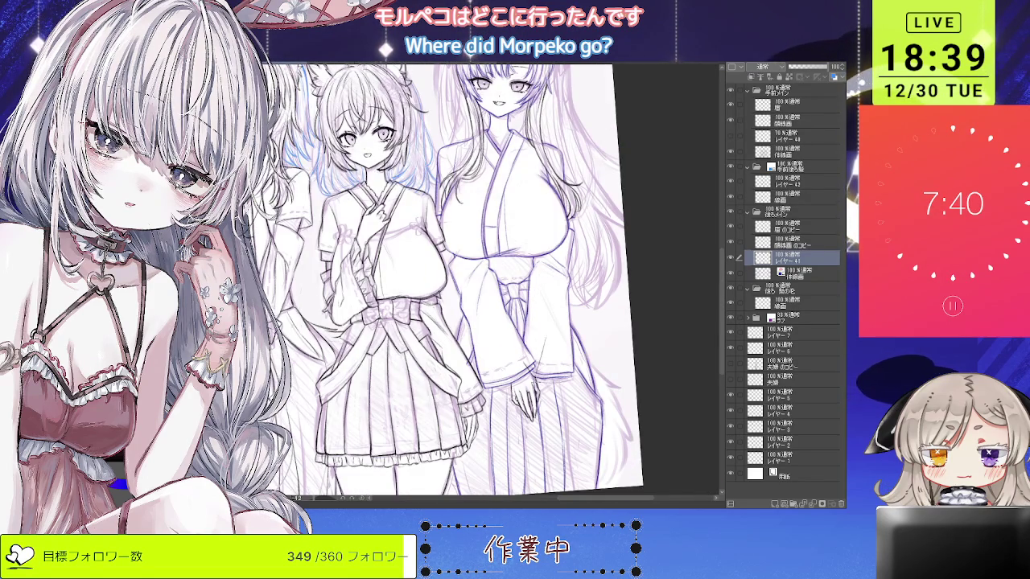
{"action": "scroll", "coordinate": [531, 394], "scroll_direction": "up", "scroll_amount": 2}
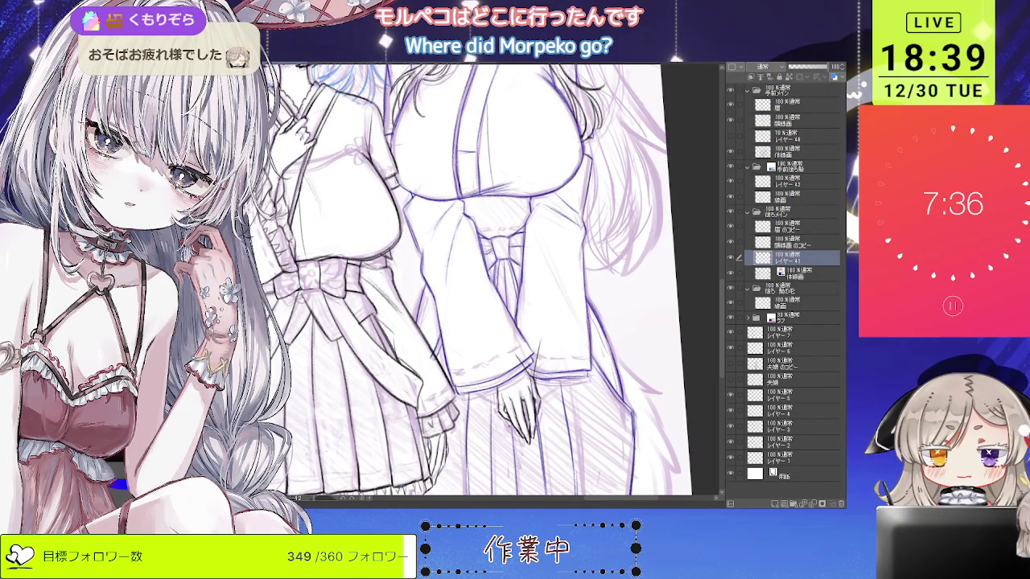
{"action": "scroll", "coordinate": [584, 290], "scroll_direction": "down", "scroll_amount": 3}
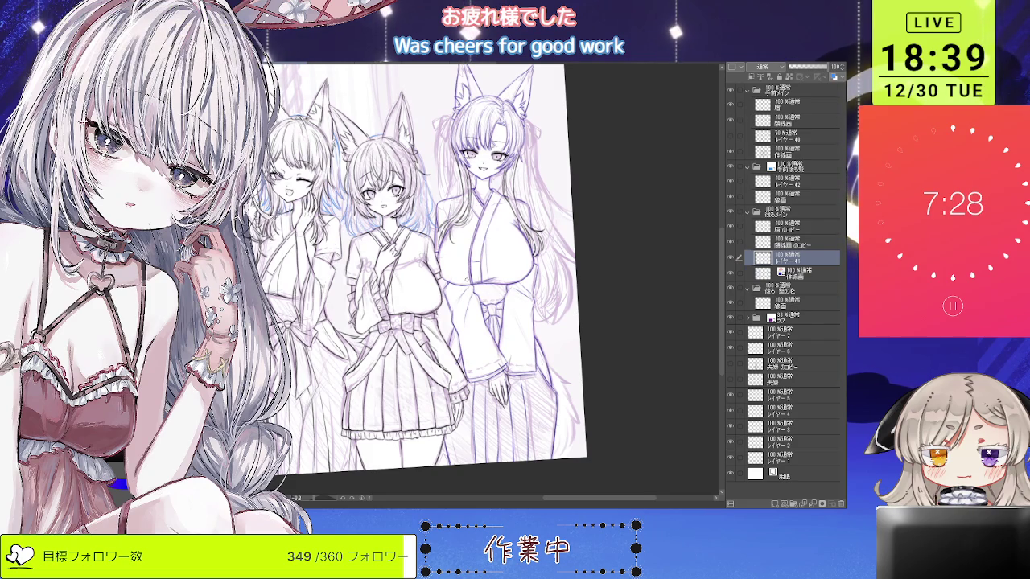
{"action": "key", "text": "h"}
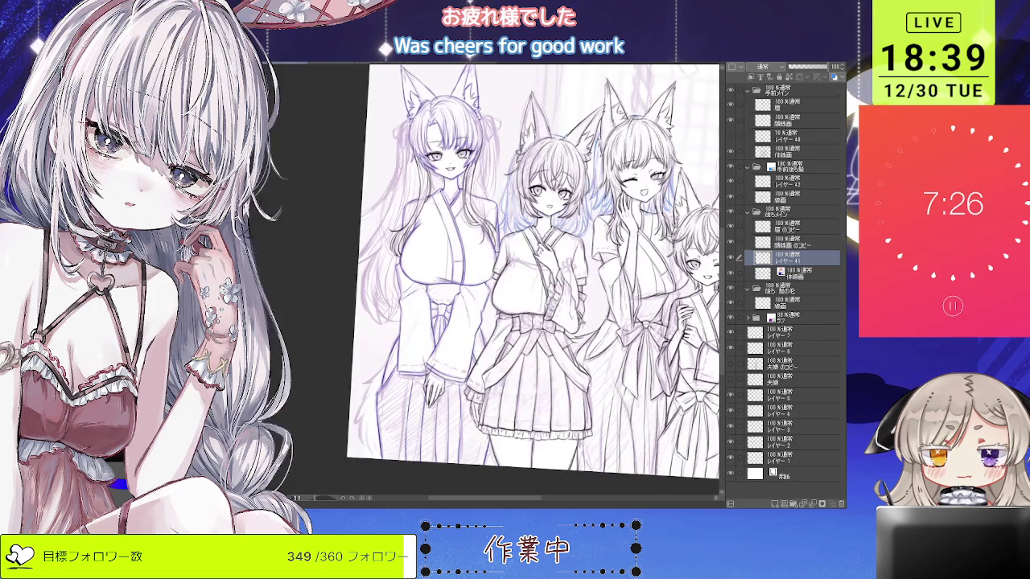
{"action": "scroll", "coordinate": [475, 376], "scroll_direction": "up", "scroll_amount": 3}
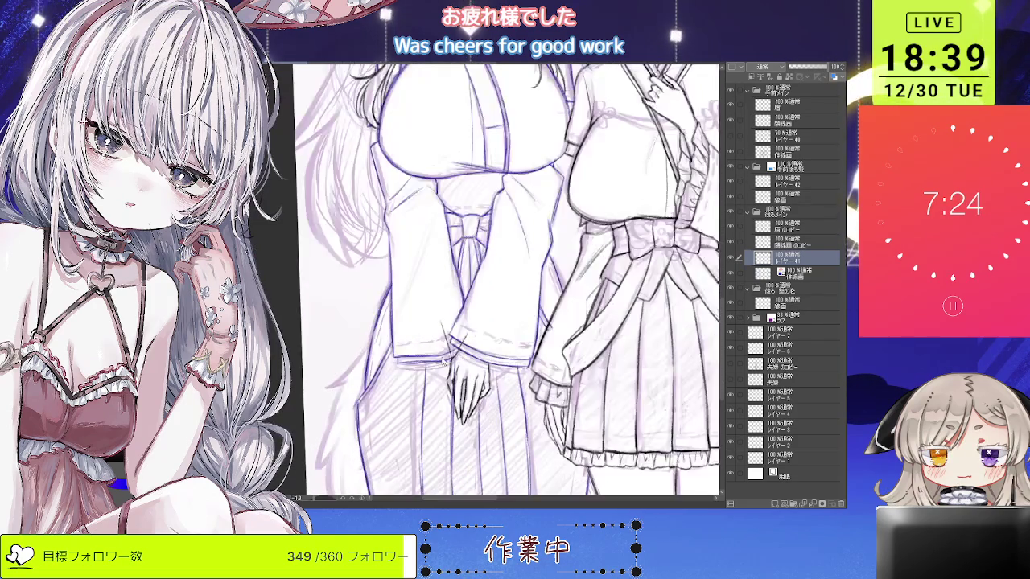
{"action": "scroll", "coordinate": [471, 362], "scroll_direction": "up", "scroll_amount": 2}
Pan to the hands, ink a line near the hand, then undo the bad stroke.
{"action": "left_click_drag", "start_coordinate": [471, 355], "coordinate": [495, 313]}
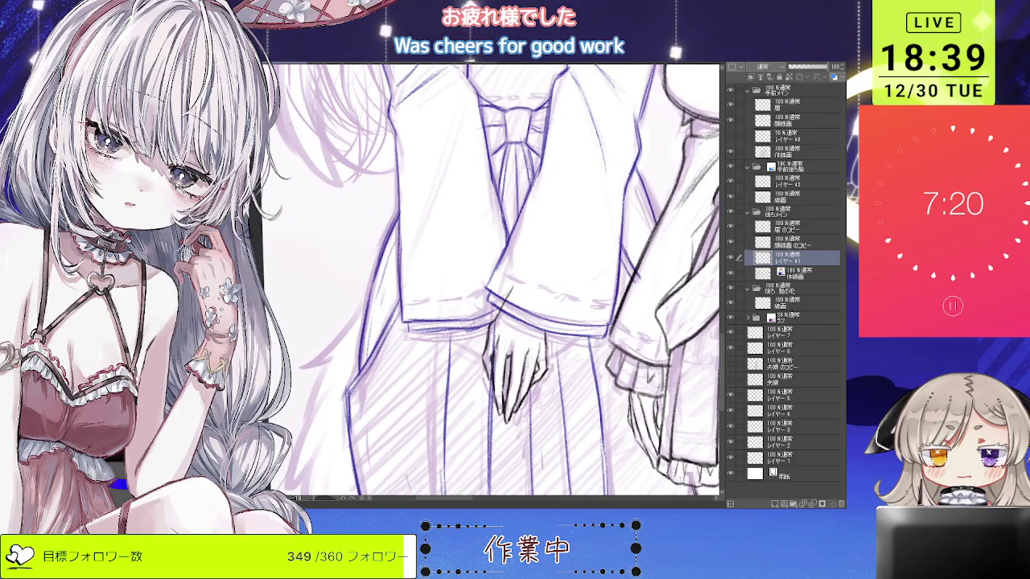
{"action": "left_click_drag", "start_coordinate": [485, 333], "coordinate": [490, 354]}
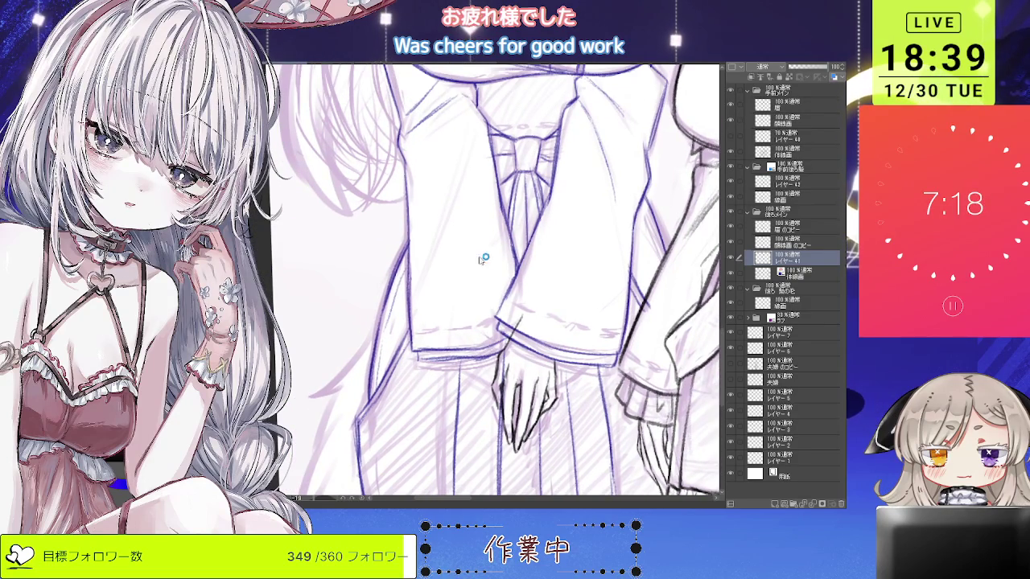
{"action": "left_click_drag", "start_coordinate": [491, 278], "coordinate": [495, 325]}
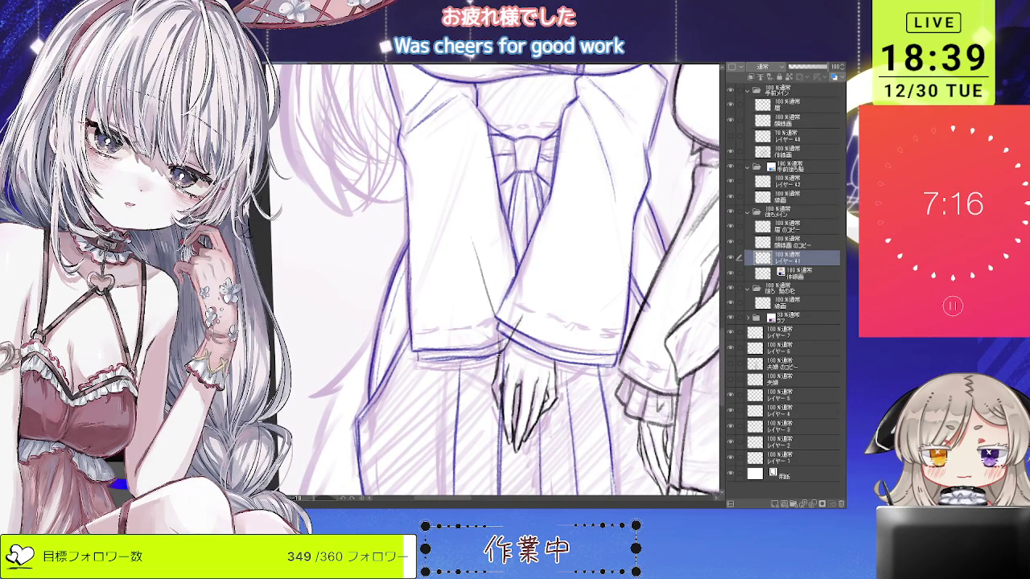
{"action": "scroll", "coordinate": [499, 279], "scroll_direction": "down", "scroll_amount": 1}
{"action": "key", "text": "ctrl+z"}
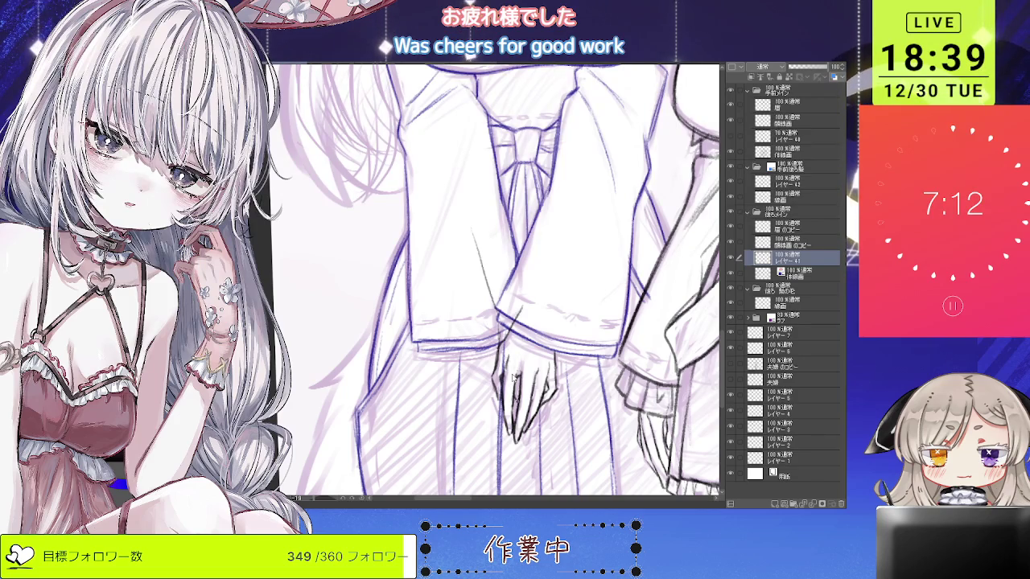
{"action": "scroll", "coordinate": [644, 288], "scroll_direction": "down", "scroll_amount": 2}
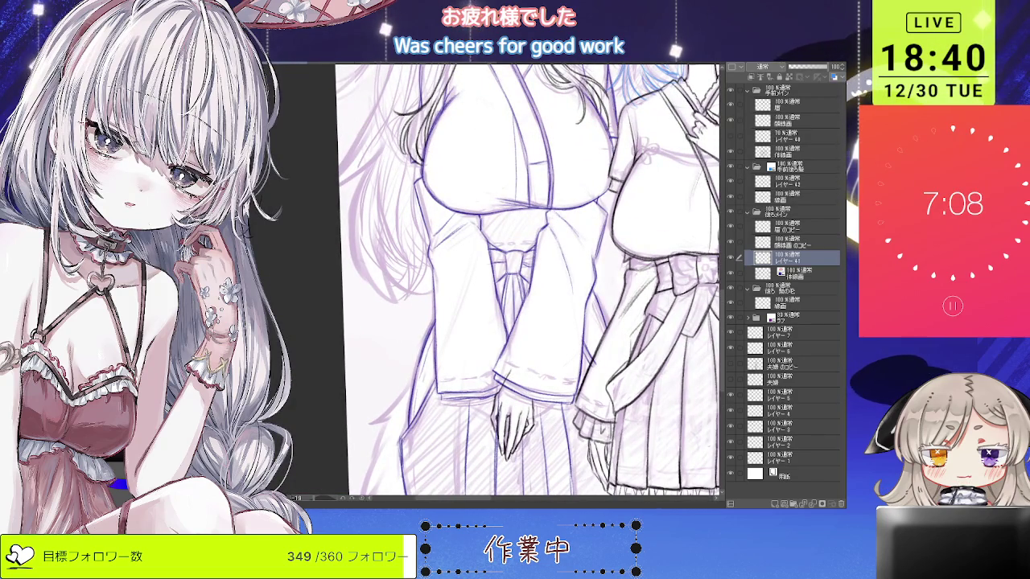
{"action": "left_click", "coordinate": [790, 504]}
Sketch red sleeve and arm guide lines over the hand, redoing them several times.
{"action": "mouse_move", "coordinate": [515, 273]}
{"action": "left_mouse_down"}
{"action": "mouse_move", "coordinate": [491, 283]}
{"action": "mouse_move", "coordinate": [521, 344]}
{"action": "left_mouse_up"}
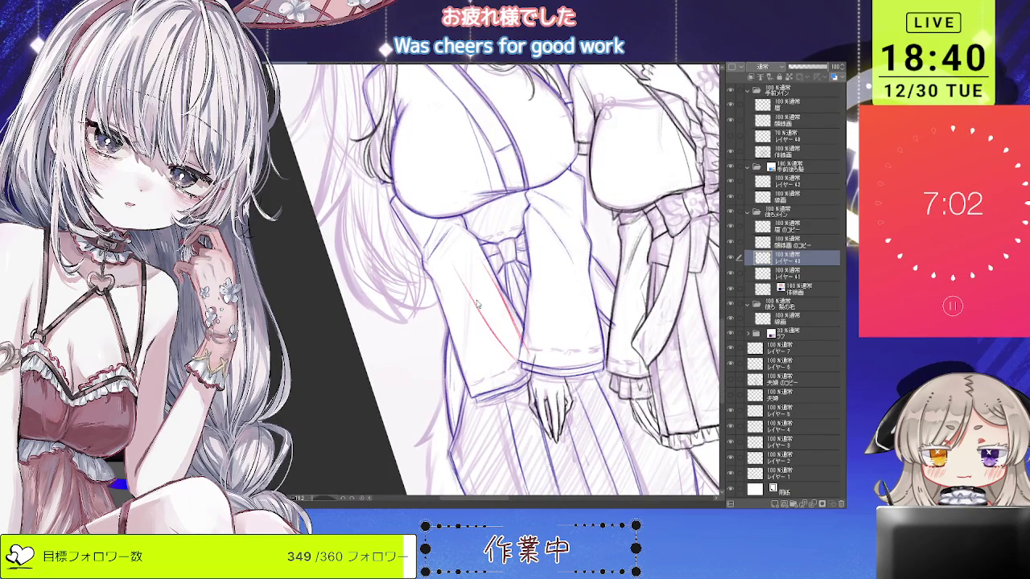
{"action": "key", "text": "ctrl+z"}
{"action": "left_click_drag", "start_coordinate": [447, 246], "coordinate": [506, 346]}
{"action": "key", "text": "ctrl+z"}
{"action": "left_click_drag", "start_coordinate": [469, 296], "coordinate": [521, 368]}
{"action": "key", "text": "ctrl+z"}
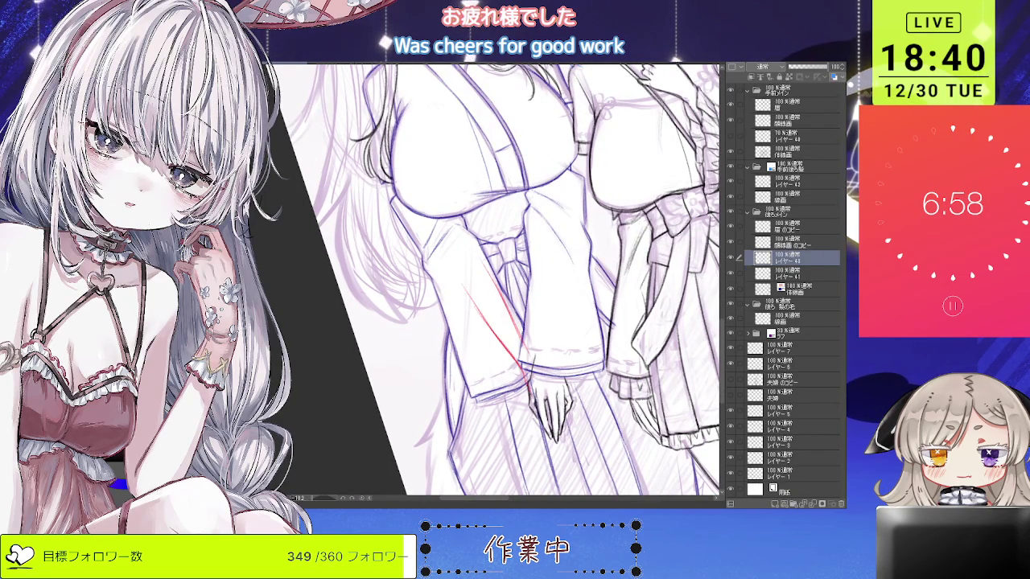
{"action": "left_click_drag", "start_coordinate": [506, 300], "coordinate": [533, 355]}
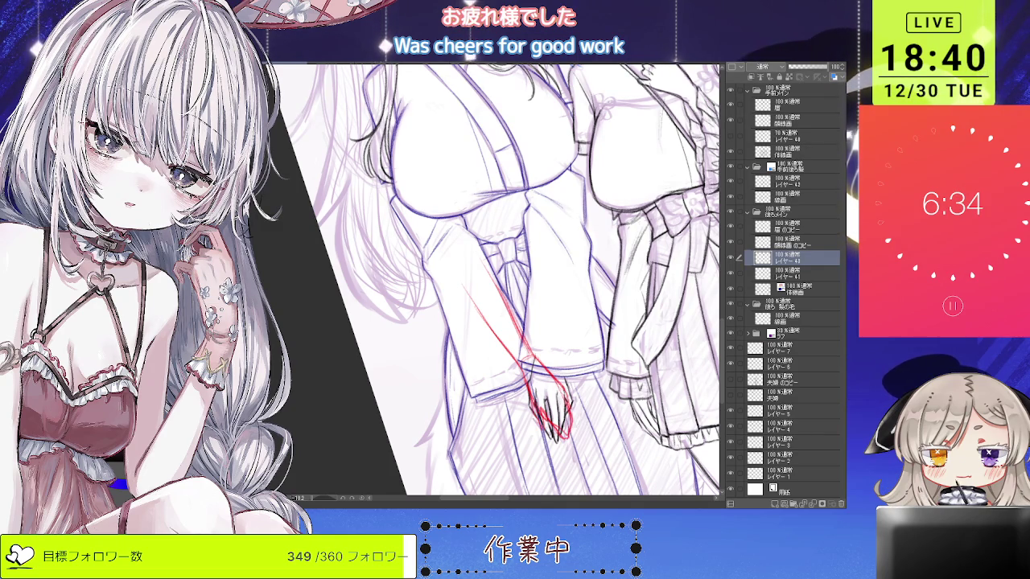
Rotate and mirror the view to check the red sketch, then hide its layer.
{"action": "scroll", "coordinate": [545, 350], "scroll_direction": "down", "scroll_amount": 2}
{"action": "left_click_drag", "start_coordinate": [515, 201], "coordinate": [527, 197]}
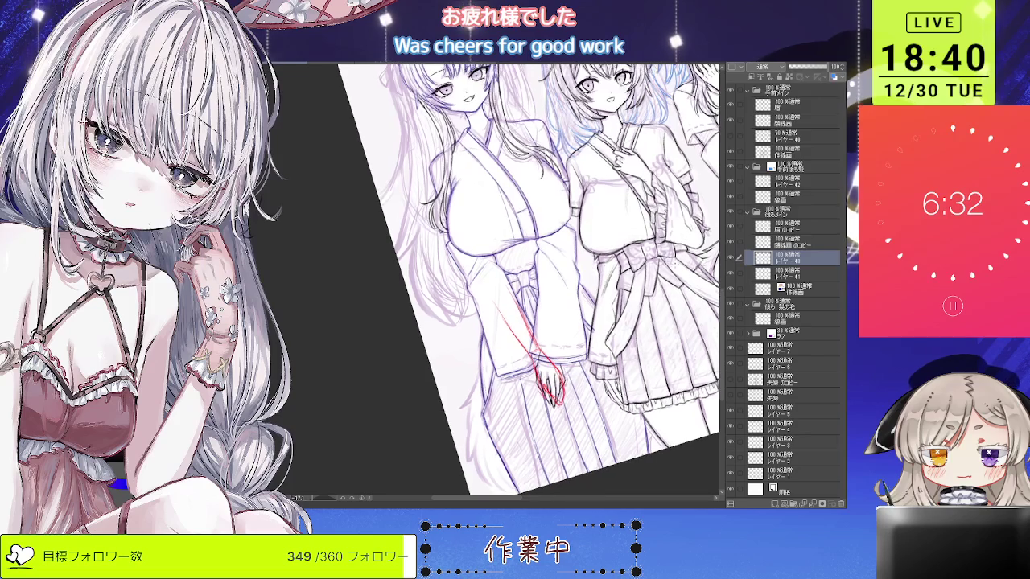
{"action": "key", "text": "h"}
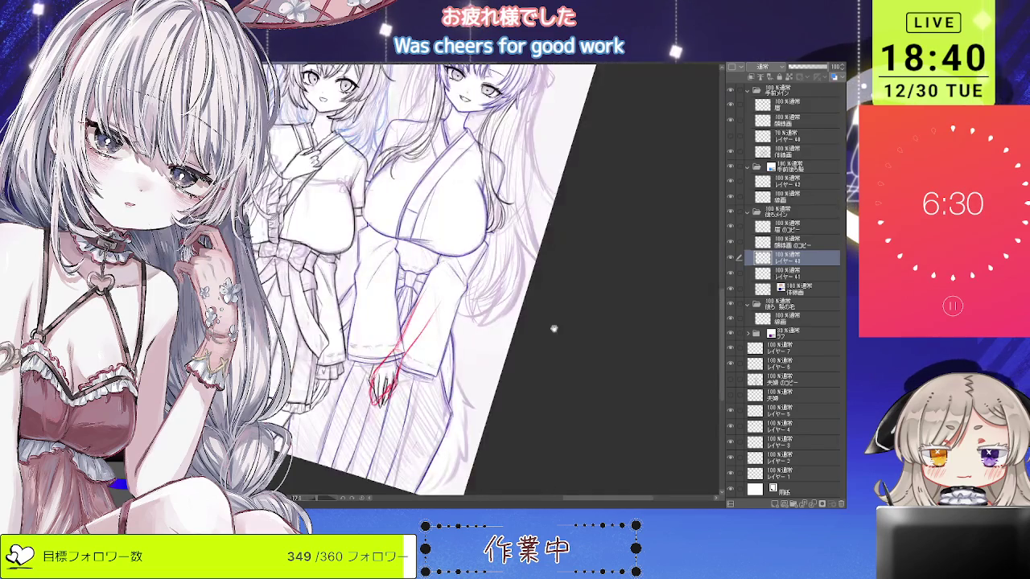
{"action": "scroll", "coordinate": [511, 398], "scroll_direction": "up", "scroll_amount": 2}
{"action": "scroll", "coordinate": [515, 398], "scroll_direction": "up", "scroll_amount": 1}
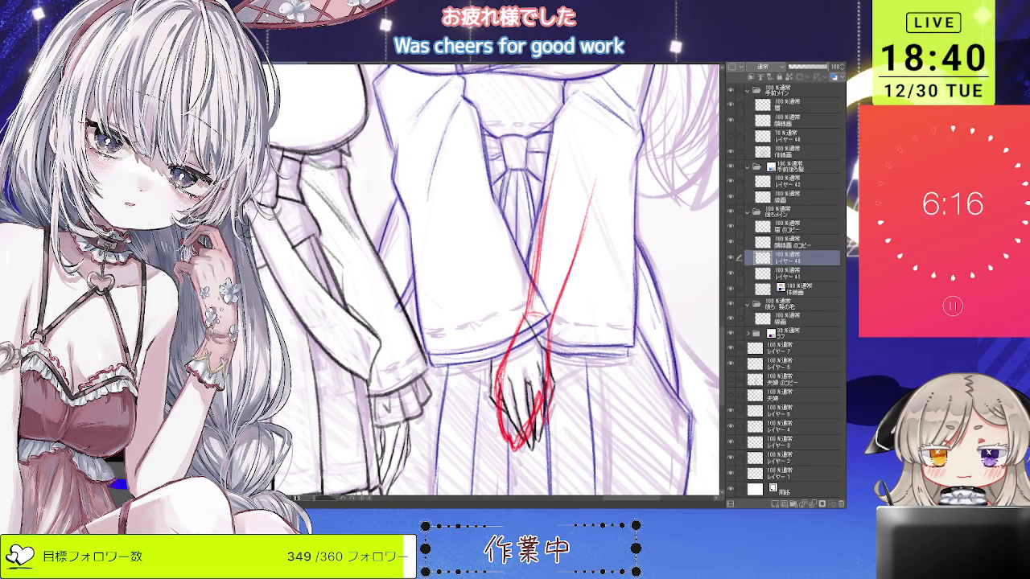
{"action": "scroll", "coordinate": [647, 376], "scroll_direction": "down", "scroll_amount": 3}
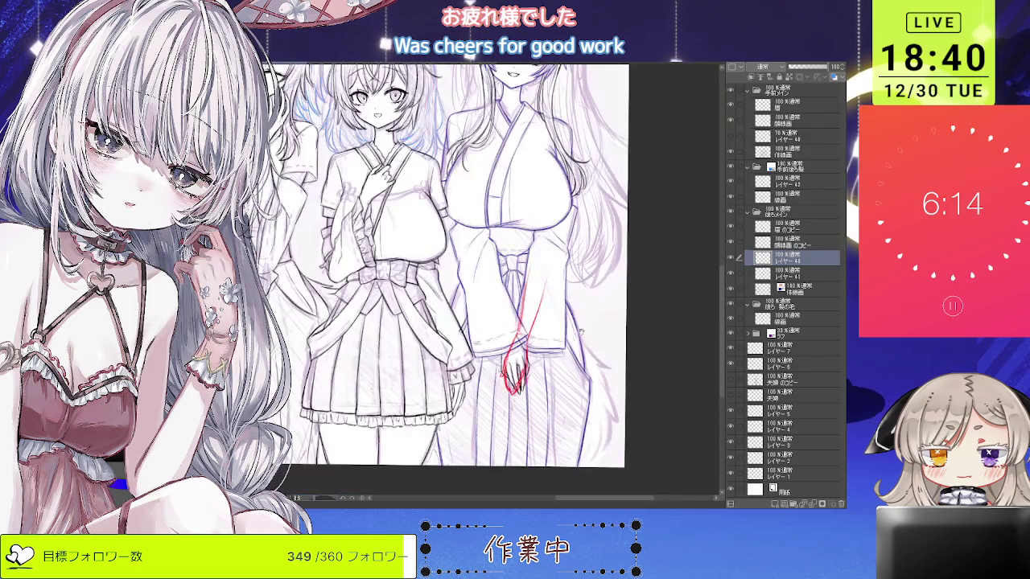
{"action": "scroll", "coordinate": [647, 376], "scroll_direction": "down", "scroll_amount": 3}
{"action": "scroll", "coordinate": [495, 378], "scroll_direction": "up", "scroll_amount": 3}
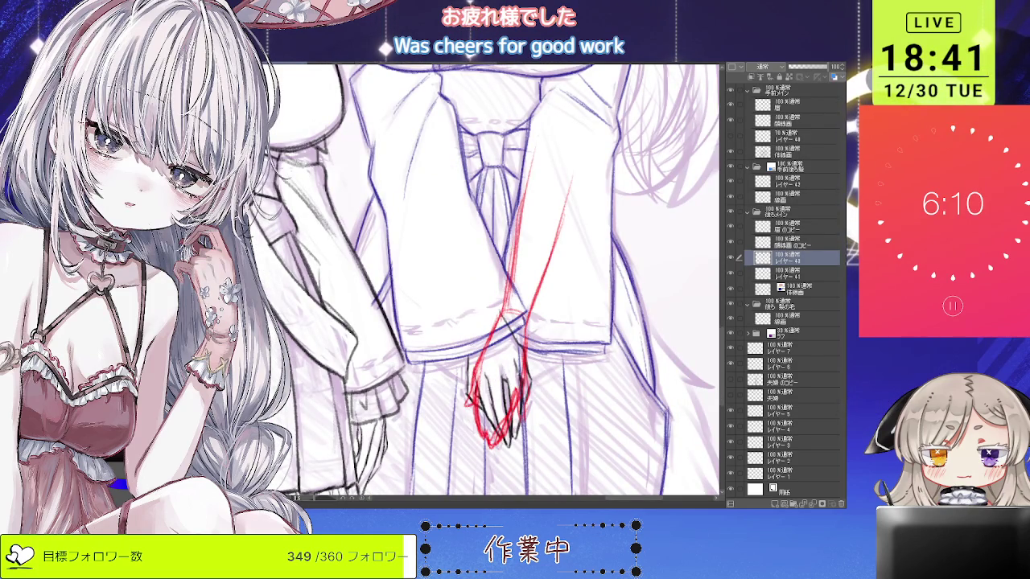
{"action": "left_click", "coordinate": [732, 259]}
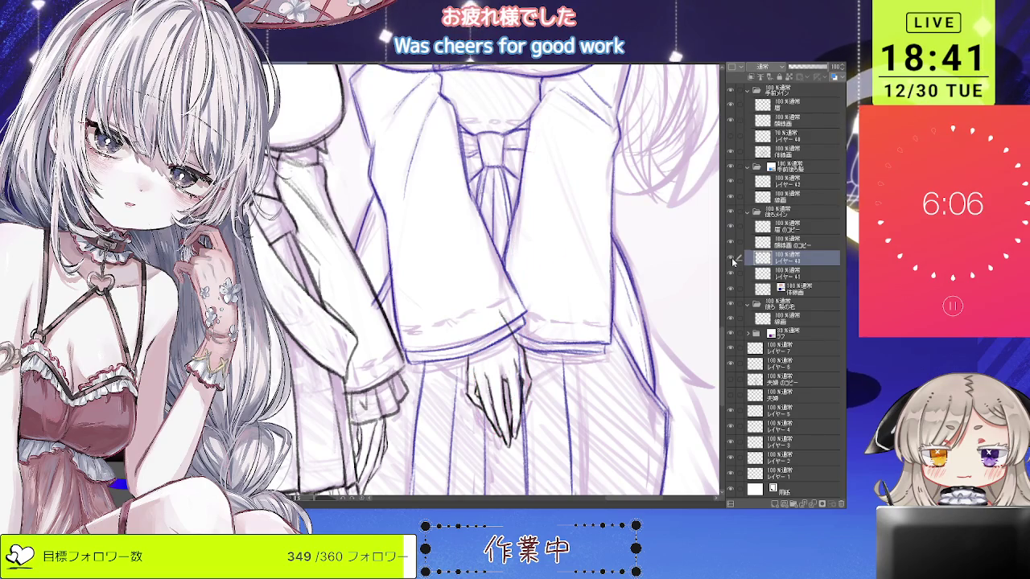
Show the red guide layer again, lower its opacity, and select レイヤー41.
{"action": "left_click", "coordinate": [731, 259]}
{"action": "scroll", "coordinate": [529, 369], "scroll_direction": "down", "scroll_amount": 3}
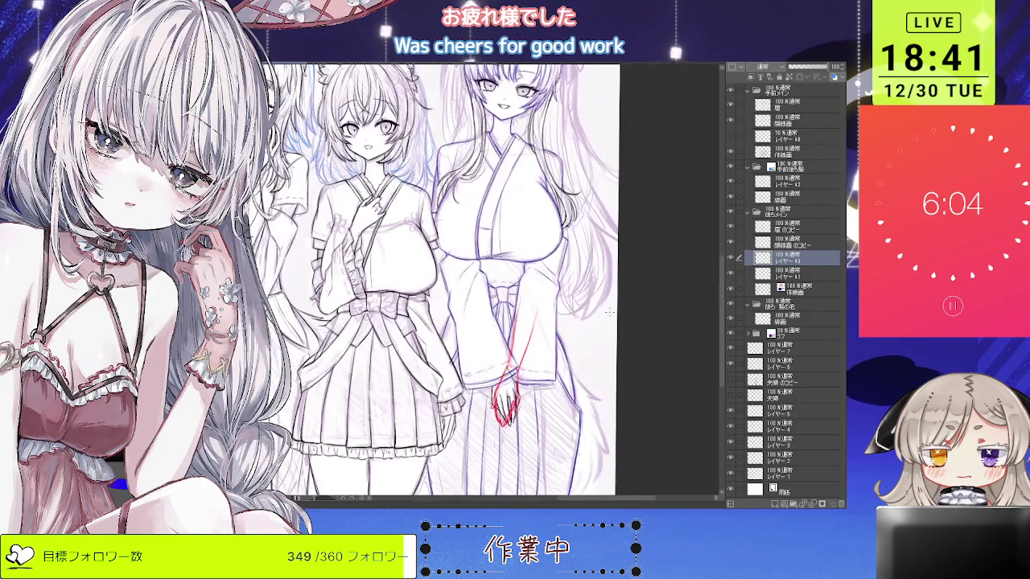
{"action": "left_click", "coordinate": [810, 69]}
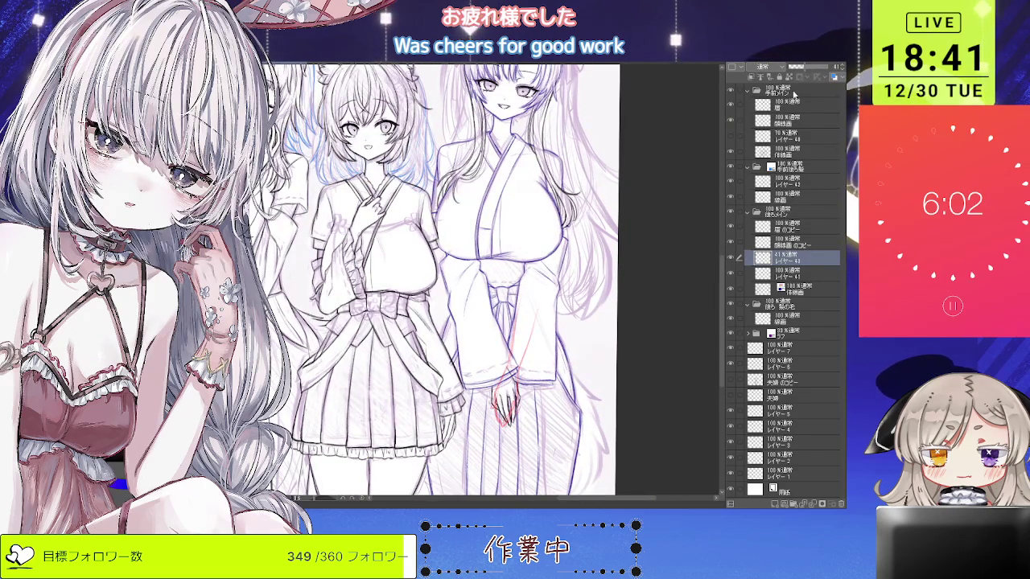
{"action": "left_click", "coordinate": [788, 273]}
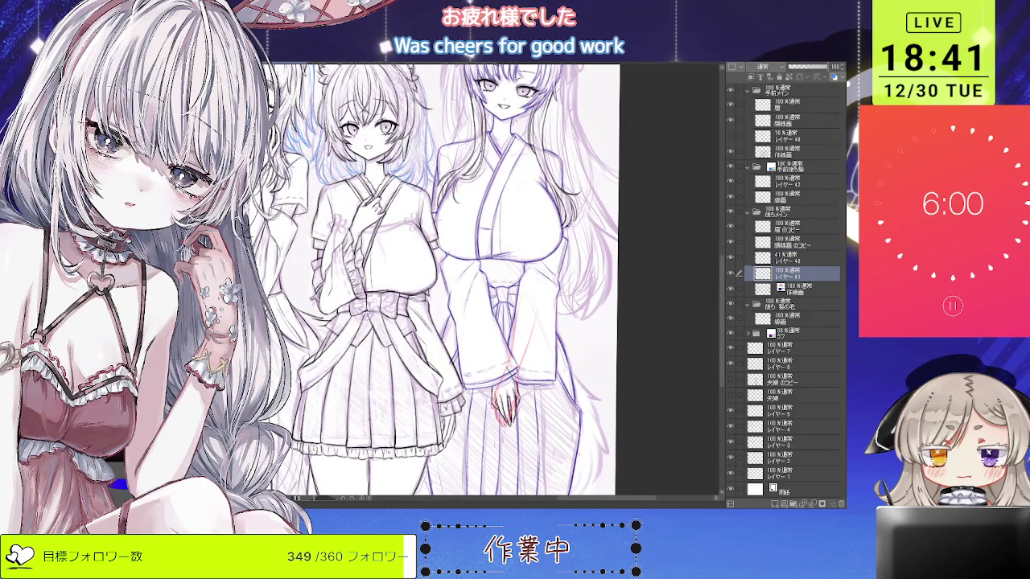
Rotate and zoom the view to ink the tall girl's clasped hands.
{"action": "scroll", "coordinate": [483, 402], "scroll_direction": "up", "scroll_amount": 3}
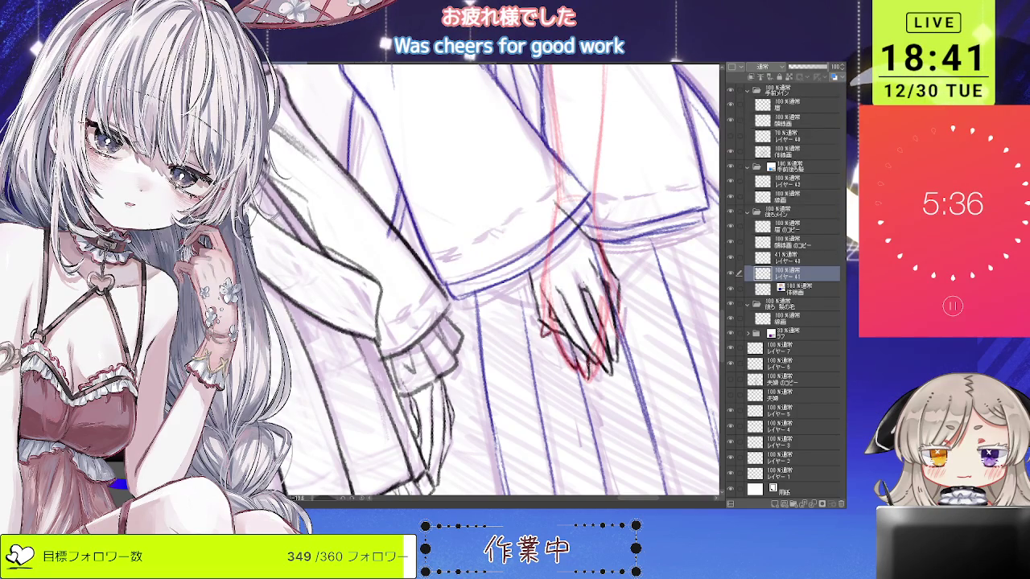
{"action": "key", "text": "minus"}
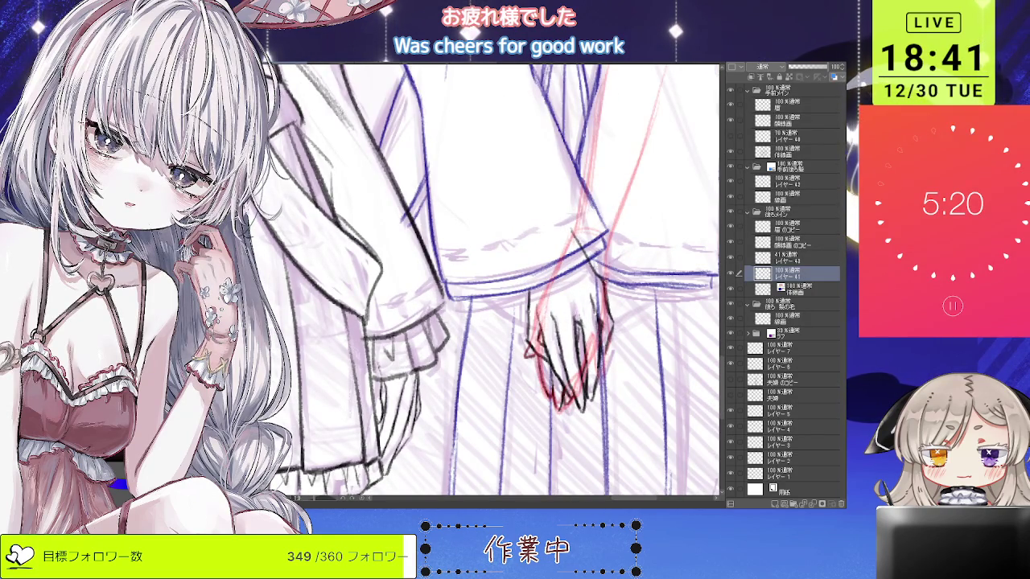
{"action": "key", "text": "ctrl+minus"}
{"action": "key", "text": "ctrl+minus"}
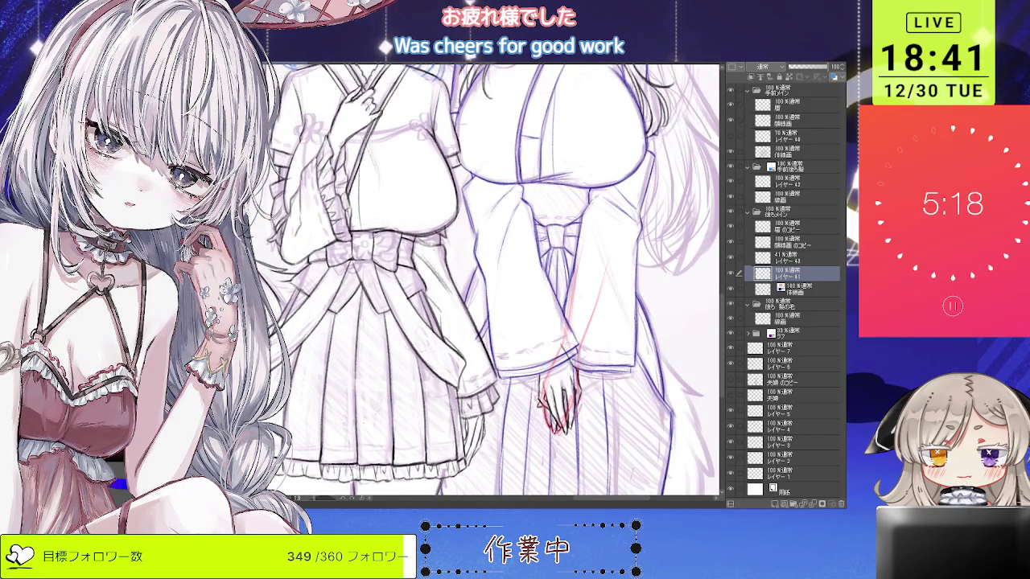
{"action": "key", "text": "ctrl+plus"}
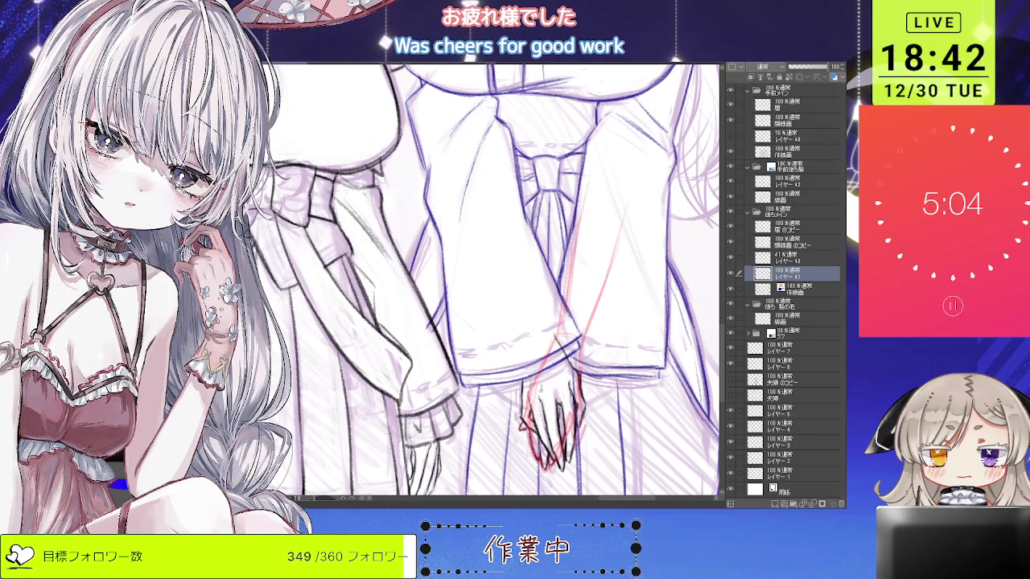
{"action": "scroll", "coordinate": [554, 391], "scroll_direction": "down", "scroll_amount": 1}
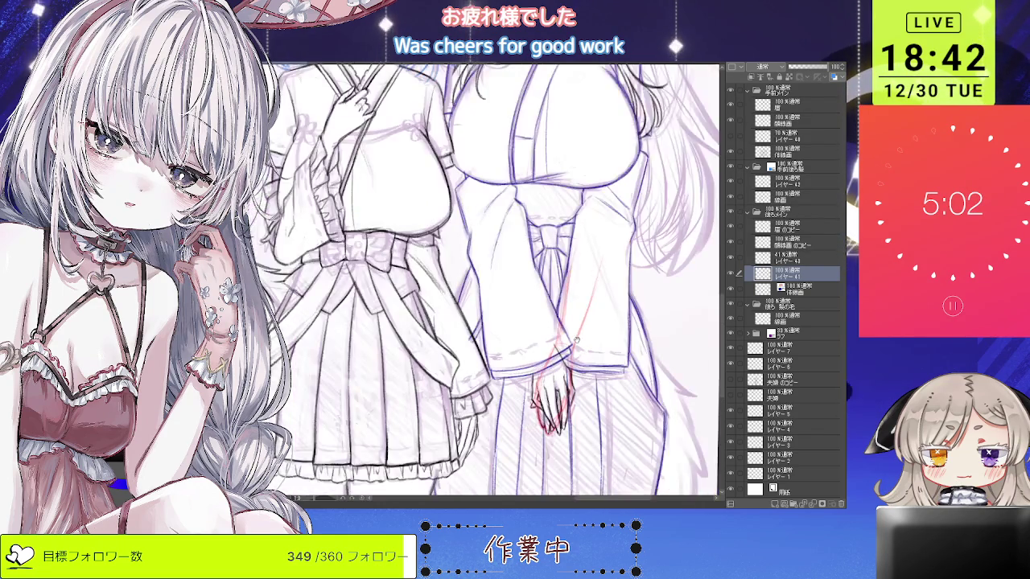
{"action": "scroll", "coordinate": [556, 386], "scroll_direction": "down", "scroll_amount": 1}
{"action": "scroll", "coordinate": [568, 364], "scroll_direction": "down", "scroll_amount": 1}
{"action": "scroll", "coordinate": [569, 363], "scroll_direction": "down", "scroll_amount": 1}
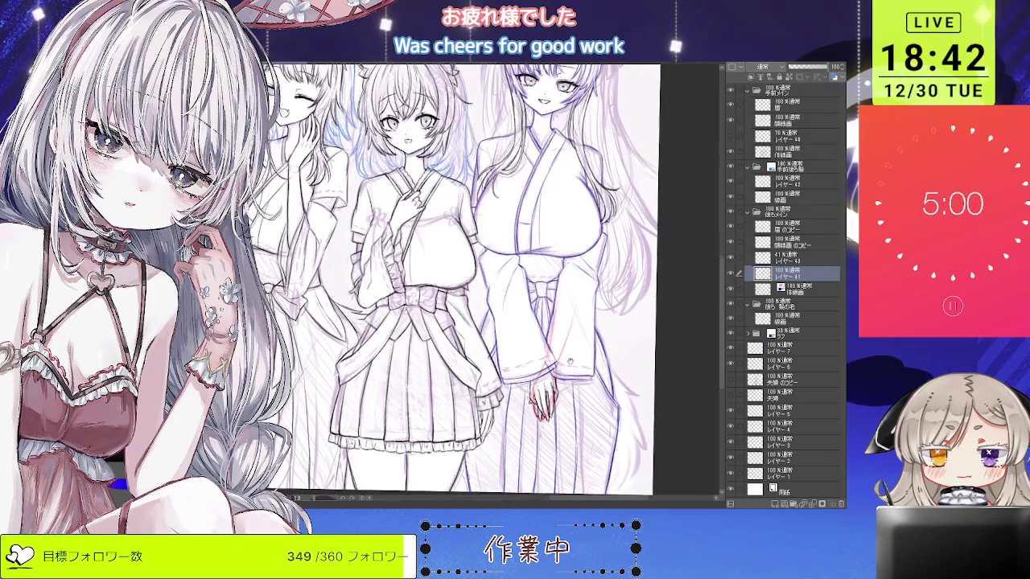
{"action": "scroll", "coordinate": [568, 366], "scroll_direction": "down", "scroll_amount": 1}
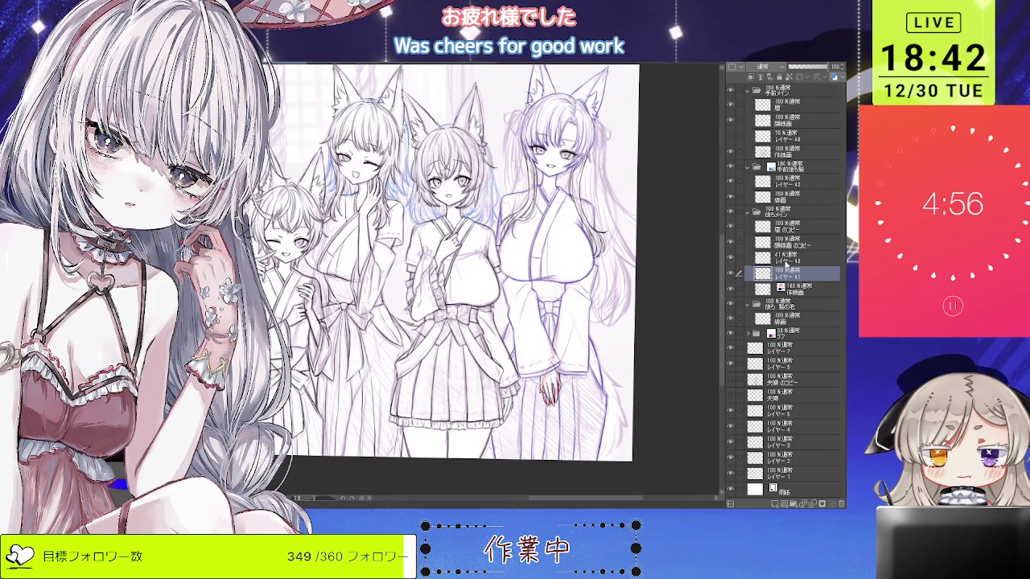
Merge the faded red guide into レイヤー41 with Ctrl+E.
{"action": "key", "text": "alt+bracketright"}
{"action": "key", "text": "ctrl+e"}
{"action": "scroll", "coordinate": [524, 343], "scroll_direction": "up", "scroll_amount": 1}
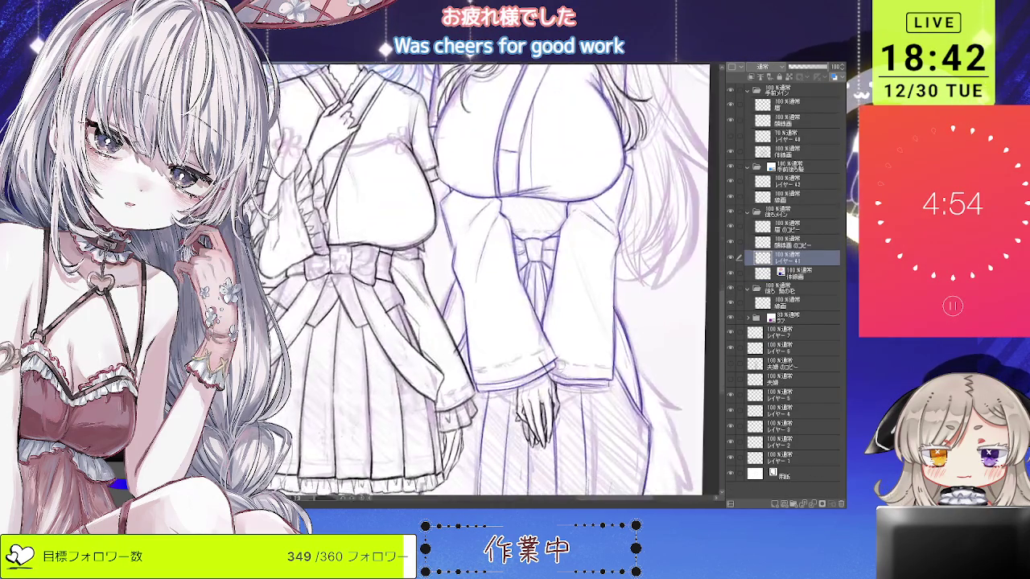
{"action": "scroll", "coordinate": [525, 343], "scroll_direction": "up", "scroll_amount": 1}
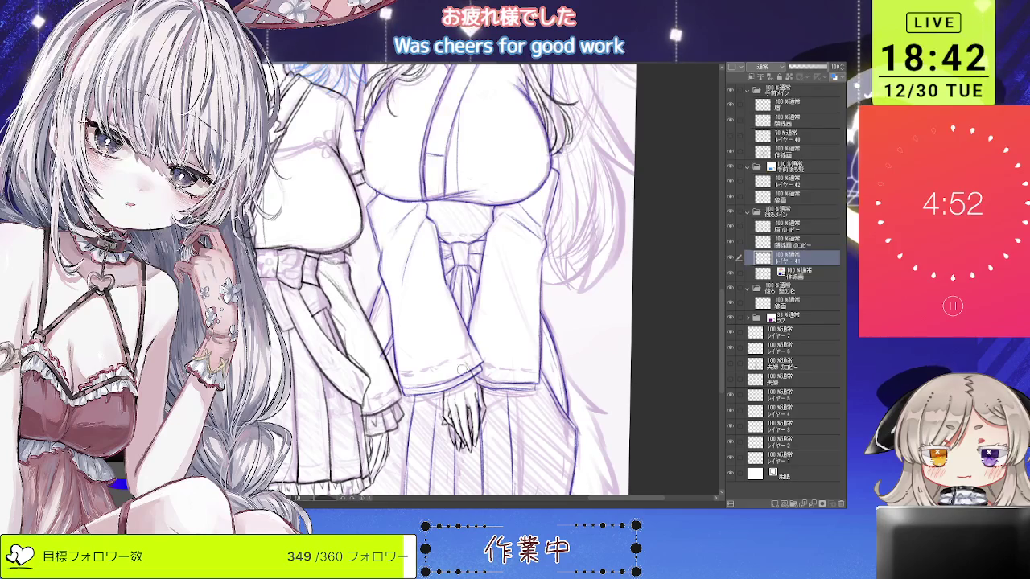
{"action": "scroll", "coordinate": [459, 364], "scroll_direction": "down", "scroll_amount": 1}
{"action": "scroll", "coordinate": [458, 364], "scroll_direction": "down", "scroll_amount": 1}
{"action": "key", "text": "alt+bracketleft"}
{"action": "scroll", "coordinate": [517, 382], "scroll_direction": "up", "scroll_amount": 1}
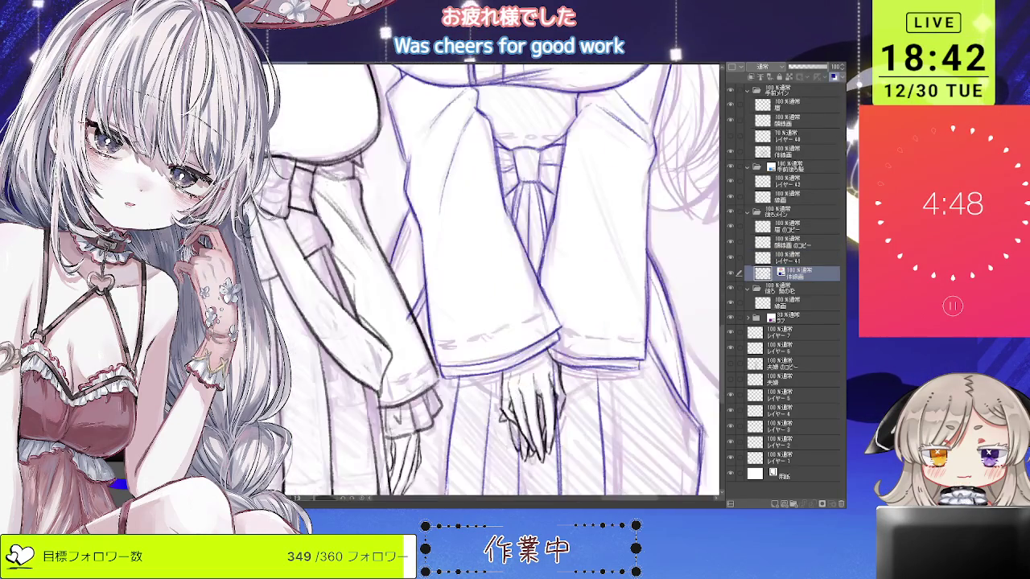
{"action": "scroll", "coordinate": [517, 382], "scroll_direction": "up", "scroll_amount": 1}
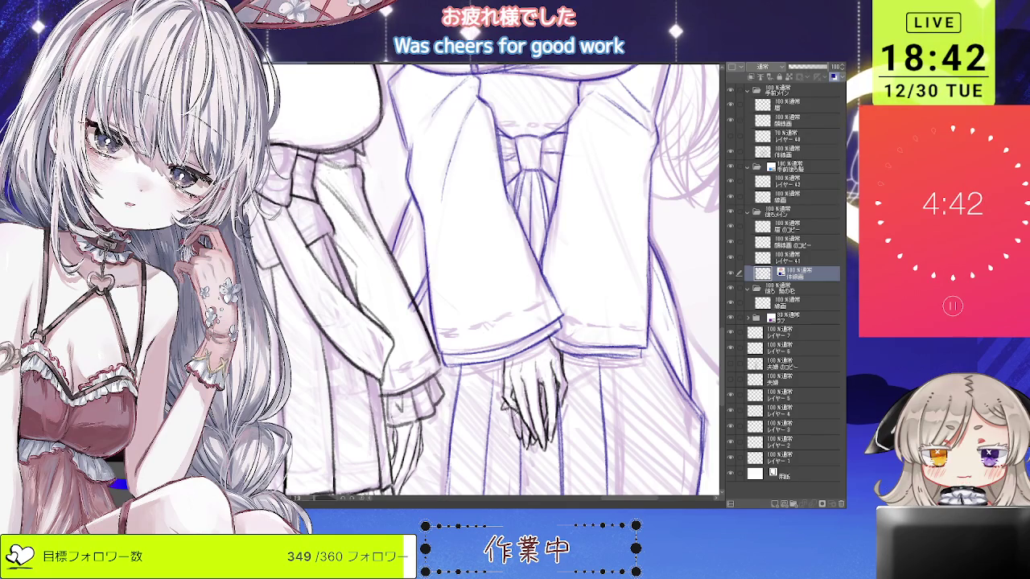
{"action": "scroll", "coordinate": [536, 368], "scroll_direction": "down", "scroll_amount": 2}
{"action": "scroll", "coordinate": [535, 368], "scroll_direction": "down", "scroll_amount": 1}
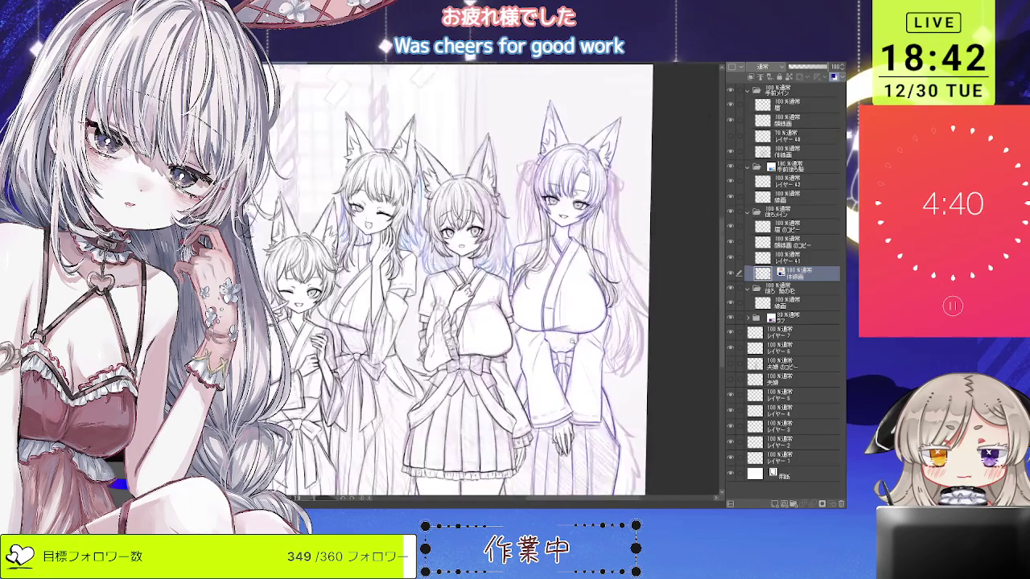
{"action": "scroll", "coordinate": [627, 273], "scroll_direction": "down", "scroll_amount": 1}
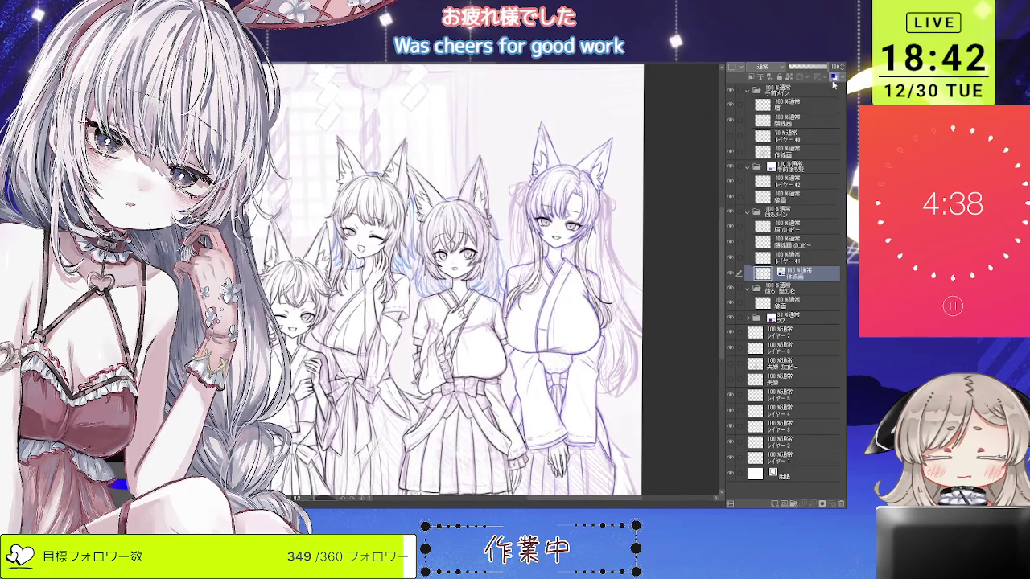
{"action": "left_click", "coordinate": [802, 259]}
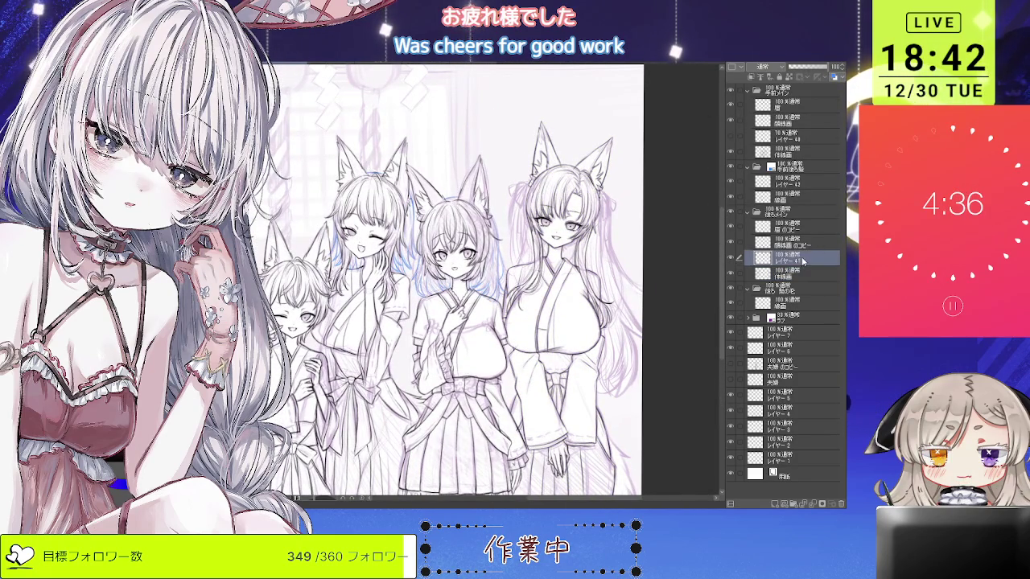
Delete レイヤー41 and select the 線画 layer in the 後ろ髪の毛 folder.
{"action": "left_click", "coordinate": [841, 504]}
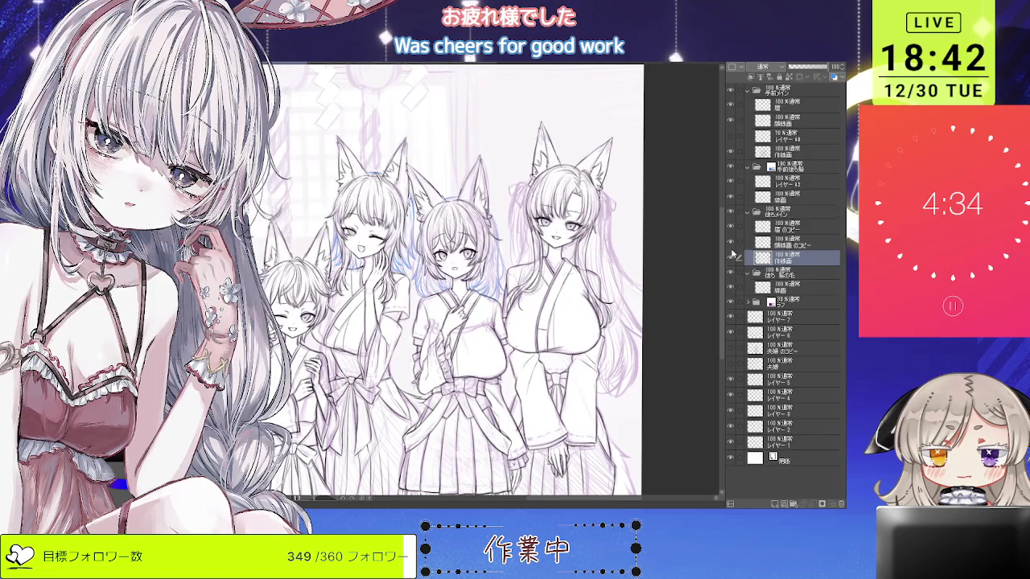
{"action": "scroll", "coordinate": [549, 313], "scroll_direction": "up", "scroll_amount": 5}
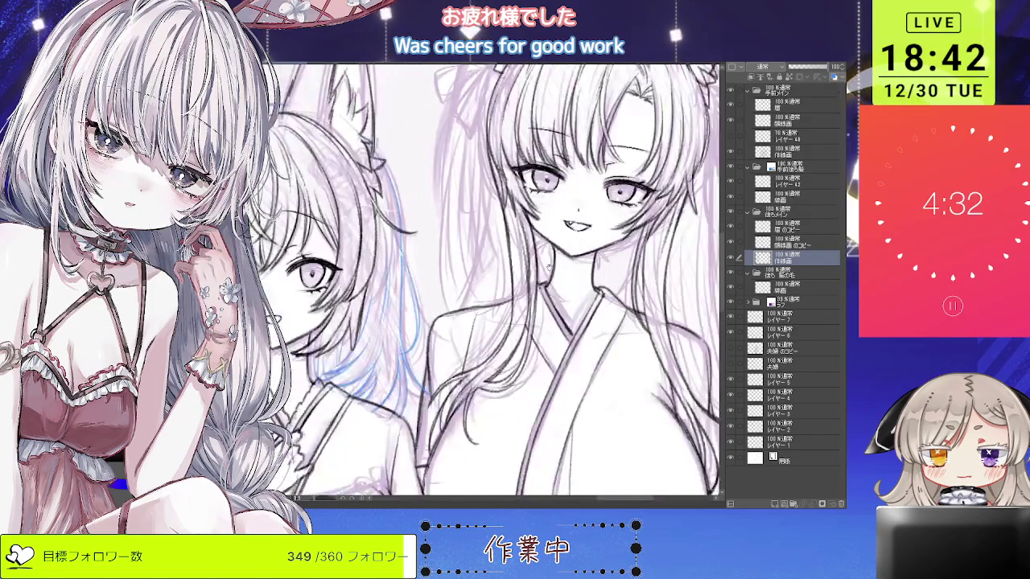
{"action": "scroll", "coordinate": [550, 313], "scroll_direction": "down", "scroll_amount": 2}
{"action": "scroll", "coordinate": [559, 309], "scroll_direction": "up", "scroll_amount": 3}
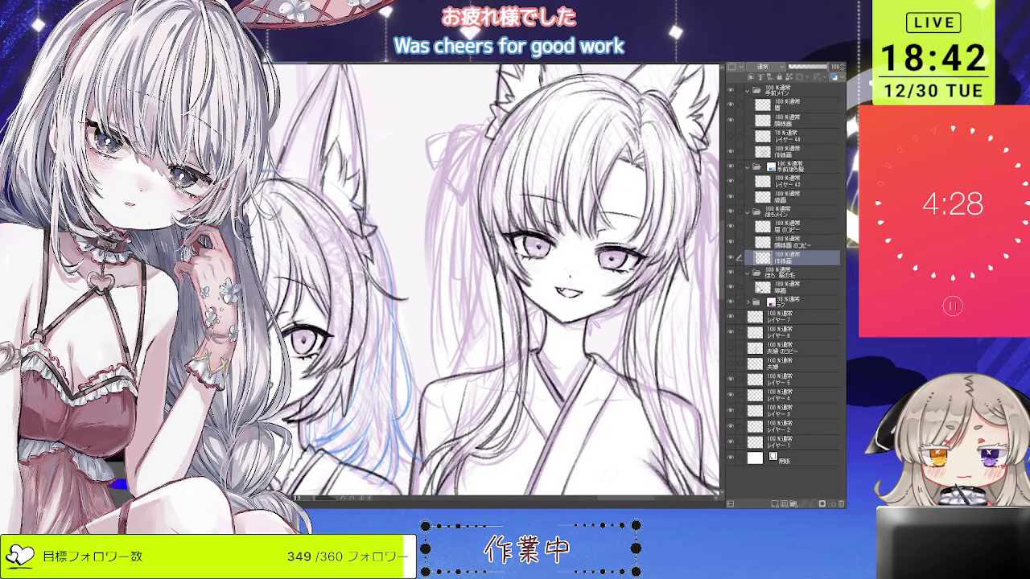
{"action": "left_click", "coordinate": [734, 288]}
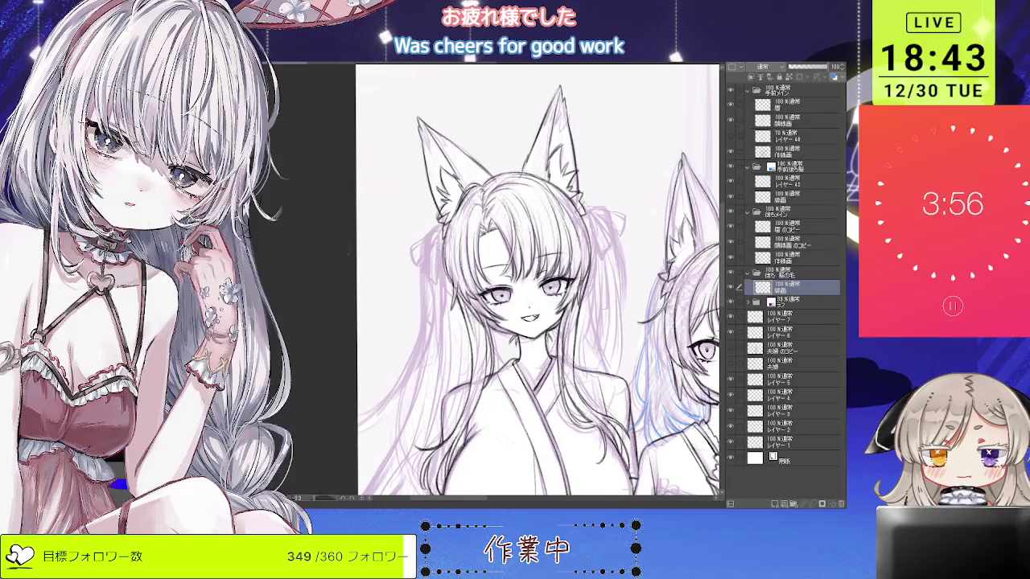
{"action": "scroll", "coordinate": [451, 255], "scroll_direction": "up", "scroll_amount": 1}
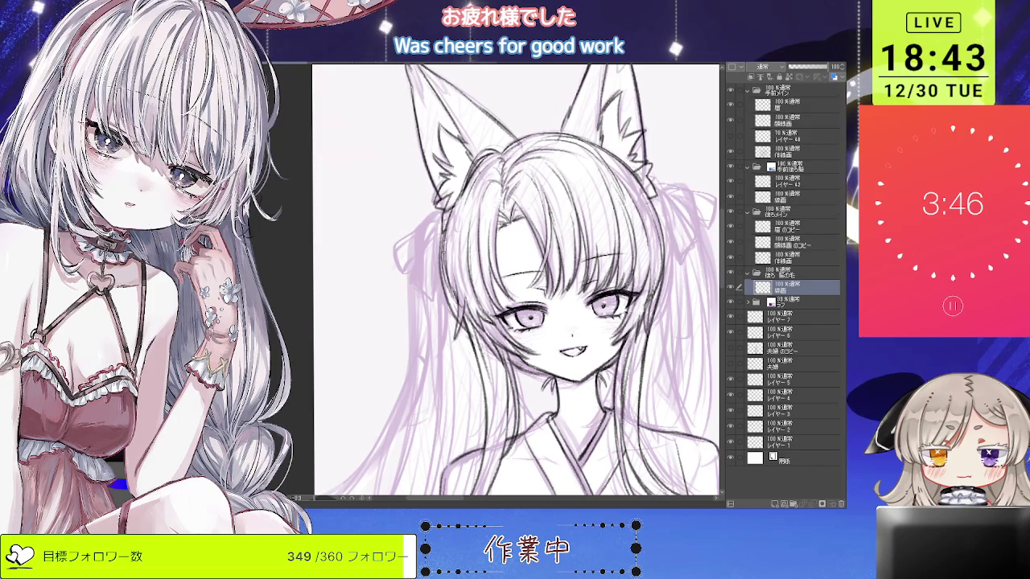
{"action": "scroll", "coordinate": [433, 237], "scroll_direction": "down", "scroll_amount": 2}
{"action": "scroll", "coordinate": [537, 282], "scroll_direction": "down", "scroll_amount": 1}
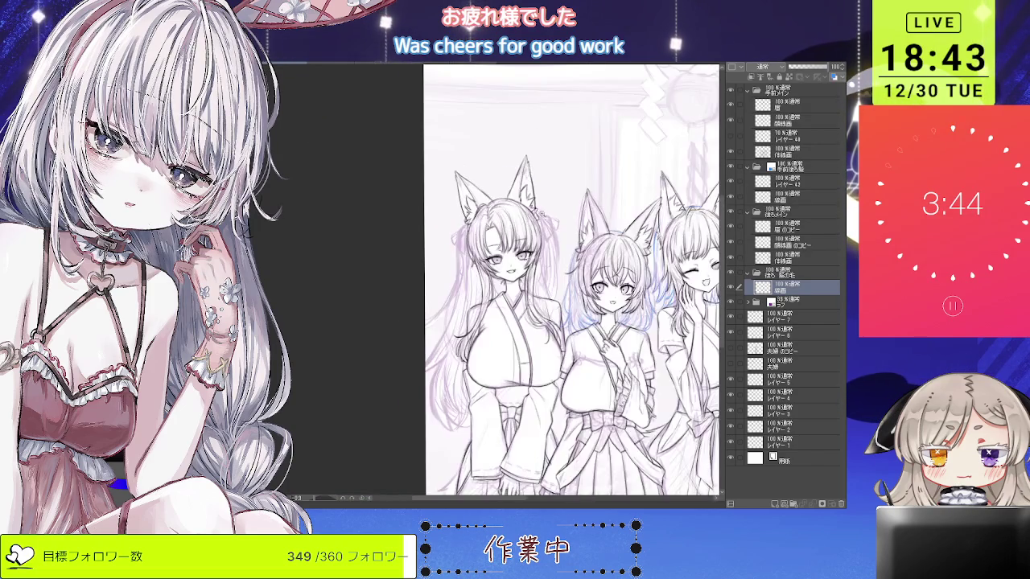
Zoom and recentre the view on the twin-tailed girl's face and hair.
{"action": "scroll", "coordinate": [537, 281], "scroll_direction": "down", "scroll_amount": 2}
{"action": "scroll", "coordinate": [538, 282], "scroll_direction": "down", "scroll_amount": 2}
{"action": "scroll", "coordinate": [537, 282], "scroll_direction": "down", "scroll_amount": 1}
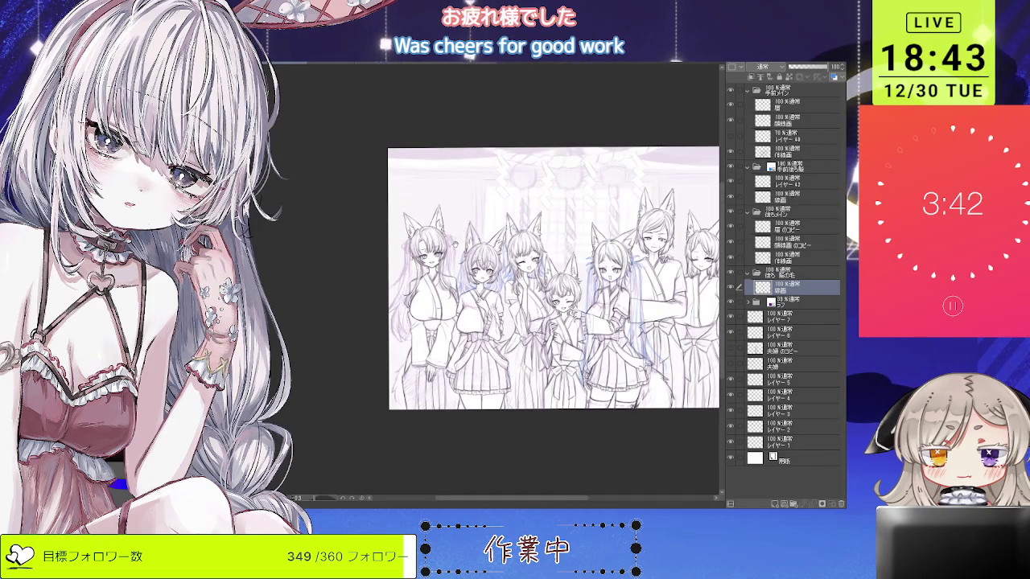
{"action": "scroll", "coordinate": [407, 222], "scroll_direction": "up", "scroll_amount": 2}
{"action": "scroll", "coordinate": [406, 223], "scroll_direction": "up", "scroll_amount": 2}
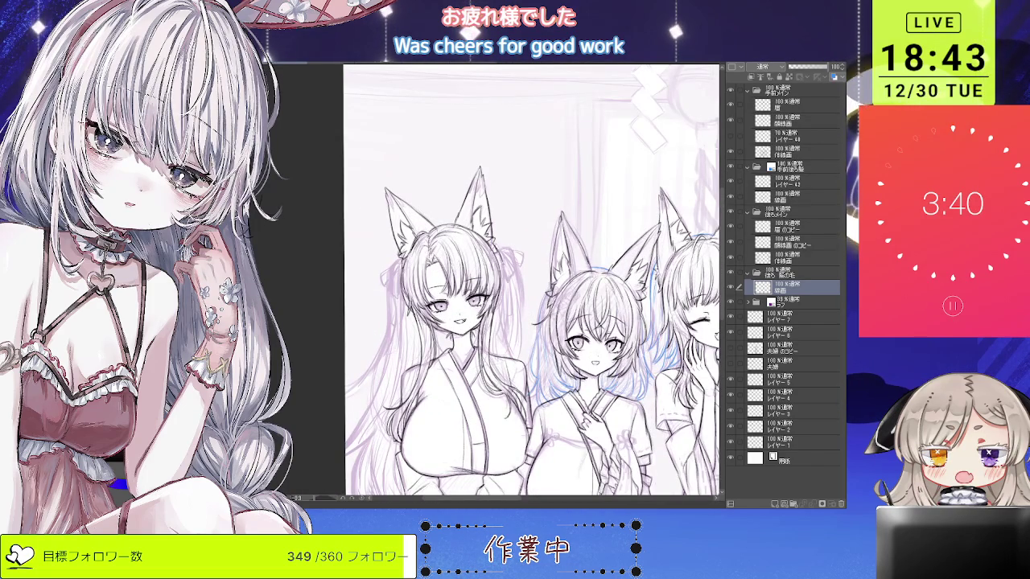
{"action": "left_click_drag", "start_coordinate": [532, 282], "coordinate": [573, 267]}
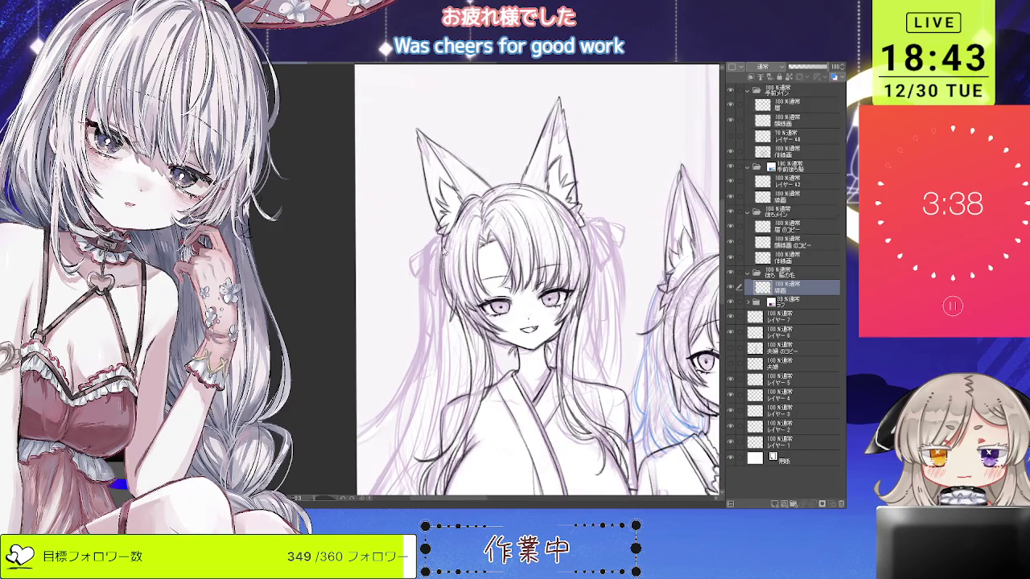
{"action": "left_click_drag", "start_coordinate": [439, 256], "coordinate": [444, 251]}
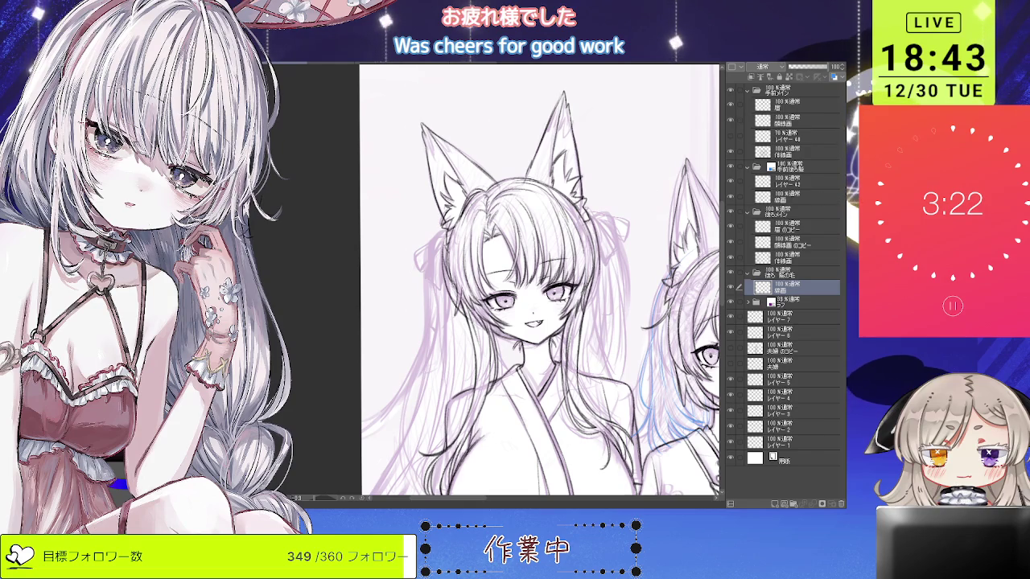
Unflip the canvas view and pan down to her lower hair.
{"action": "key", "text": "h"}
{"action": "scroll", "coordinate": [424, 233], "scroll_direction": "up", "scroll_amount": 2}
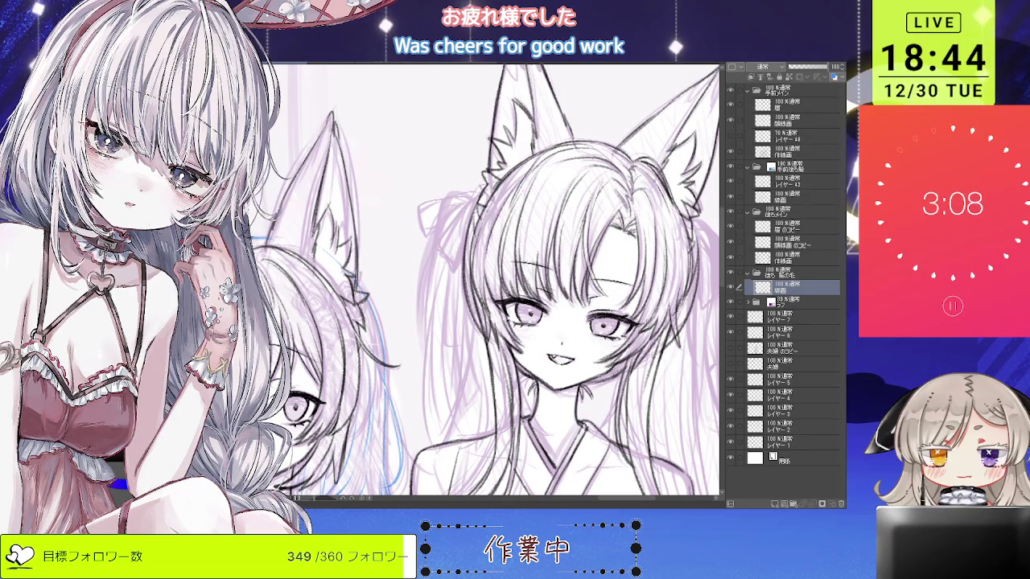
{"action": "scroll", "coordinate": [482, 281], "scroll_direction": "down", "scroll_amount": 3}
{"action": "scroll", "coordinate": [482, 281], "scroll_direction": "up", "scroll_amount": 3}
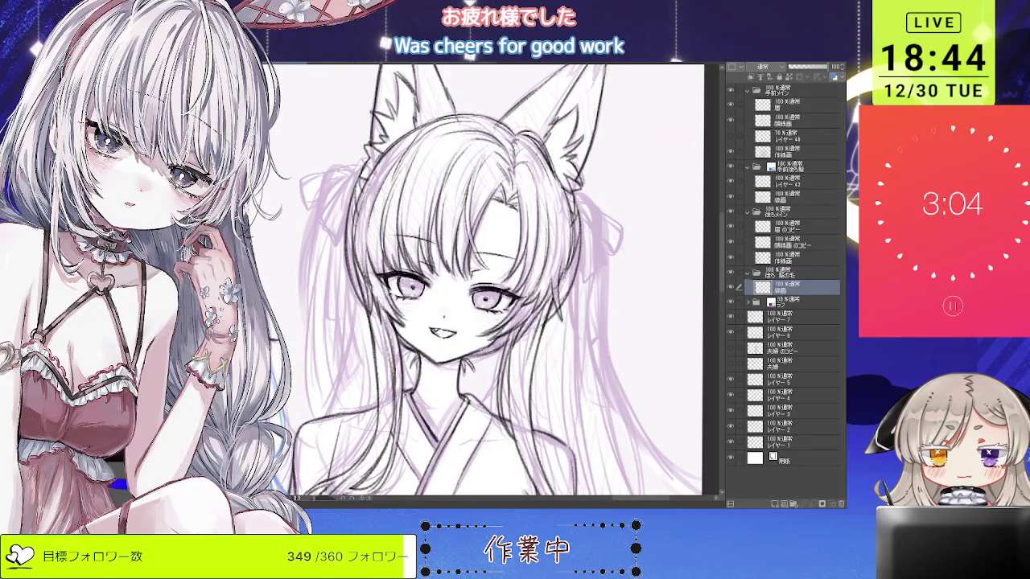
{"action": "scroll", "coordinate": [483, 282], "scroll_direction": "down", "scroll_amount": 3}
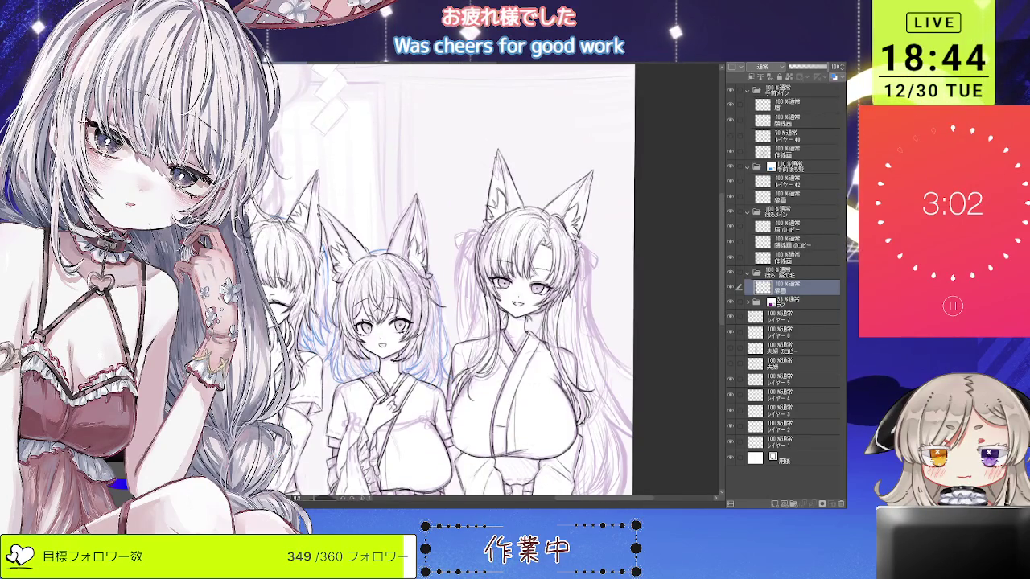
{"action": "scroll", "coordinate": [483, 282], "scroll_direction": "up", "scroll_amount": 3}
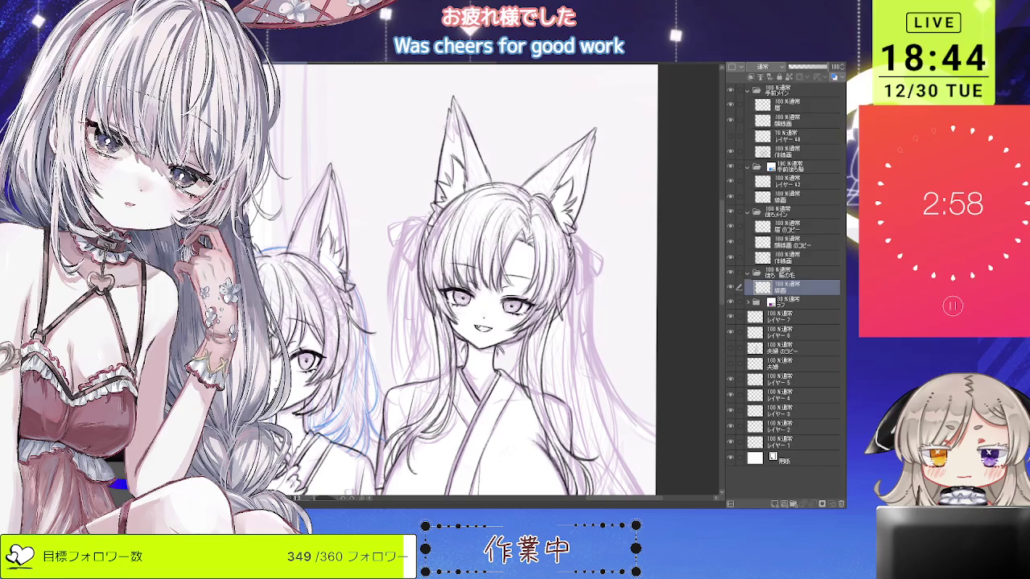
{"action": "left_click_drag", "start_coordinate": [597, 318], "coordinate": [592, 264]}
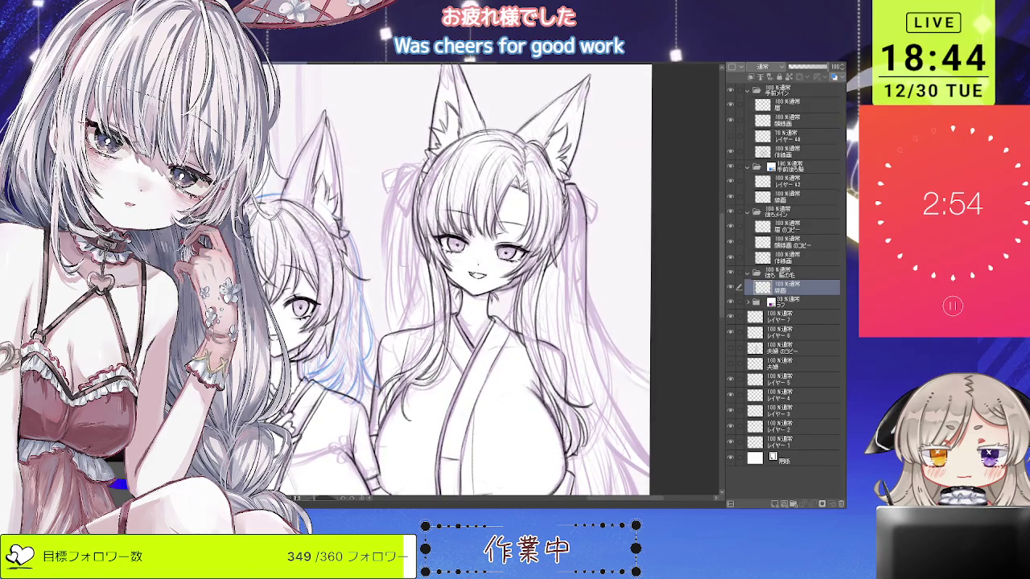
Tilt and zoom the canvas view onto the tall fox-eared girl's face.
{"action": "key", "text": "minus"}
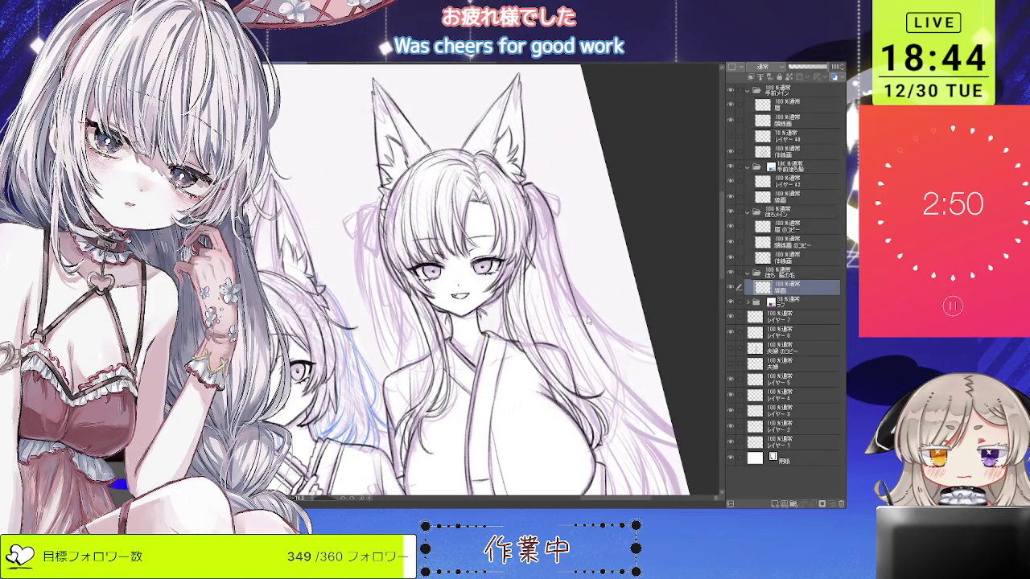
{"action": "key", "text": "asciicircum"}
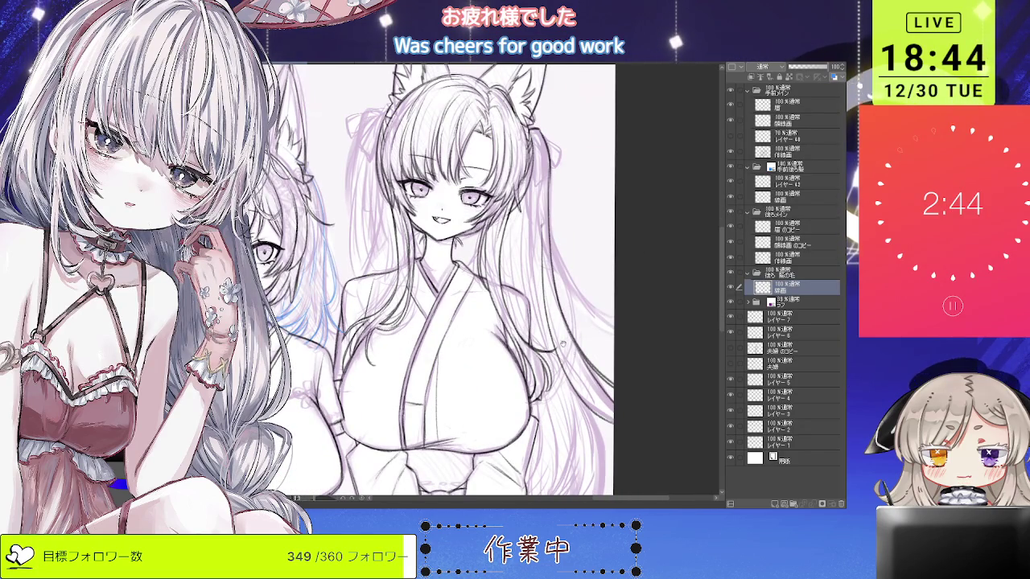
{"action": "key", "text": "asciicircum"}
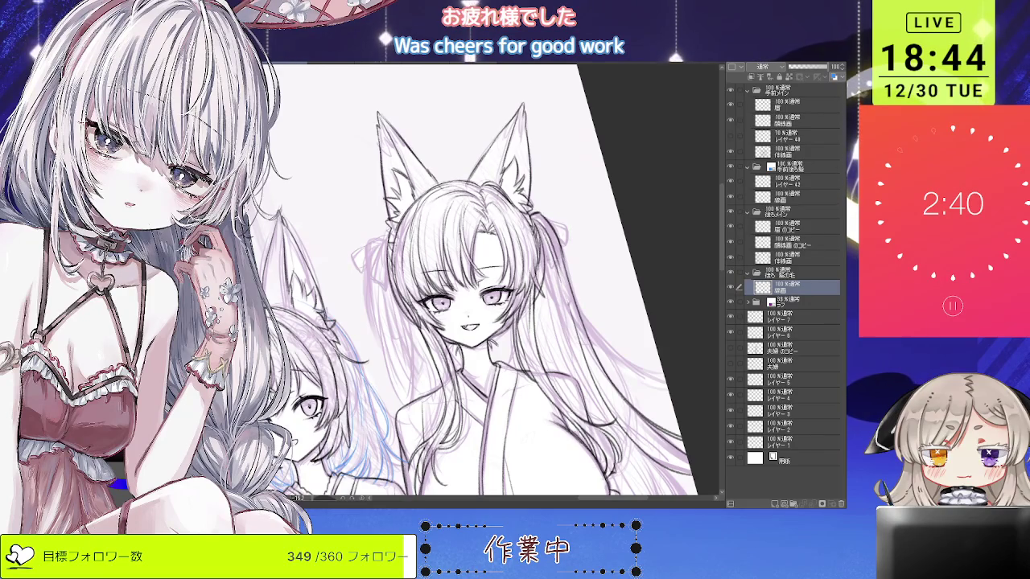
{"action": "key", "text": "asciicircum"}
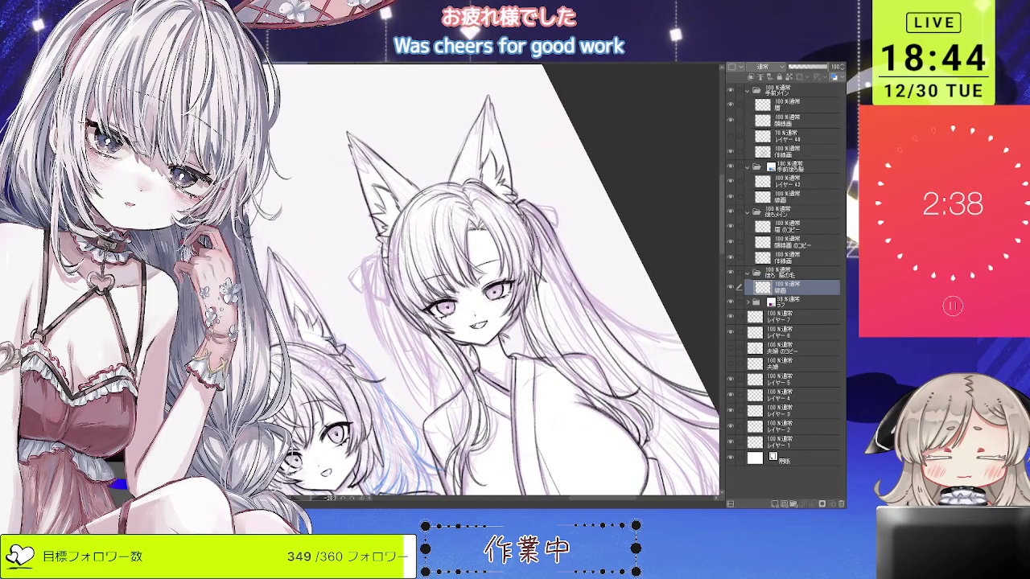
{"action": "key", "text": "minus"}
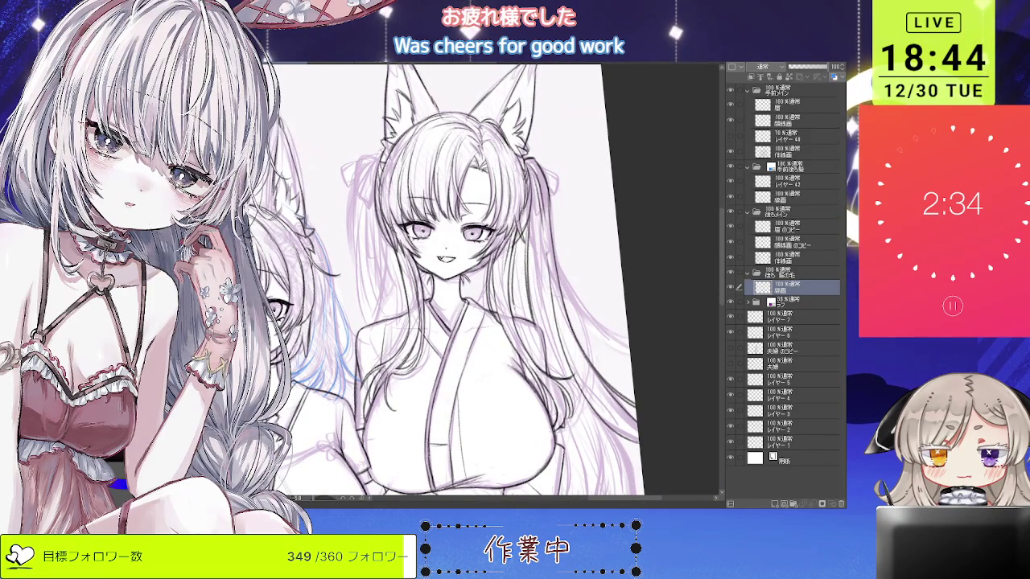
{"action": "key", "text": "ctrl+minus"}
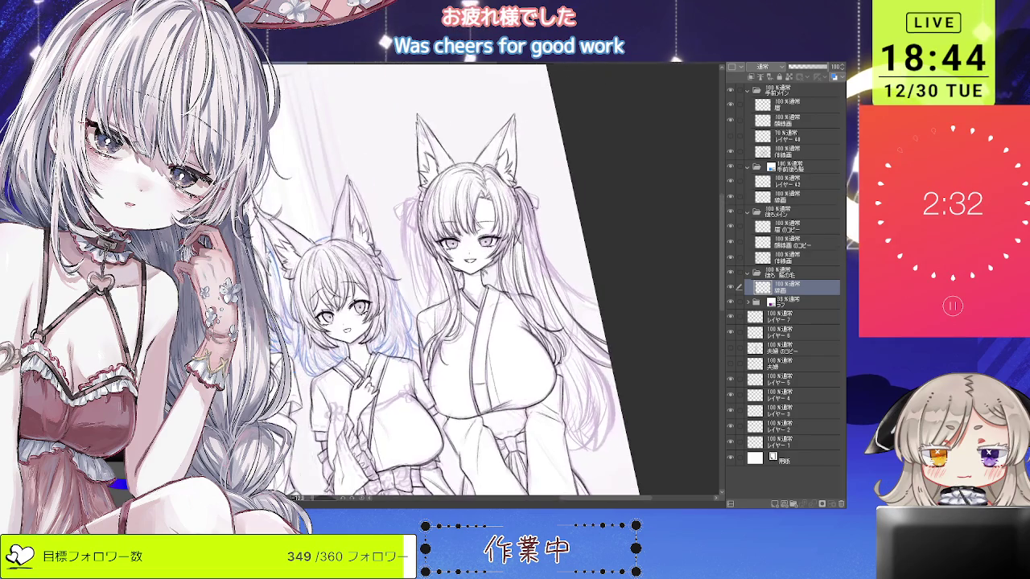
{"action": "key", "text": "ctrl+asciicircum"}
Ink a fine line along the tall girl's hair, then mirror the view to check it.
{"action": "left_click_drag", "start_coordinate": [530, 274], "coordinate": [578, 368]}
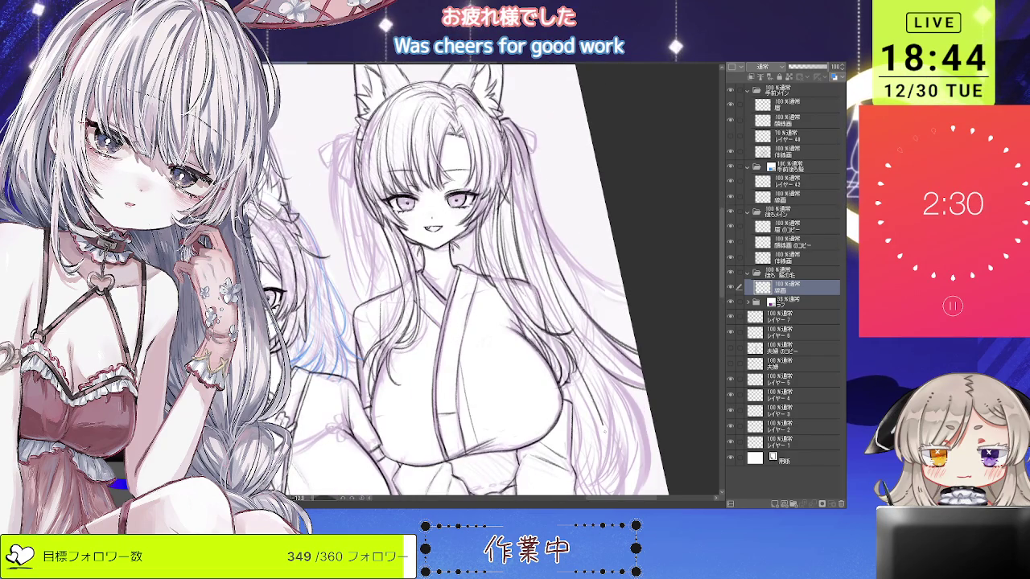
{"action": "scroll", "coordinate": [474, 281], "scroll_direction": "down", "scroll_amount": 2}
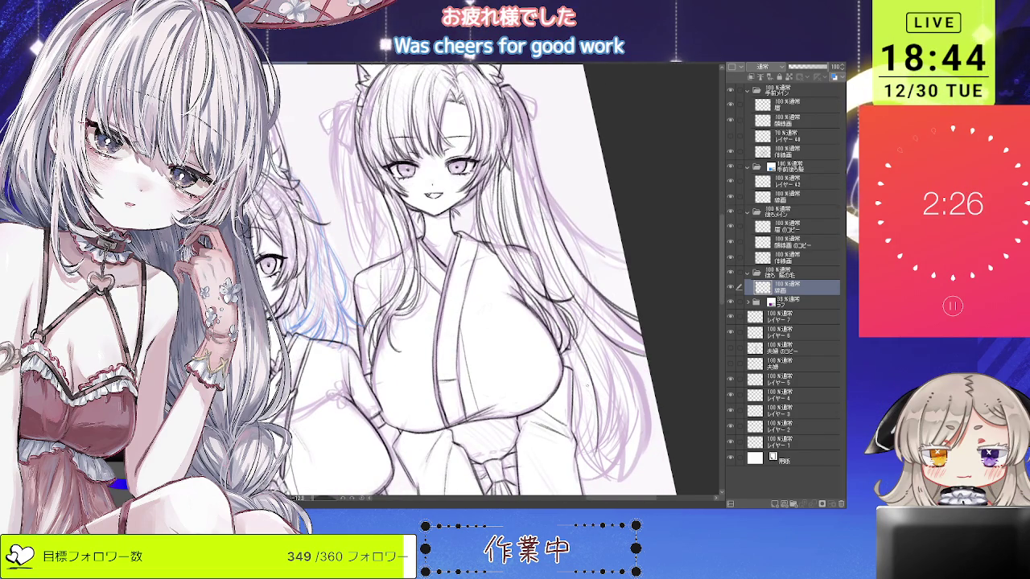
{"action": "scroll", "coordinate": [597, 441], "scroll_direction": "down", "scroll_amount": 1}
{"action": "scroll", "coordinate": [605, 375], "scroll_direction": "down", "scroll_amount": 1}
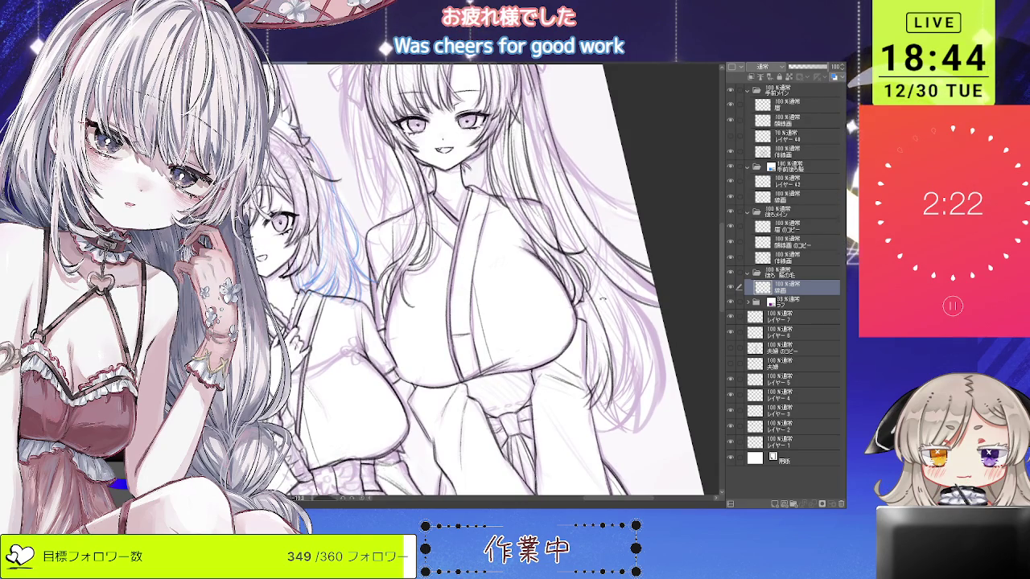
{"action": "scroll", "coordinate": [601, 307], "scroll_direction": "down", "scroll_amount": 3}
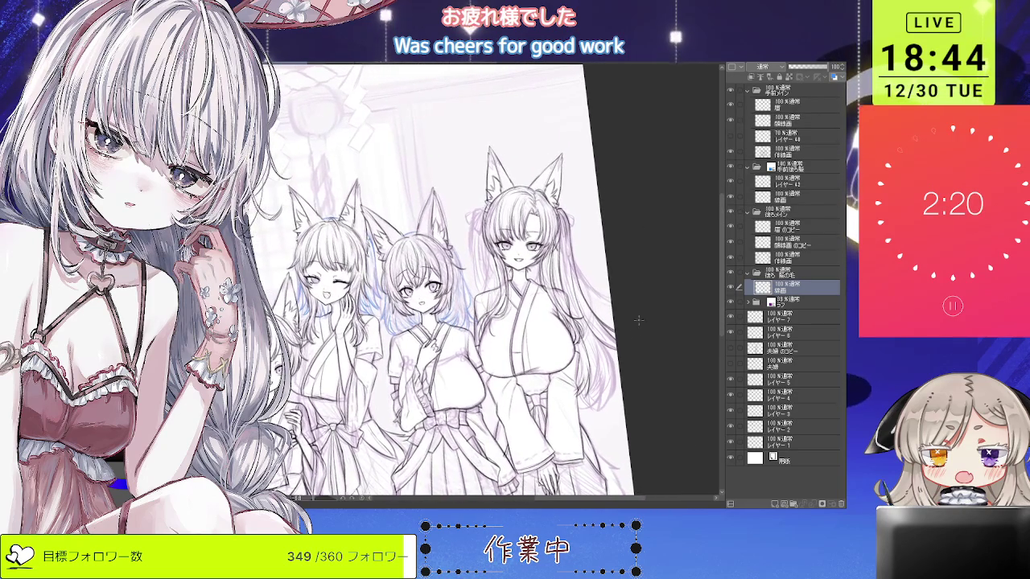
{"action": "key", "text": "h"}
{"action": "scroll", "coordinate": [563, 338], "scroll_direction": "up", "scroll_amount": 2}
{"action": "scroll", "coordinate": [515, 342], "scroll_direction": "up", "scroll_amount": 2}
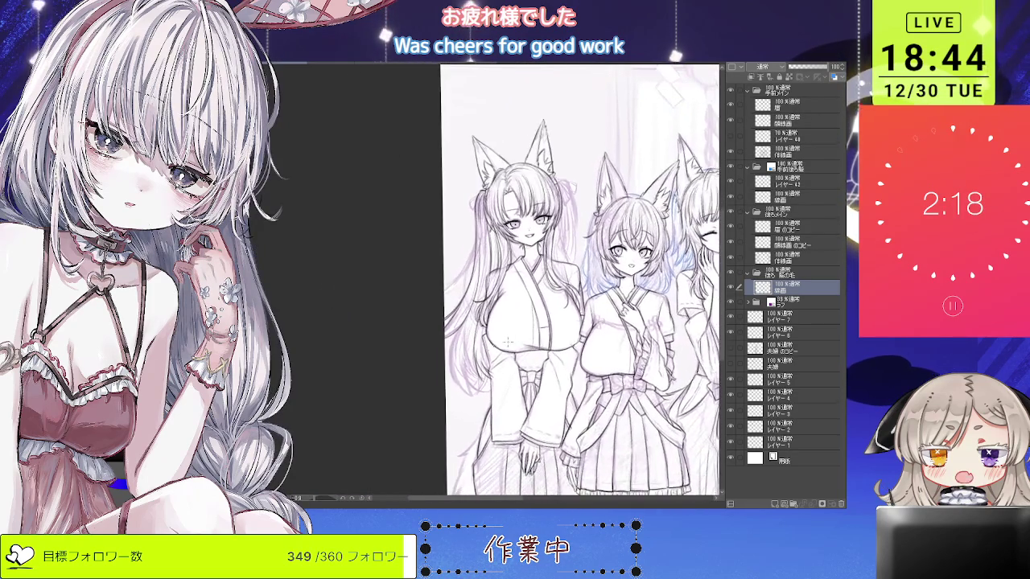
Ink a hair strand on the left side of the tall girl's long hair.
{"action": "scroll", "coordinate": [515, 337], "scroll_direction": "up", "scroll_amount": 2}
{"action": "scroll", "coordinate": [507, 326], "scroll_direction": "up", "scroll_amount": 2}
{"action": "scroll", "coordinate": [494, 313], "scroll_direction": "up", "scroll_amount": 1}
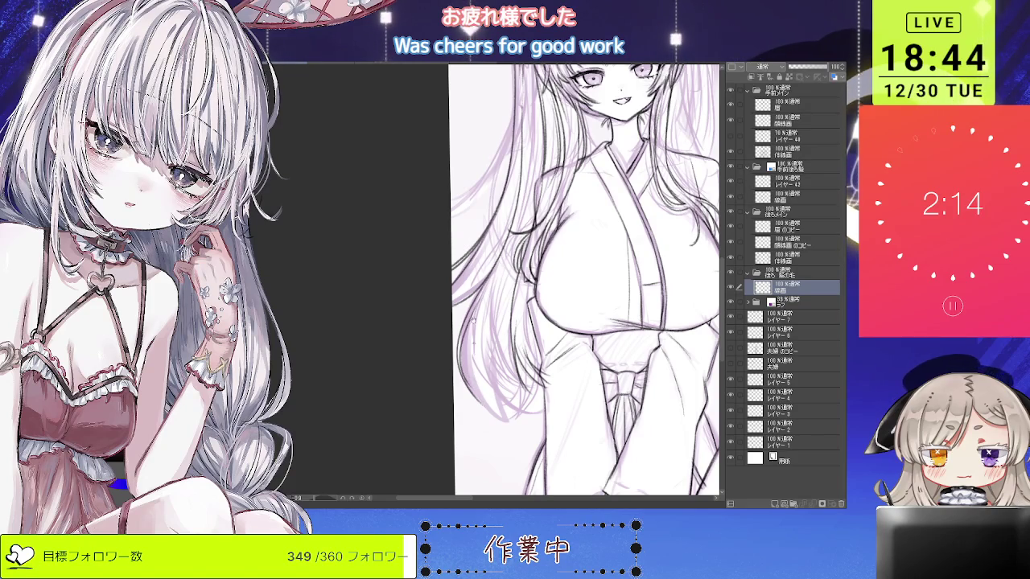
{"action": "scroll", "coordinate": [471, 346], "scroll_direction": "up", "scroll_amount": 2}
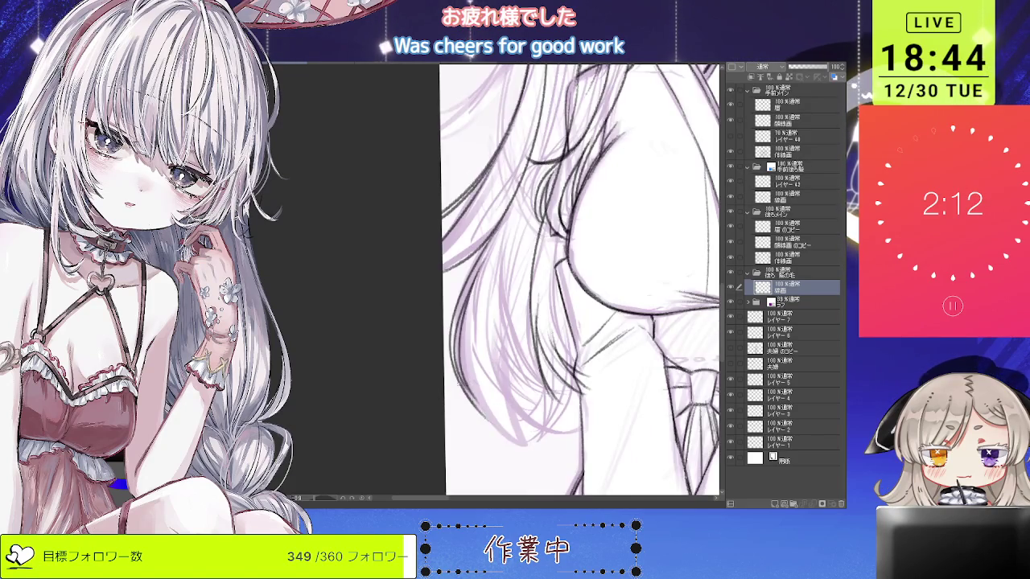
{"action": "scroll", "coordinate": [480, 408], "scroll_direction": "down", "scroll_amount": 2}
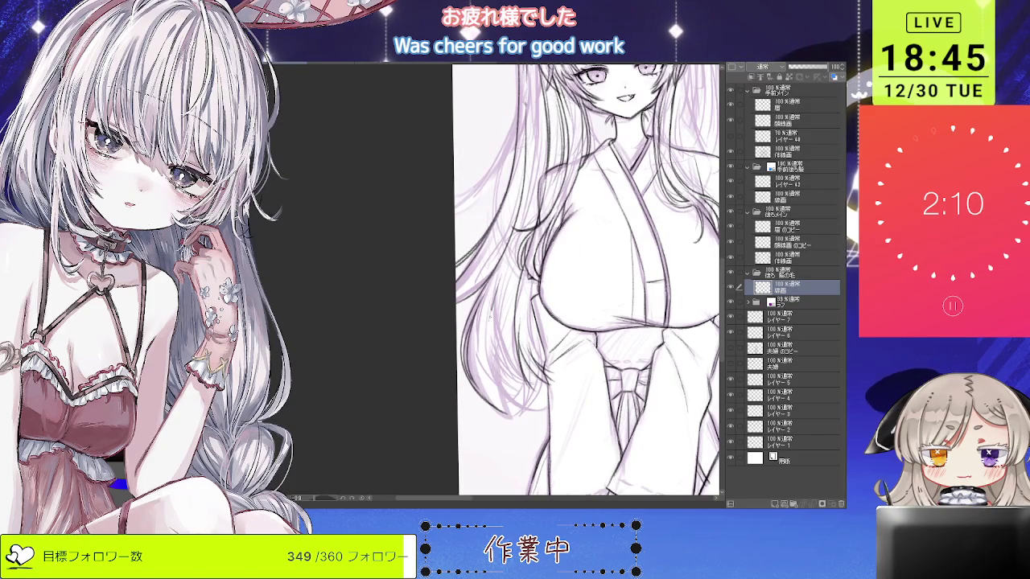
{"action": "left_click_drag", "start_coordinate": [518, 414], "coordinate": [487, 324]}
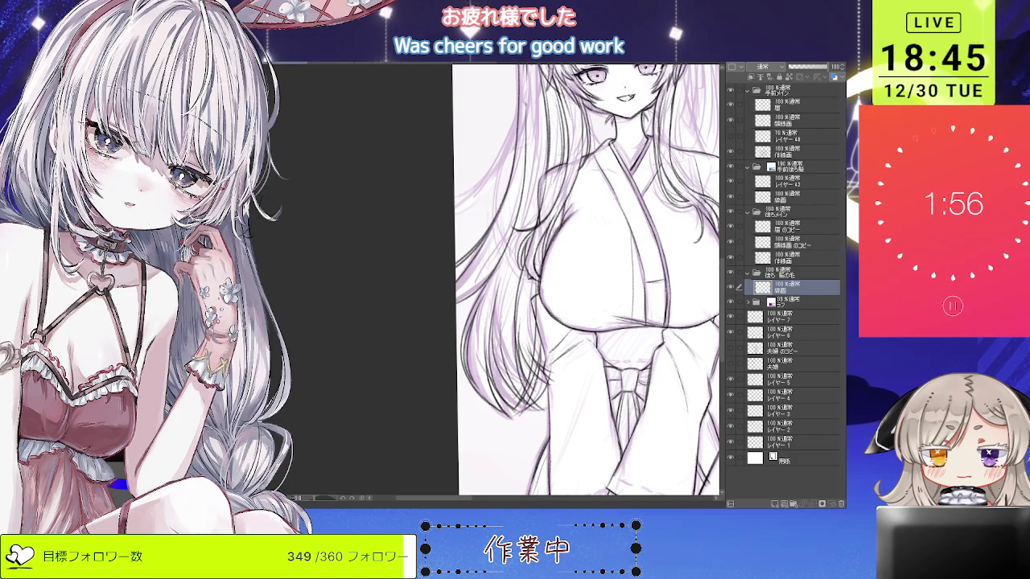
Rotate, flip and reframe the view to check proportions and show both girls.
{"action": "left_click_drag", "start_coordinate": [588, 281], "coordinate": [563, 338]}
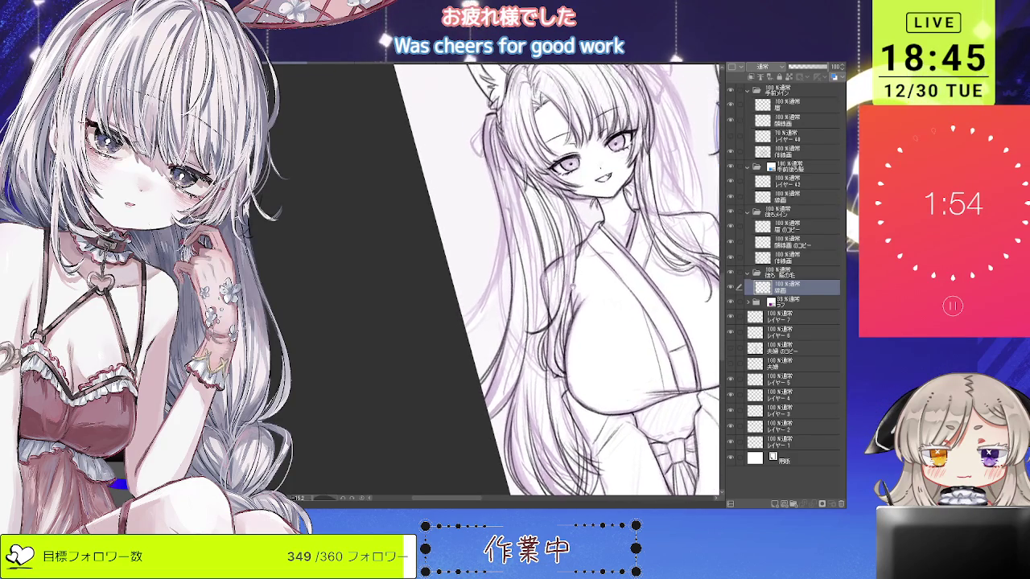
{"action": "left_click_drag", "start_coordinate": [563, 250], "coordinate": [569, 265]}
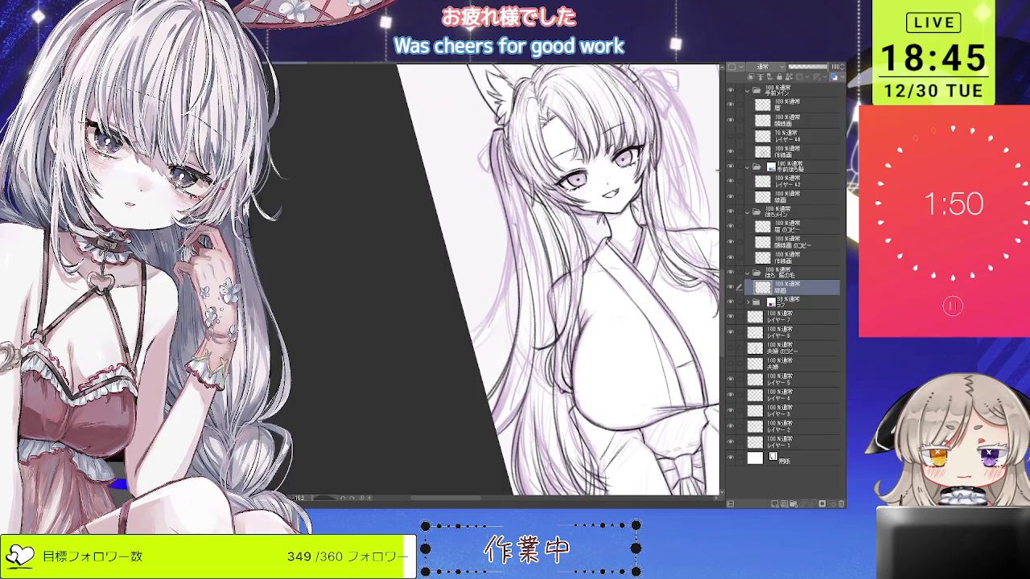
{"action": "left_click_drag", "start_coordinate": [587, 282], "coordinate": [612, 242]}
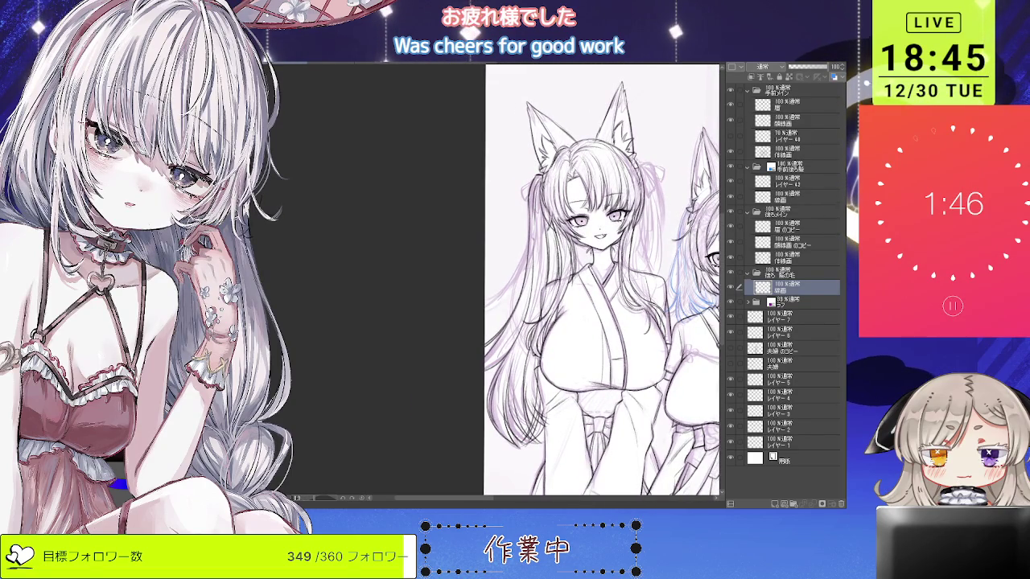
{"action": "key", "text": "v"}
{"action": "key", "text": "v"}
{"action": "left_click_drag", "start_coordinate": [643, 282], "coordinate": [531, 296]}
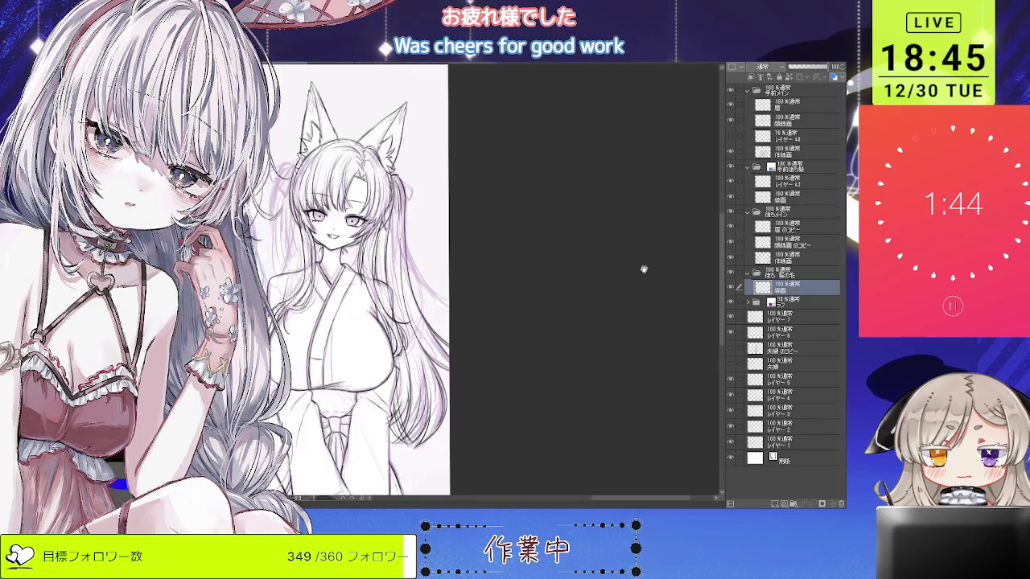
{"action": "scroll", "coordinate": [531, 298], "scroll_direction": "up", "scroll_amount": 2}
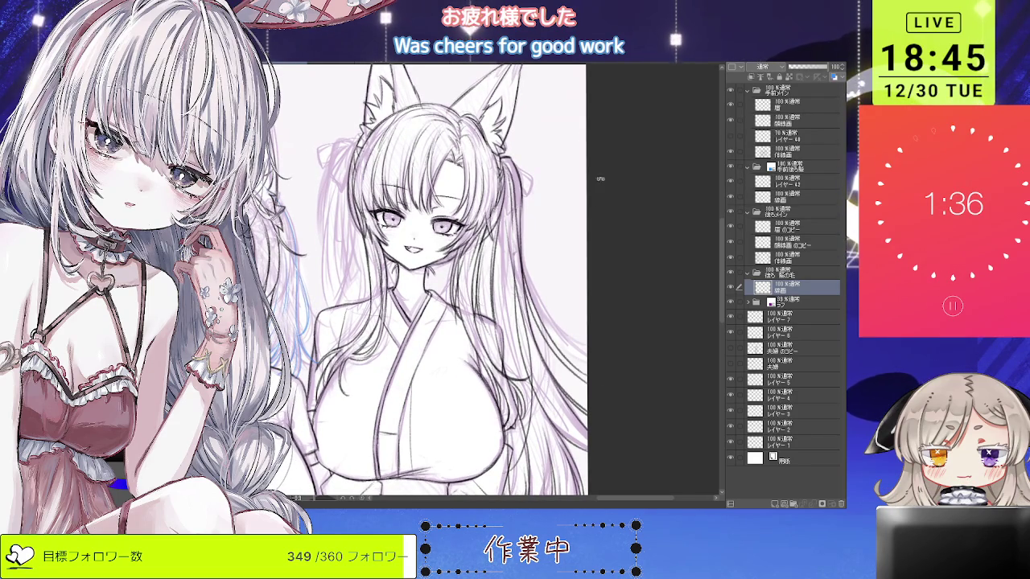
Ink long strands on the right of the hair, redrawing the last one until it fits.
{"action": "key", "text": "minus"}
{"action": "left_click_drag", "start_coordinate": [481, 190], "coordinate": [571, 398]}
{"action": "left_click_drag", "start_coordinate": [497, 239], "coordinate": [585, 449]}
{"action": "key", "text": "ctrl+z"}
{"action": "left_click_drag", "start_coordinate": [495, 230], "coordinate": [568, 354]}
{"action": "key", "text": "ctrl+z"}
{"action": "mouse_move", "coordinate": [495, 230]}
{"action": "left_mouse_down"}
{"action": "mouse_move", "coordinate": [568, 345]}
{"action": "mouse_move", "coordinate": [554, 338]}
{"action": "left_mouse_up"}
{"action": "key", "text": "ctrl+z"}
{"action": "key", "text": "ctrl+z"}
{"action": "left_click_drag", "start_coordinate": [505, 259], "coordinate": [566, 373]}
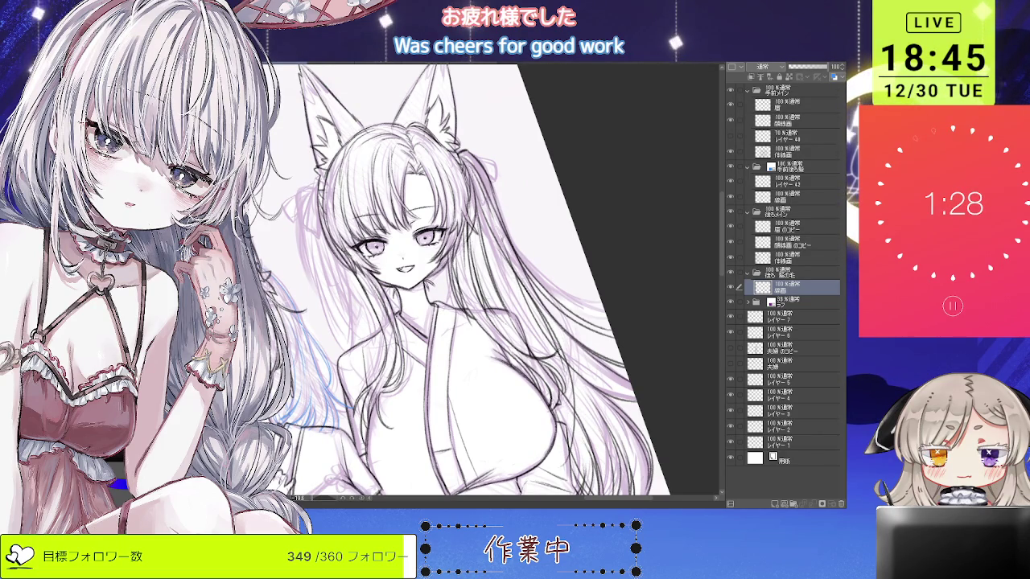
Add a faint right-hand hair strand, then zoom out to compare both figures.
{"action": "scroll", "coordinate": [466, 282], "scroll_direction": "down", "scroll_amount": 3}
{"action": "scroll", "coordinate": [467, 282], "scroll_direction": "up", "scroll_amount": 2}
{"action": "left_click_drag", "start_coordinate": [552, 229], "coordinate": [566, 425]}
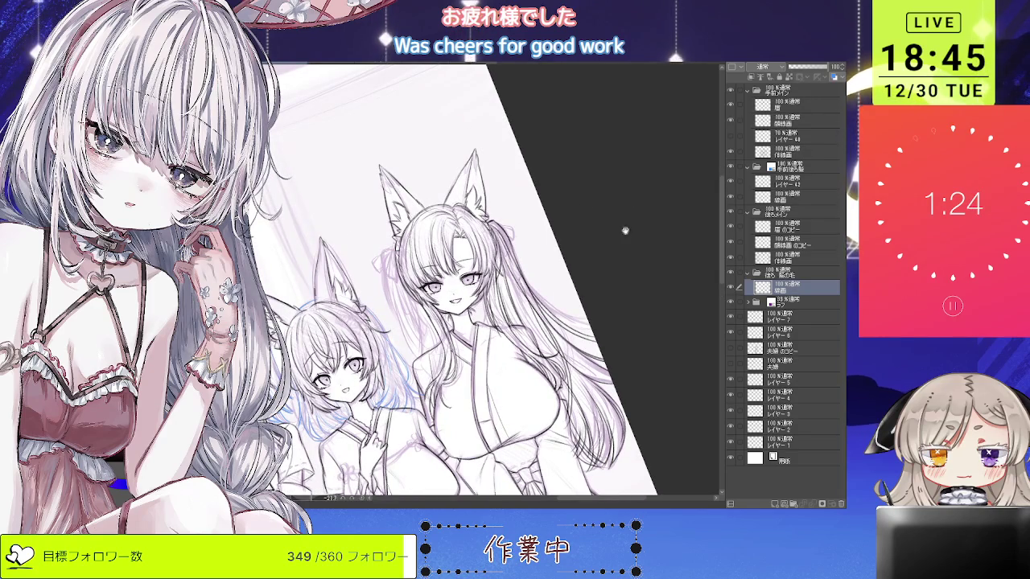
{"action": "scroll", "coordinate": [618, 230], "scroll_direction": "up", "scroll_amount": 5}
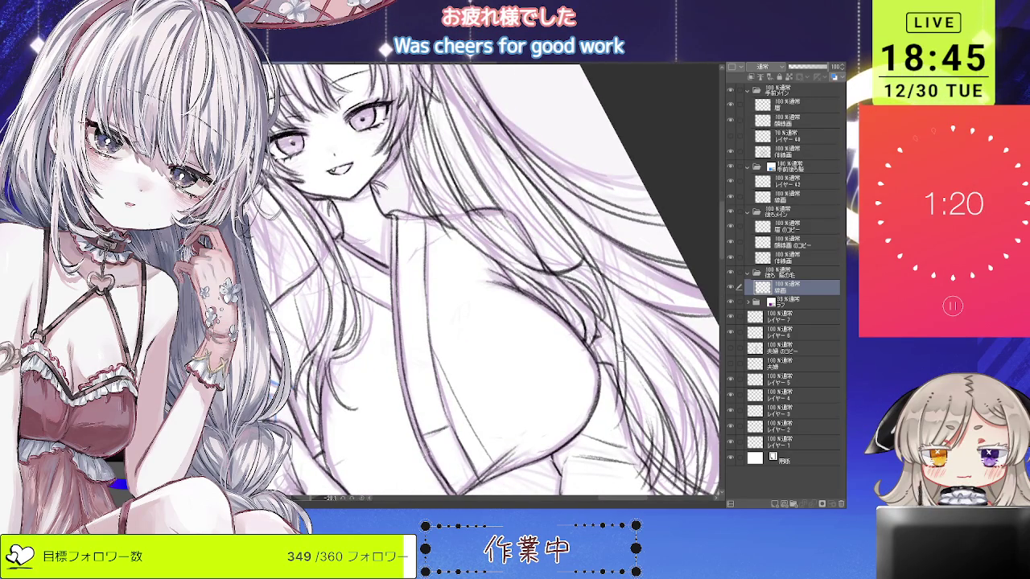
{"action": "scroll", "coordinate": [483, 281], "scroll_direction": "up", "scroll_amount": 3}
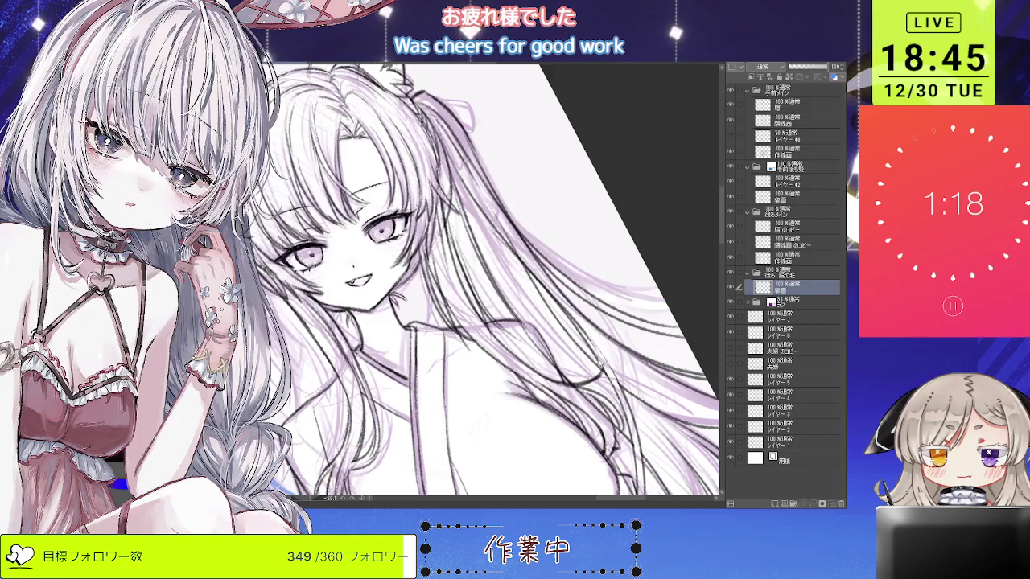
{"action": "key", "text": "ctrl+0"}
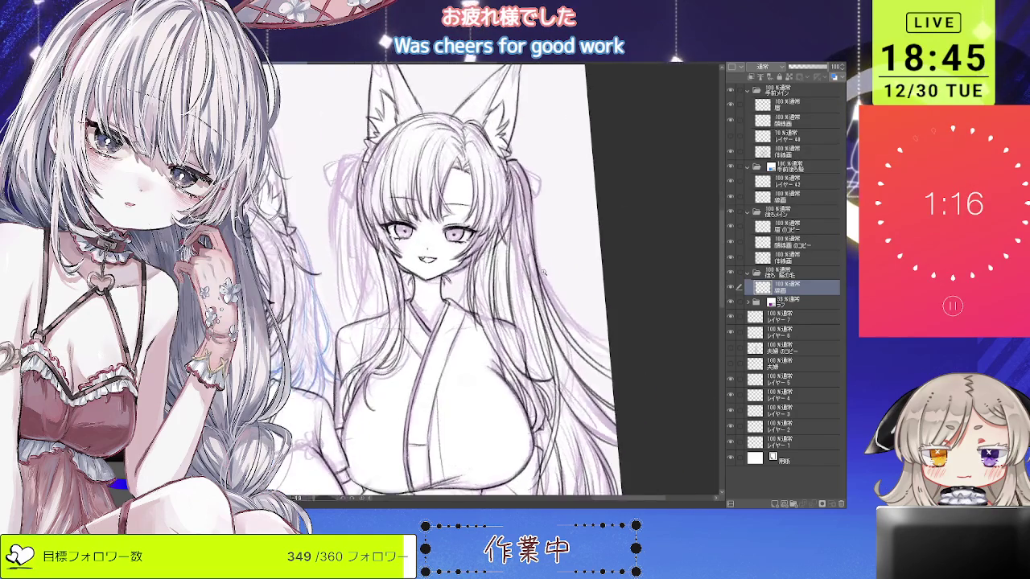
{"action": "scroll", "coordinate": [450, 282], "scroll_direction": "up", "scroll_amount": 4}
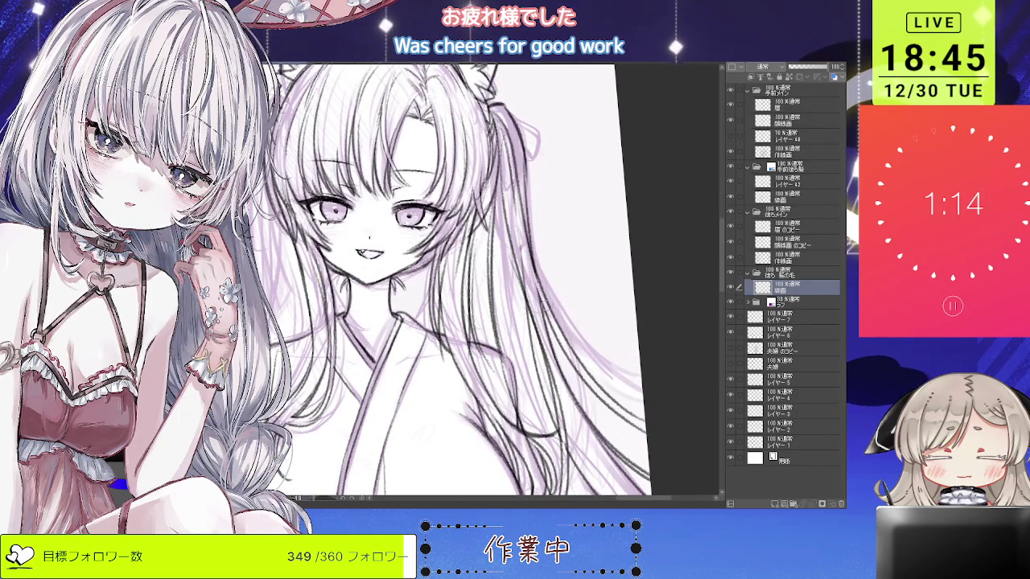
{"action": "key", "text": "ctrl+0"}
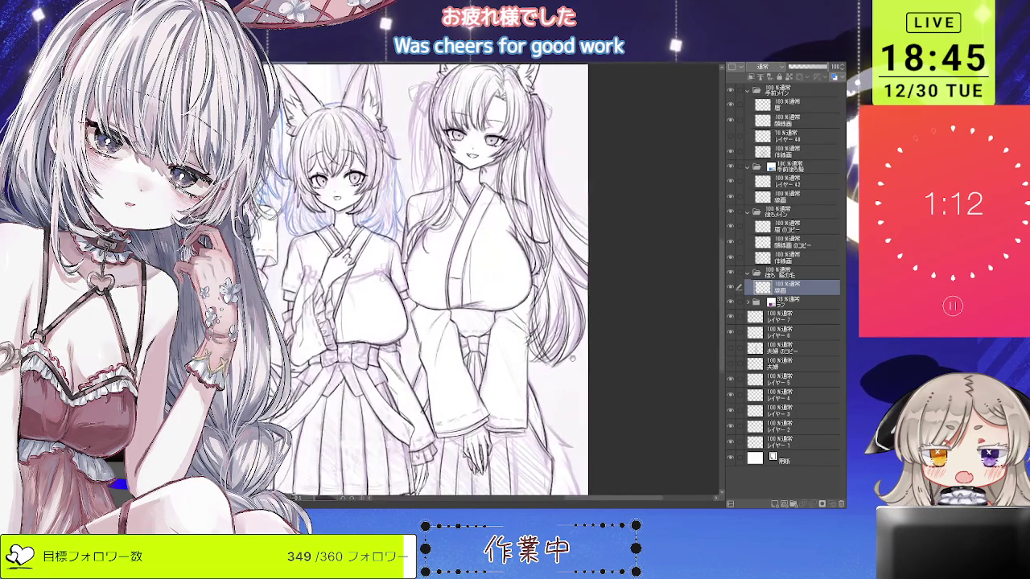
Zoom the view and mirror it horizontally to check the inked hair.
{"action": "scroll", "coordinate": [454, 281], "scroll_direction": "up", "scroll_amount": 5}
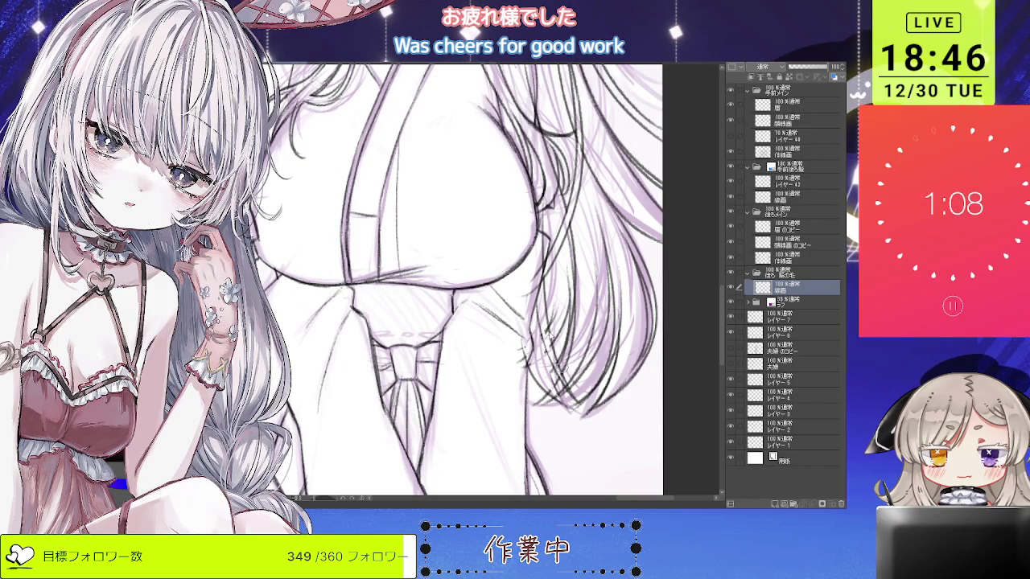
{"action": "scroll", "coordinate": [543, 307], "scroll_direction": "down", "scroll_amount": 4}
{"action": "scroll", "coordinate": [543, 307], "scroll_direction": "up", "scroll_amount": 1}
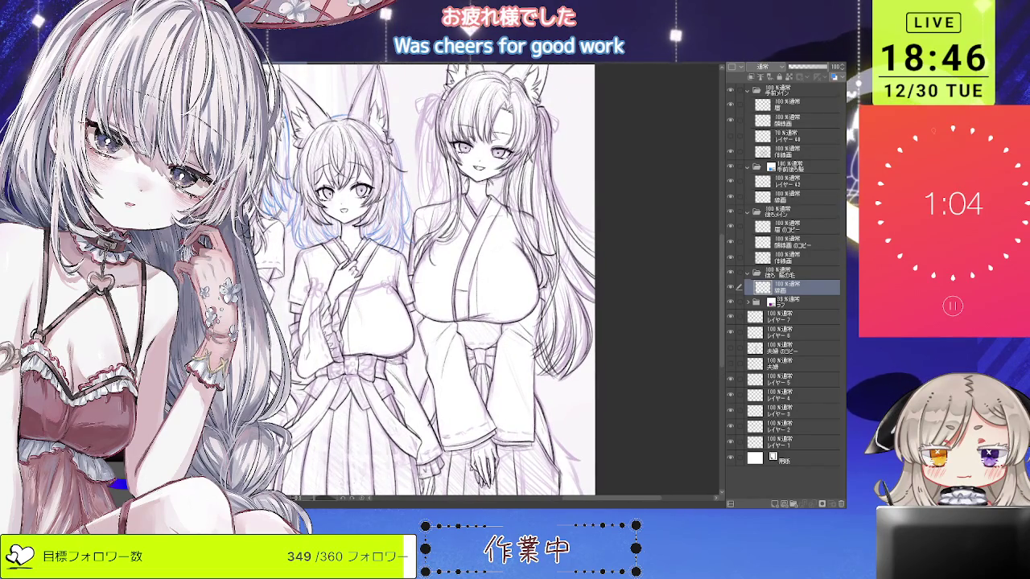
{"action": "key", "text": "h"}
{"action": "scroll", "coordinate": [576, 281], "scroll_direction": "up", "scroll_amount": 1}
{"action": "scroll", "coordinate": [576, 281], "scroll_direction": "up", "scroll_amount": 2}
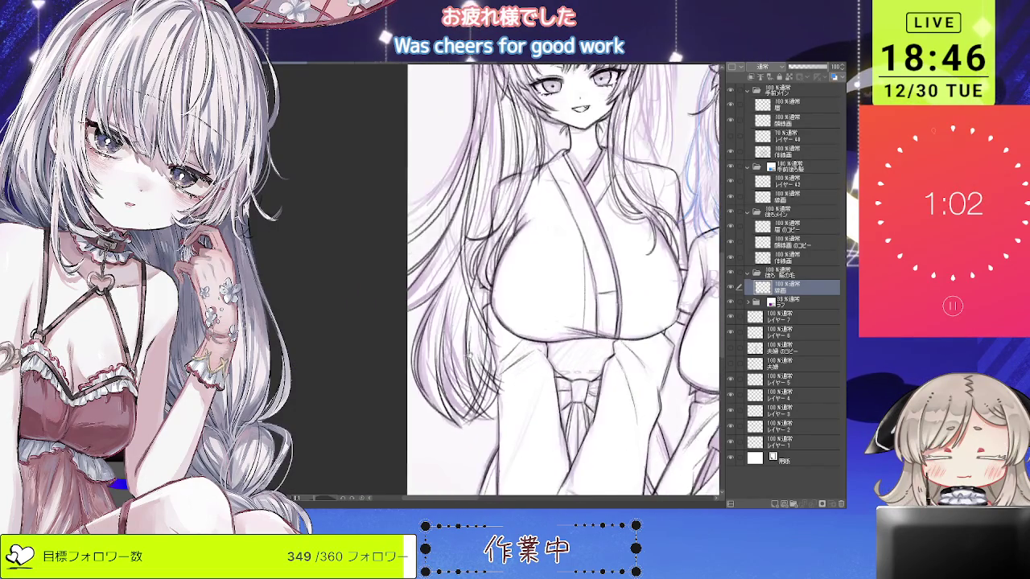
{"action": "scroll", "coordinate": [576, 281], "scroll_direction": "up", "scroll_amount": 2}
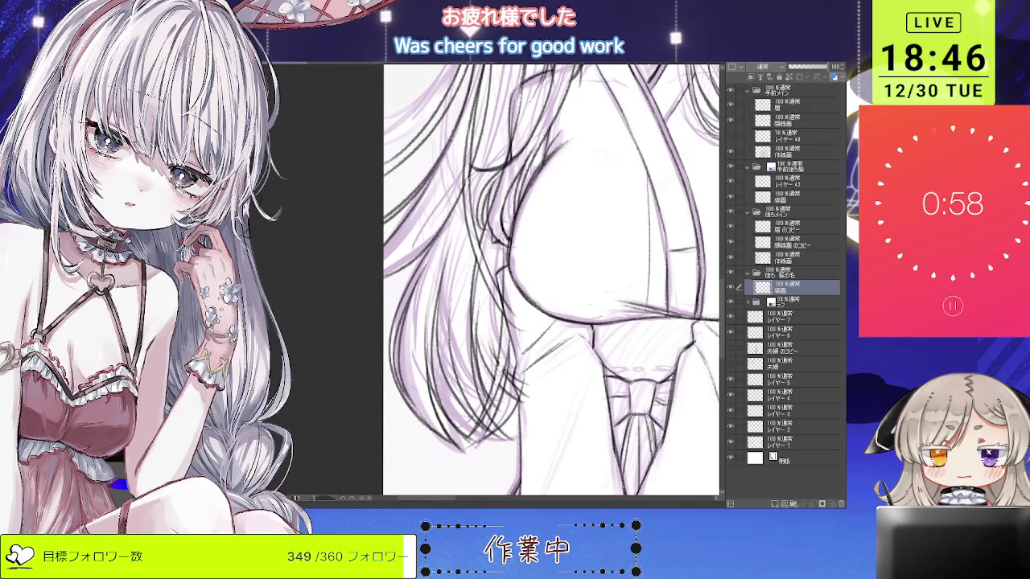
Rotate and zoom onto the twin-tailed girl's face and ears, turning the view back upright.
{"action": "left_click_drag", "start_coordinate": [552, 282], "coordinate": [547, 313]}
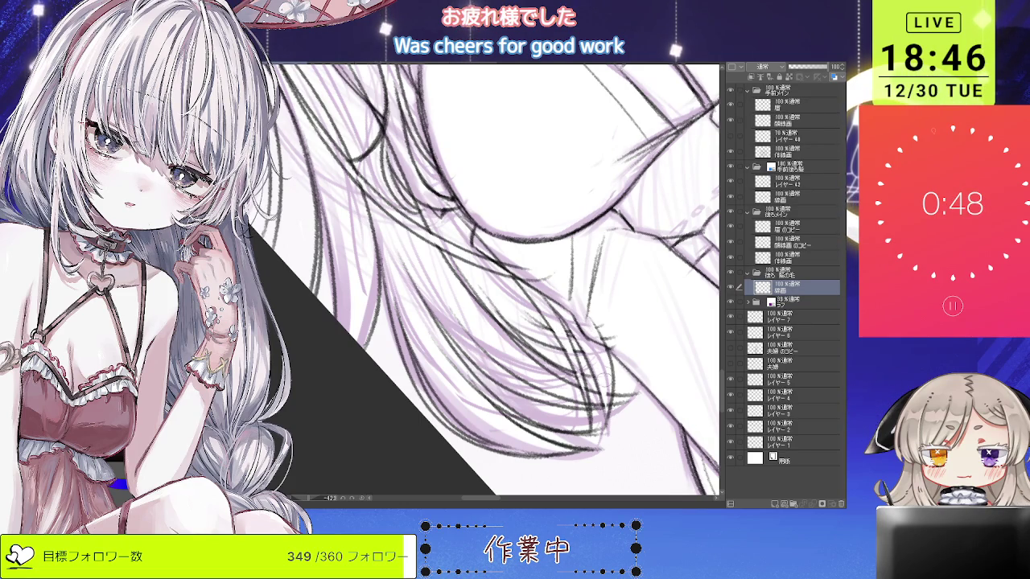
{"action": "left_click_drag", "start_coordinate": [507, 295], "coordinate": [537, 292]}
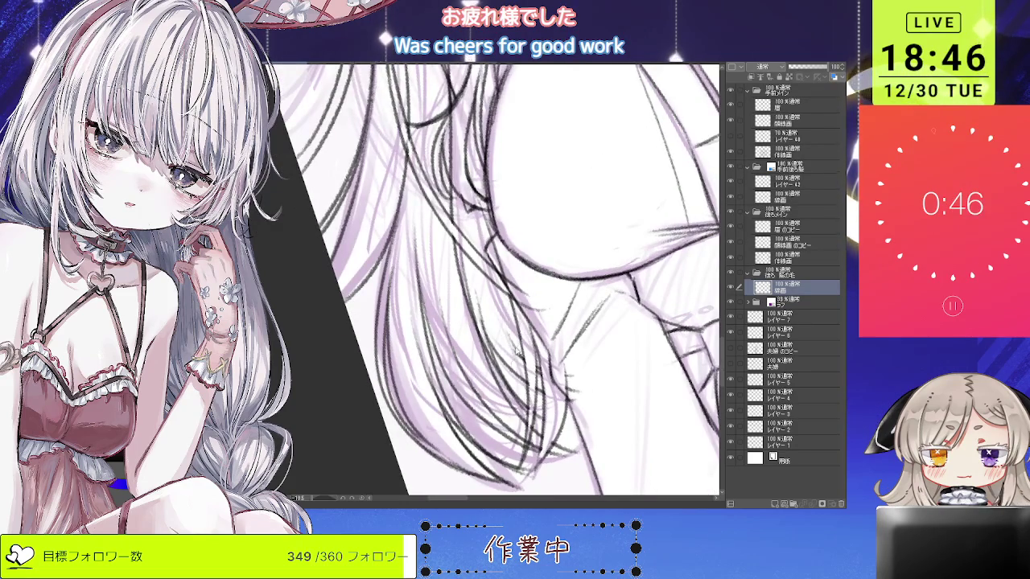
{"action": "left_click_drag", "start_coordinate": [504, 336], "coordinate": [533, 332]}
{"action": "left_click", "coordinate": [484, 298]}
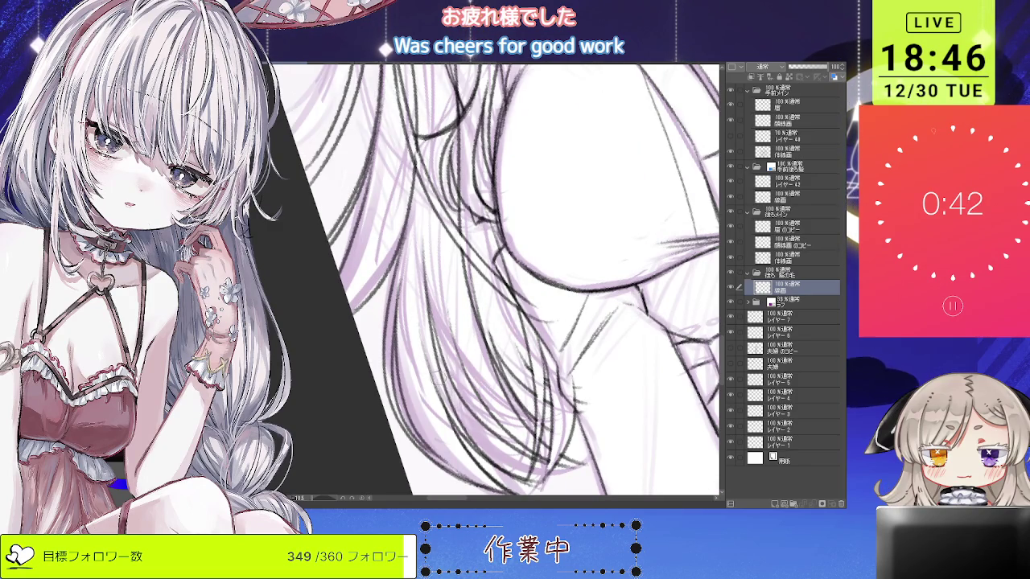
{"action": "mouse_move", "coordinate": [434, 376]}
{"action": "left_mouse_down"}
{"action": "mouse_move", "coordinate": [586, 246]}
{"action": "mouse_move", "coordinate": [540, 246]}
{"action": "mouse_move", "coordinate": [469, 318]}
{"action": "mouse_move", "coordinate": [451, 266]}
{"action": "mouse_move", "coordinate": [447, 279]}
{"action": "left_mouse_up"}
{"action": "scroll", "coordinate": [483, 321], "scroll_direction": "down", "scroll_amount": 3}
{"action": "scroll", "coordinate": [476, 294], "scroll_direction": "up", "scroll_amount": 2}
{"action": "scroll", "coordinate": [476, 294], "scroll_direction": "up", "scroll_amount": 2}
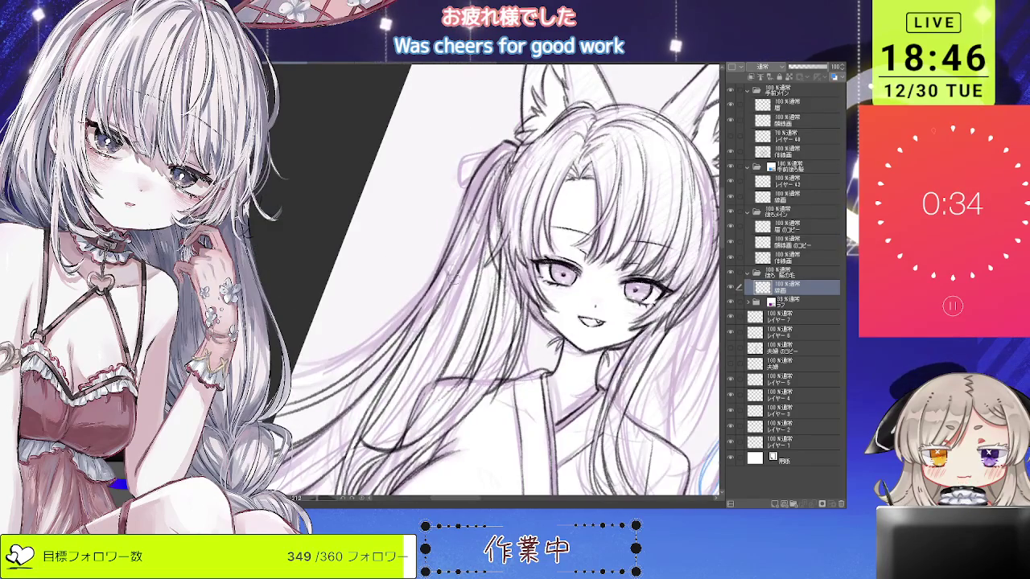
Zoom around the twin-tailed girl and mirror the view to check the drawing.
{"action": "scroll", "coordinate": [448, 279], "scroll_direction": "down", "scroll_amount": 2}
{"action": "scroll", "coordinate": [482, 250], "scroll_direction": "down", "scroll_amount": 2}
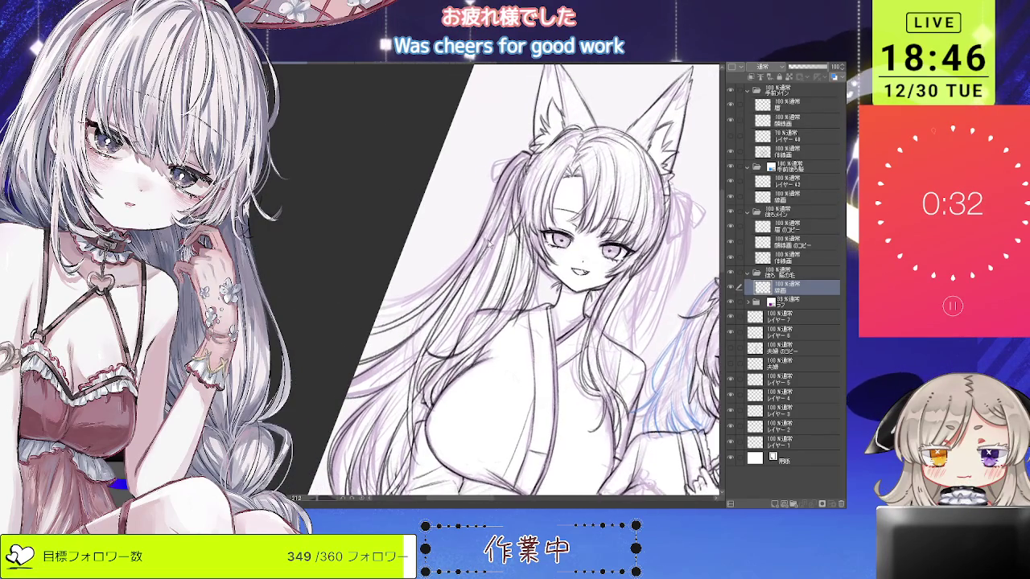
{"action": "scroll", "coordinate": [475, 266], "scroll_direction": "up", "scroll_amount": 2}
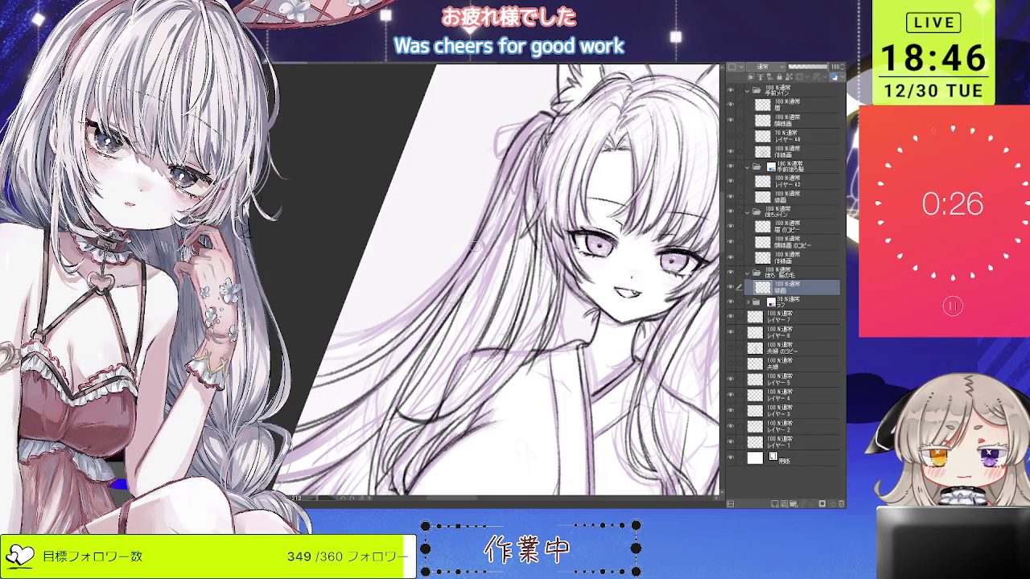
{"action": "scroll", "coordinate": [494, 220], "scroll_direction": "down", "scroll_amount": 2}
{"action": "scroll", "coordinate": [494, 220], "scroll_direction": "down", "scroll_amount": 2}
{"action": "scroll", "coordinate": [512, 259], "scroll_direction": "up", "scroll_amount": 3}
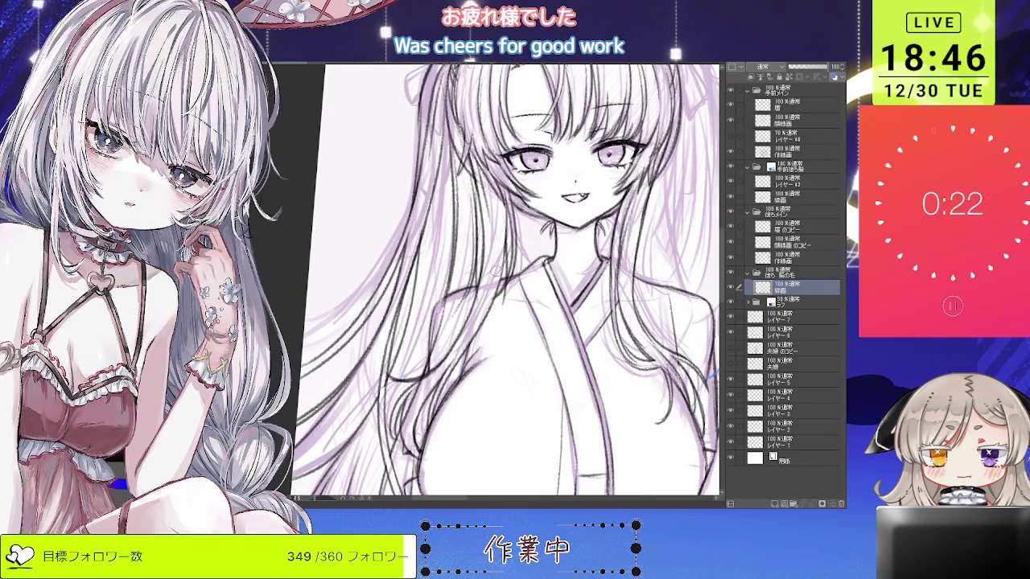
{"action": "scroll", "coordinate": [500, 245], "scroll_direction": "down", "scroll_amount": 1}
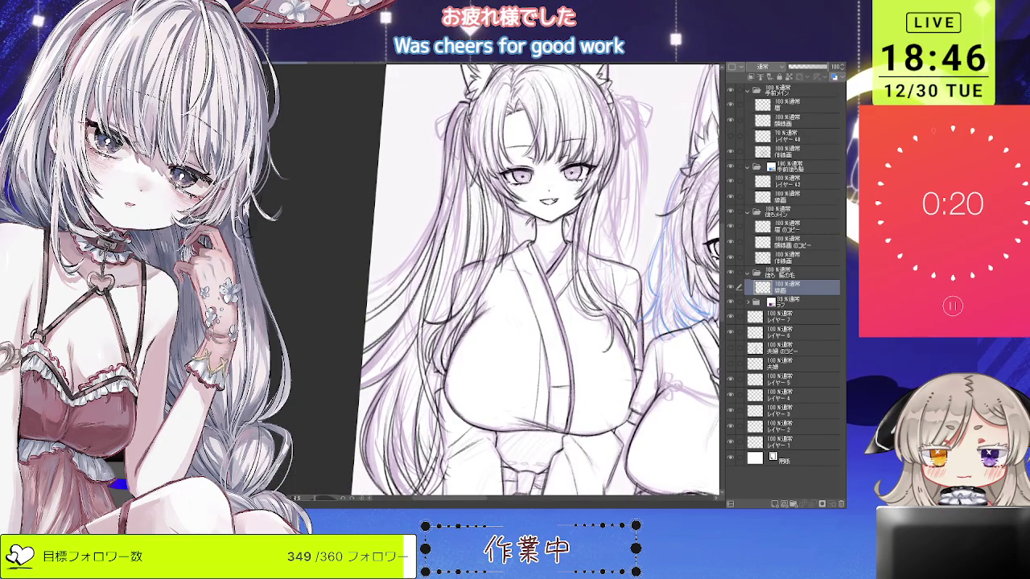
{"action": "key", "text": "h"}
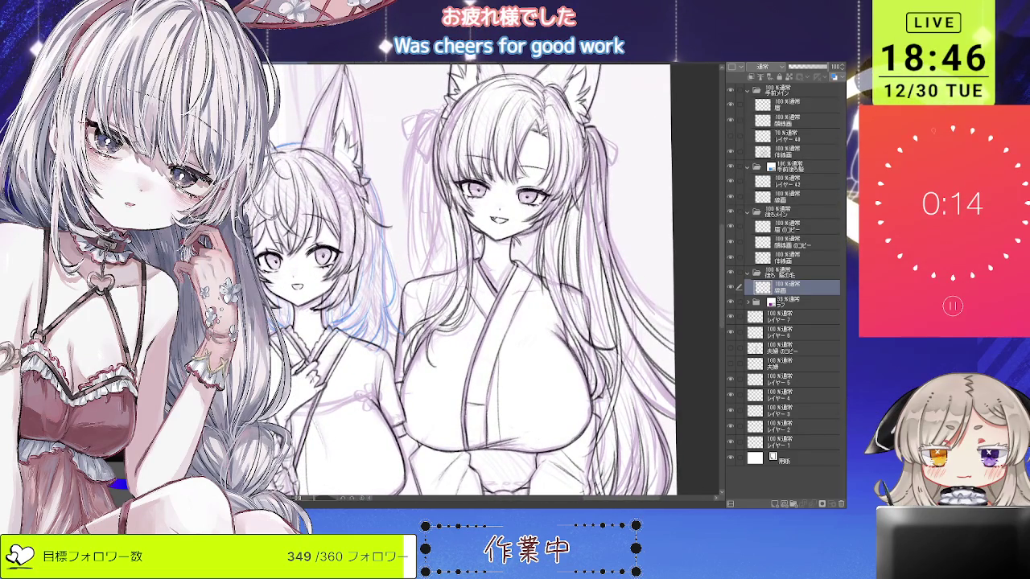
Ink a hair strand beside the ribbon, tilting the view and redrawing it.
{"action": "scroll", "coordinate": [489, 208], "scroll_direction": "up", "scroll_amount": 1}
{"action": "scroll", "coordinate": [489, 208], "scroll_direction": "up", "scroll_amount": 1}
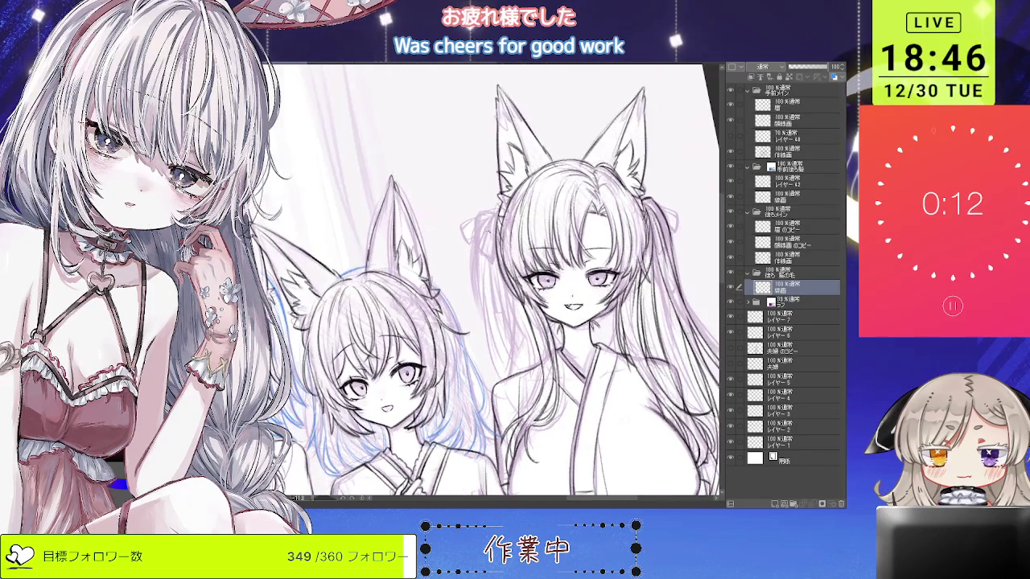
{"action": "scroll", "coordinate": [489, 208], "scroll_direction": "up", "scroll_amount": 1}
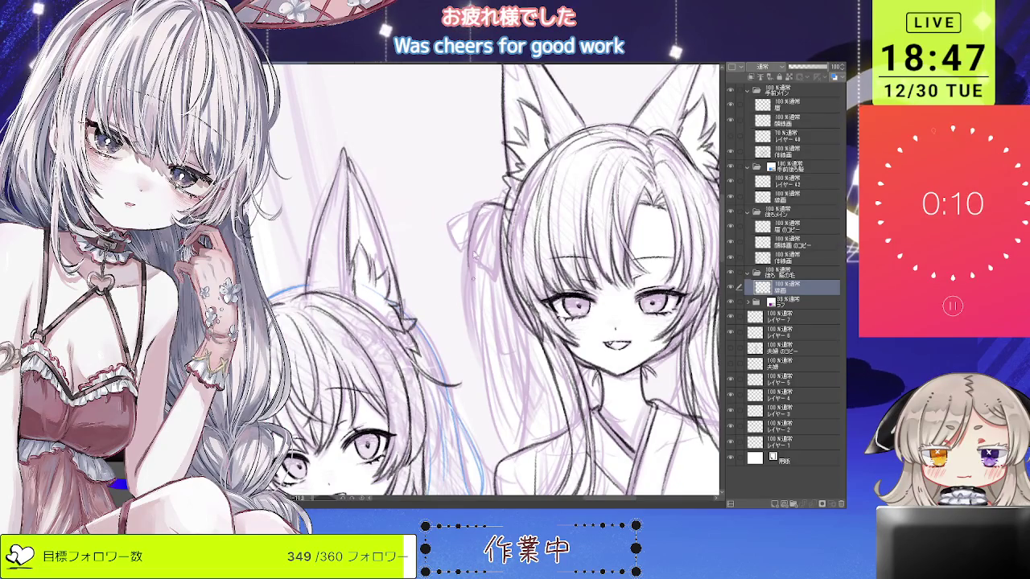
{"action": "left_click_drag", "start_coordinate": [481, 205], "coordinate": [473, 302]}
{"action": "key", "text": "minus"}
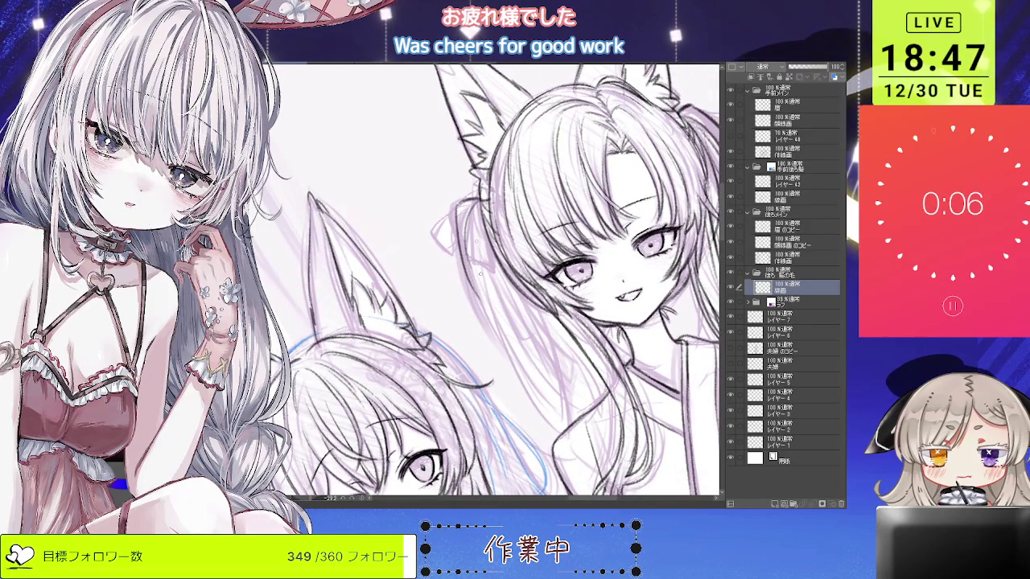
{"action": "left_click_drag", "start_coordinate": [475, 208], "coordinate": [473, 276]}
Ink long flowing hair strands, undoing and retrying the lower strand.
{"action": "left_click_drag", "start_coordinate": [483, 231], "coordinate": [533, 351]}
{"action": "key", "text": "ctrl+z"}
{"action": "left_click_drag", "start_coordinate": [486, 230], "coordinate": [572, 391]}
{"action": "left_click_drag", "start_coordinate": [494, 271], "coordinate": [602, 436]}
{"action": "left_click_drag", "start_coordinate": [491, 291], "coordinate": [537, 391]}
{"action": "key", "text": "ctrl+z"}
{"action": "mouse_move", "coordinate": [468, 273]}
{"action": "left_mouse_down"}
{"action": "mouse_move", "coordinate": [531, 389]}
{"action": "mouse_move", "coordinate": [517, 366]}
{"action": "left_mouse_up"}
{"action": "key", "text": "ctrl+z"}
Redraw the lower hair strands and add short strokes near the ribbon.
{"action": "key", "text": "ctrl+z"}
{"action": "key", "text": "ctrl+z"}
{"action": "mouse_move", "coordinate": [476, 214]}
{"action": "left_mouse_down"}
{"action": "mouse_move", "coordinate": [546, 411]}
{"action": "mouse_move", "coordinate": [584, 460]}
{"action": "left_mouse_up"}
{"action": "left_click_drag", "start_coordinate": [488, 297], "coordinate": [546, 414]}
{"action": "key", "text": "ctrl+z"}
{"action": "key", "text": "ctrl+z"}
{"action": "left_click_drag", "start_coordinate": [498, 327], "coordinate": [575, 439]}
{"action": "key", "text": "ctrl+z"}
{"action": "left_click_drag", "start_coordinate": [523, 370], "coordinate": [585, 439]}
{"action": "left_click_drag", "start_coordinate": [474, 282], "coordinate": [485, 309]}
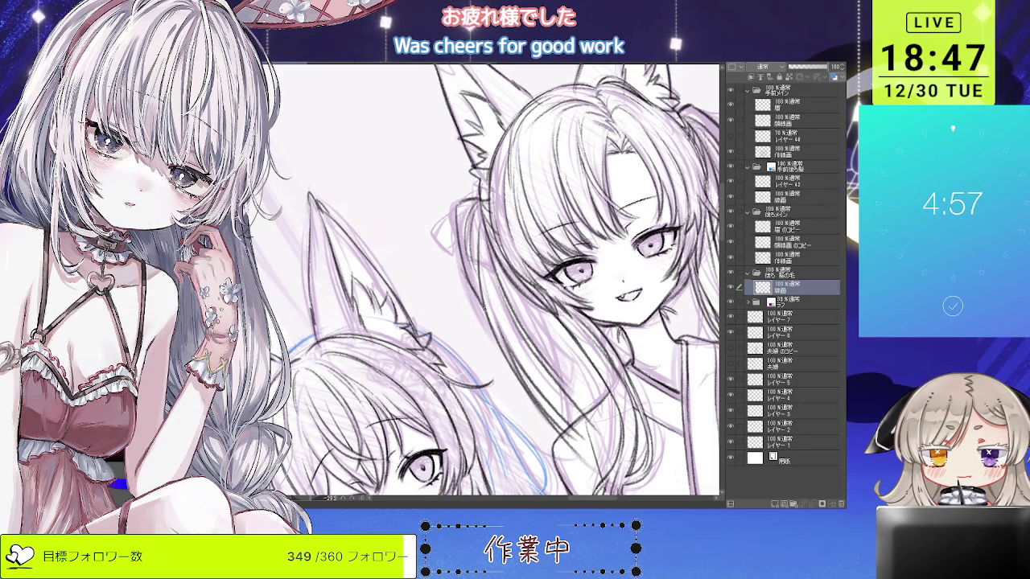
{"action": "key", "text": "ctrl+z"}
Zoom out to view all three girls together.
{"action": "key", "text": "ctrl+minus"}
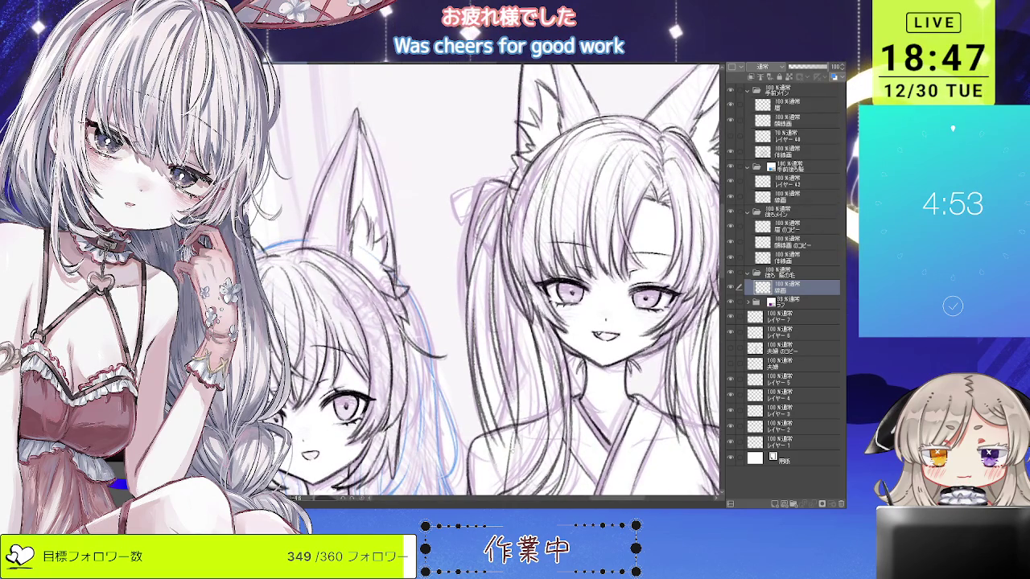
{"action": "key", "text": "ctrl+minus"}
{"action": "key", "text": "ctrl+minus"}
{"action": "key", "text": "ctrl+plus"}
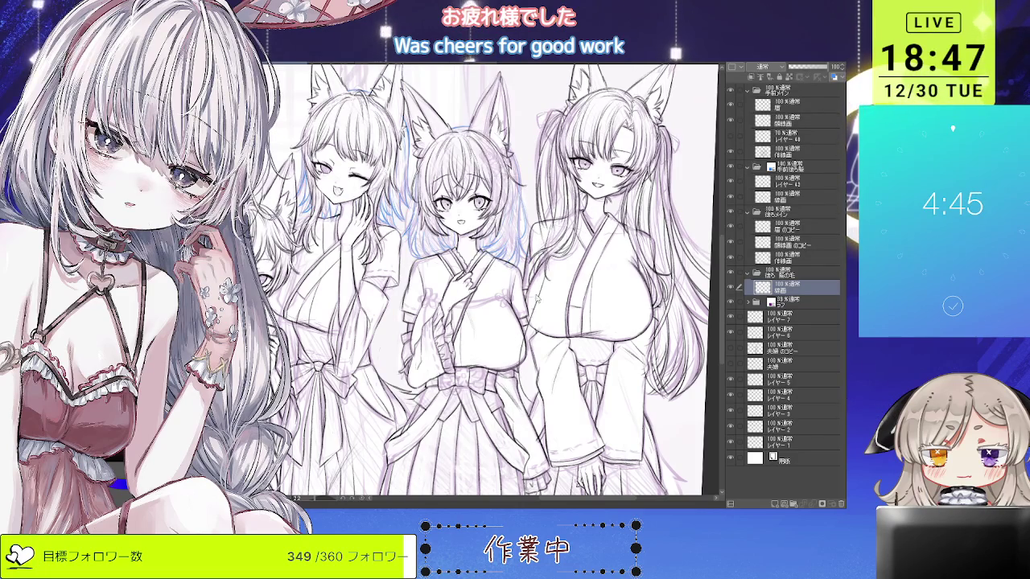
Check the group at several zoom levels, then save the drawing with Ctrl+S.
{"action": "key", "text": "ctrl+plus"}
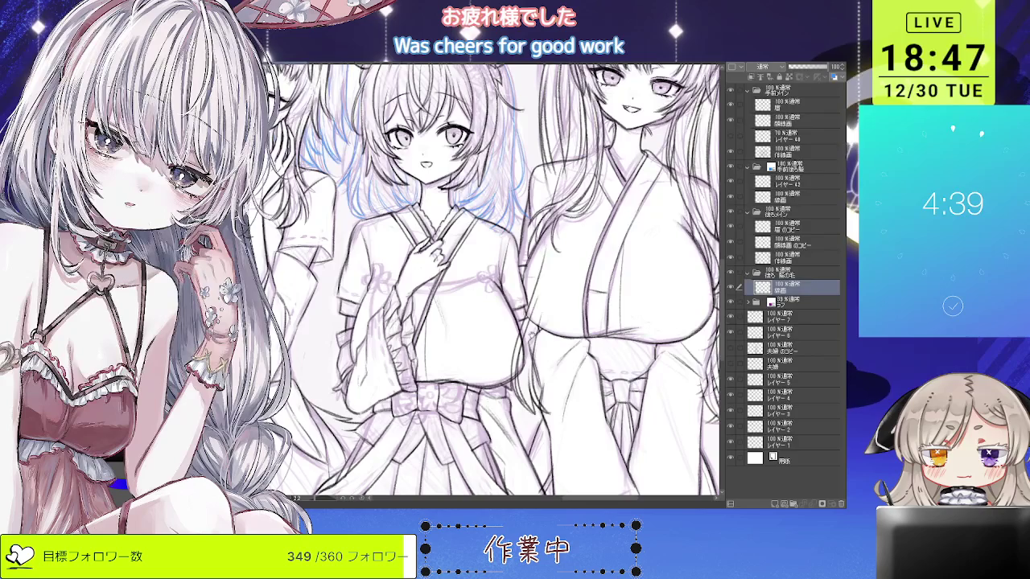
{"action": "key", "text": "ctrl+minus"}
{"action": "key", "text": "ctrl+plus"}
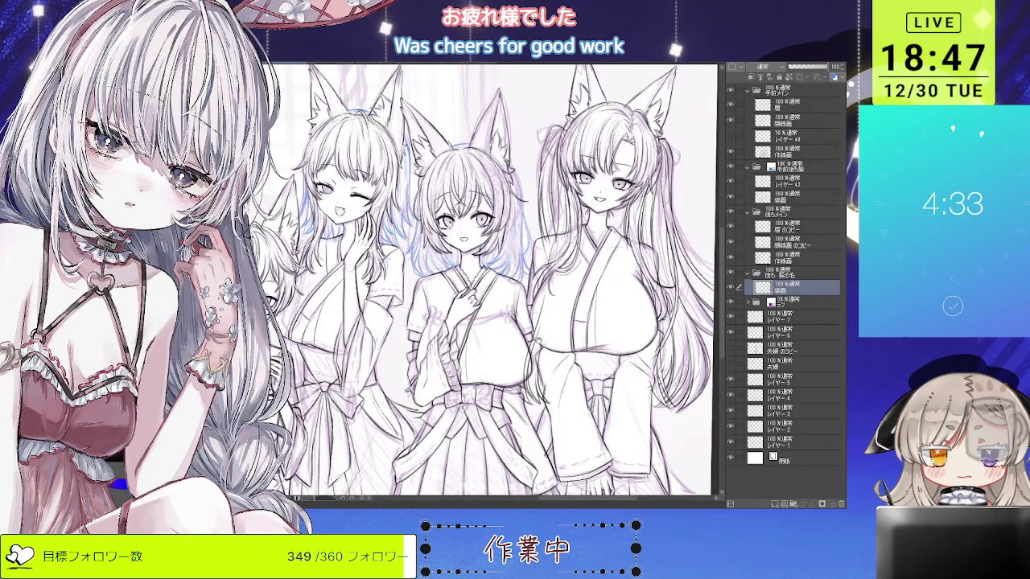
{"action": "key", "text": "ctrl+minus"}
{"action": "key", "text": "ctrl+plus"}
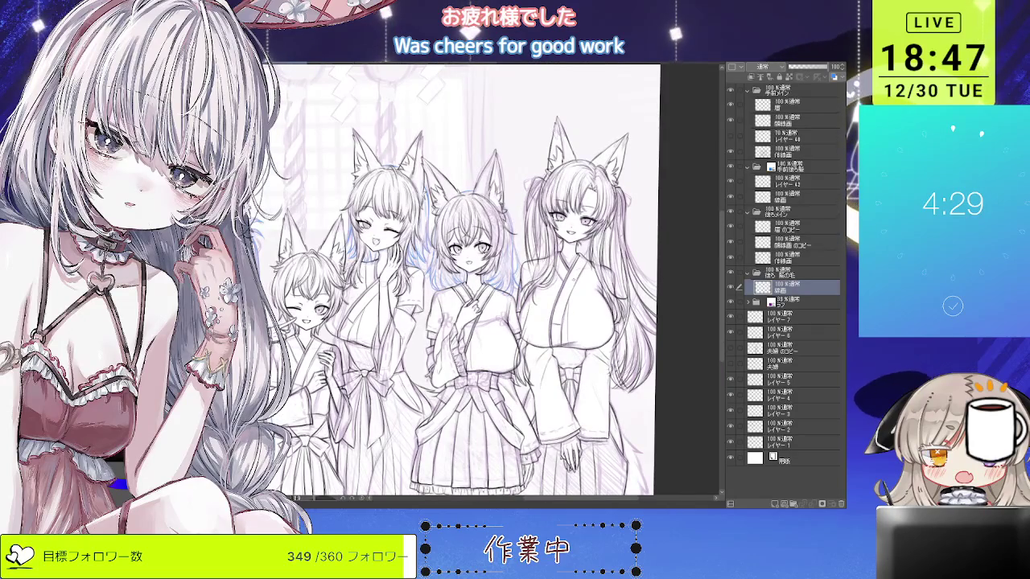
{"action": "key", "text": "ctrl+s"}
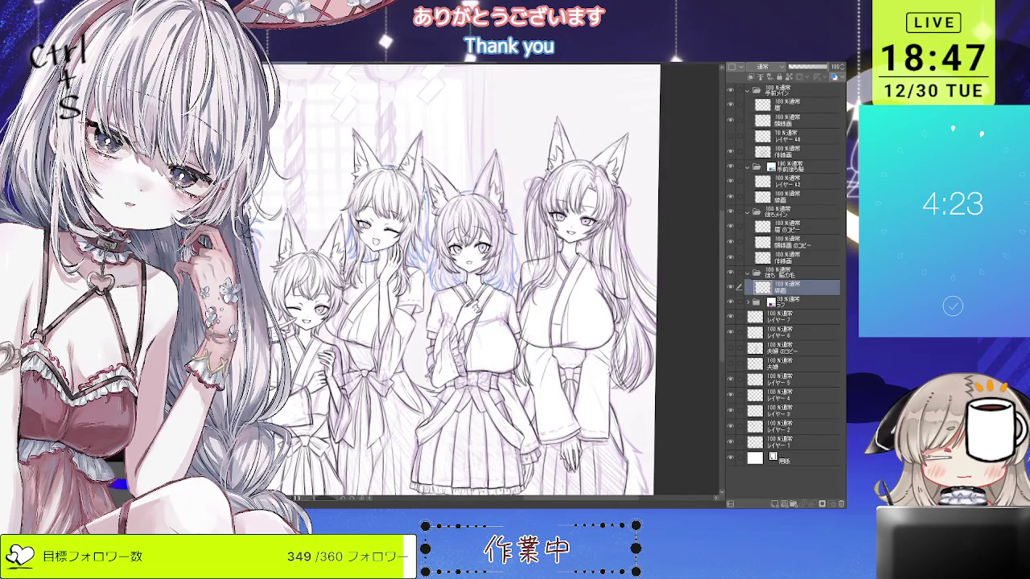
Scroll-zoom and pan around the full five-girl shrine composition to review it.
{"action": "scroll", "coordinate": [486, 281], "scroll_direction": "up", "scroll_amount": 2}
{"action": "scroll", "coordinate": [486, 282], "scroll_direction": "up", "scroll_amount": 1}
{"action": "scroll", "coordinate": [486, 281], "scroll_direction": "up", "scroll_amount": 1}
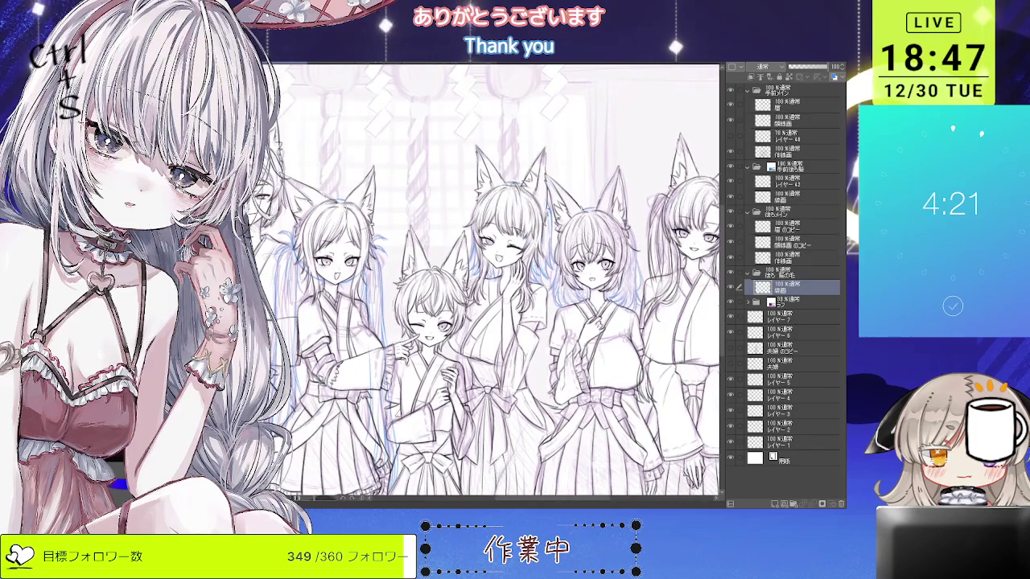
{"action": "scroll", "coordinate": [486, 282], "scroll_direction": "up", "scroll_amount": 1}
{"action": "scroll", "coordinate": [486, 281], "scroll_direction": "up", "scroll_amount": 1}
{"action": "scroll", "coordinate": [486, 281], "scroll_direction": "up", "scroll_amount": 1}
{"action": "scroll", "coordinate": [486, 282], "scroll_direction": "down", "scroll_amount": 1}
{"action": "scroll", "coordinate": [486, 282], "scroll_direction": "down", "scroll_amount": 2}
{"action": "scroll", "coordinate": [486, 282], "scroll_direction": "down", "scroll_amount": 1}
{"action": "scroll", "coordinate": [486, 282], "scroll_direction": "up", "scroll_amount": 1}
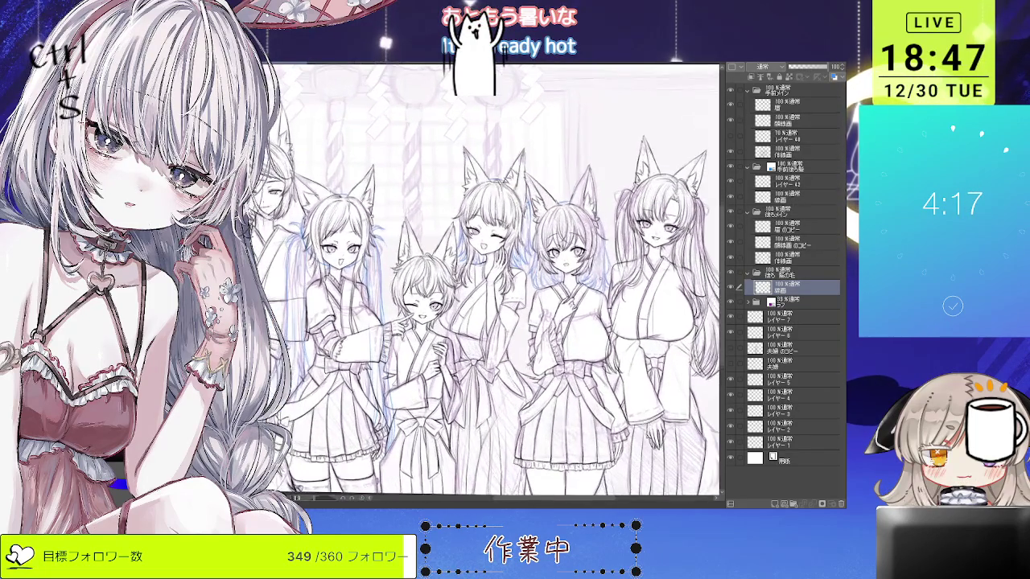
{"action": "scroll", "coordinate": [486, 282], "scroll_direction": "up", "scroll_amount": 2}
{"action": "scroll", "coordinate": [486, 282], "scroll_direction": "right", "scroll_amount": 2}
{"action": "scroll", "coordinate": [486, 281], "scroll_direction": "up", "scroll_amount": 1}
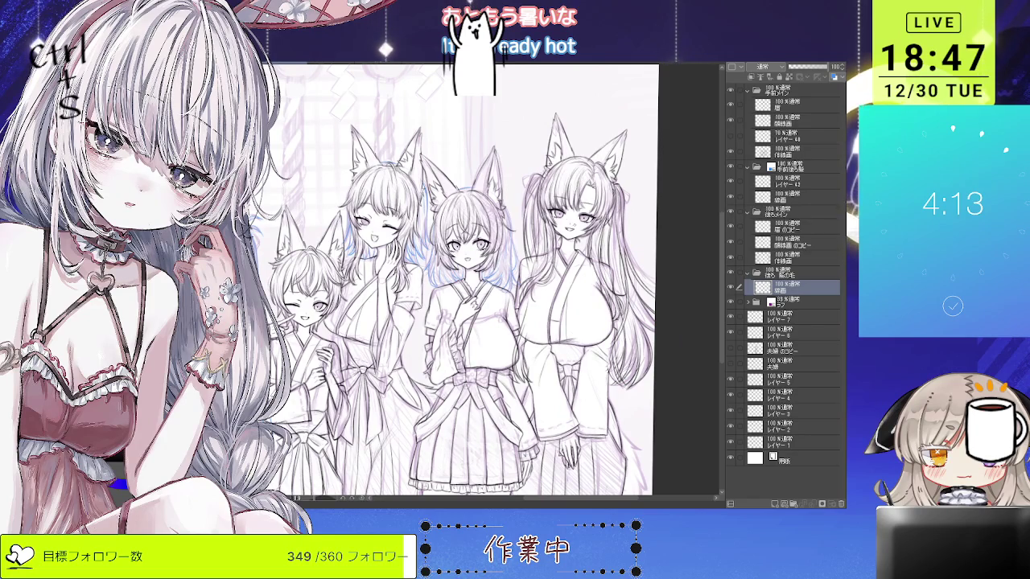
{"action": "scroll", "coordinate": [486, 282], "scroll_direction": "up", "scroll_amount": 1}
{"action": "scroll", "coordinate": [486, 282], "scroll_direction": "up", "scroll_amount": 1}
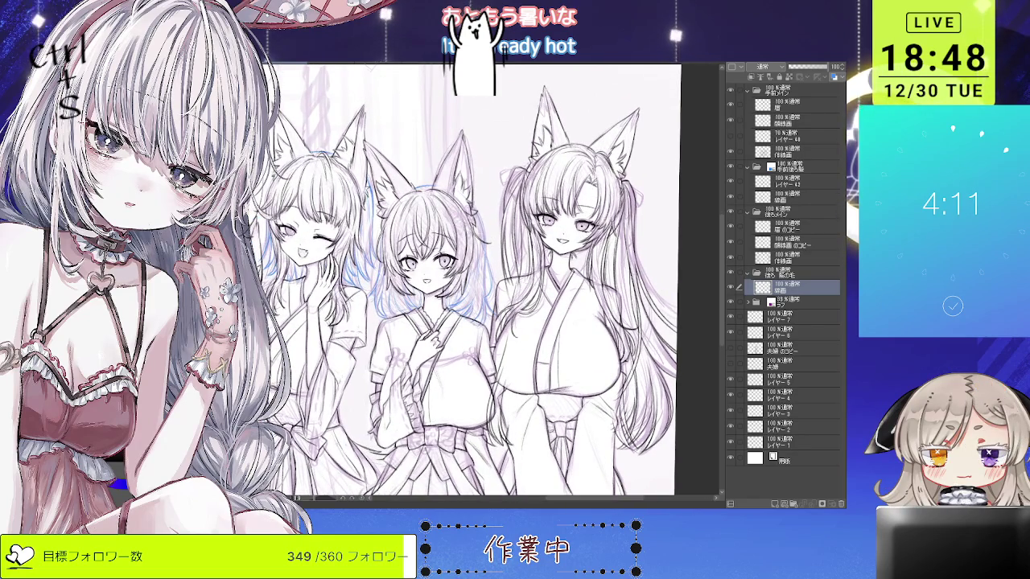
{"action": "scroll", "coordinate": [486, 282], "scroll_direction": "down", "scroll_amount": 2}
{"action": "scroll", "coordinate": [486, 282], "scroll_direction": "down", "scroll_amount": 1}
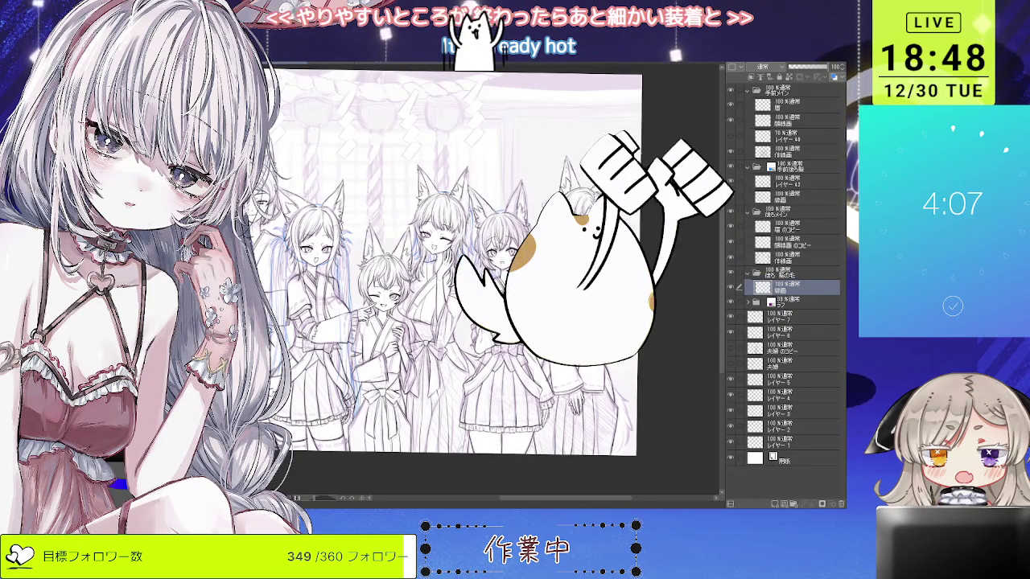
{"action": "scroll", "coordinate": [486, 281], "scroll_direction": "up", "scroll_amount": 2}
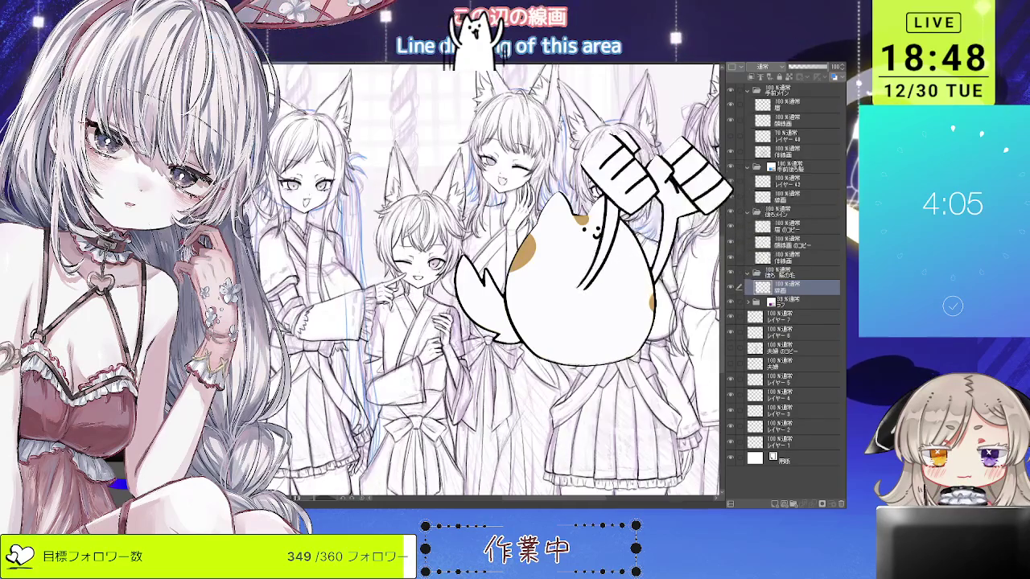
{"action": "scroll", "coordinate": [486, 282], "scroll_direction": "up", "scroll_amount": 1}
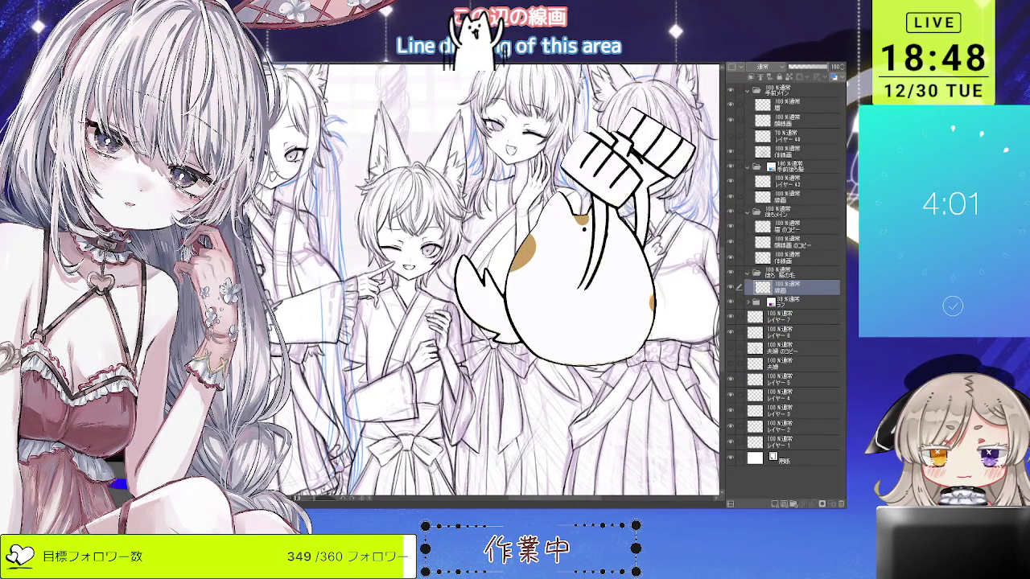
{"action": "scroll", "coordinate": [486, 281], "scroll_direction": "down", "scroll_amount": 2}
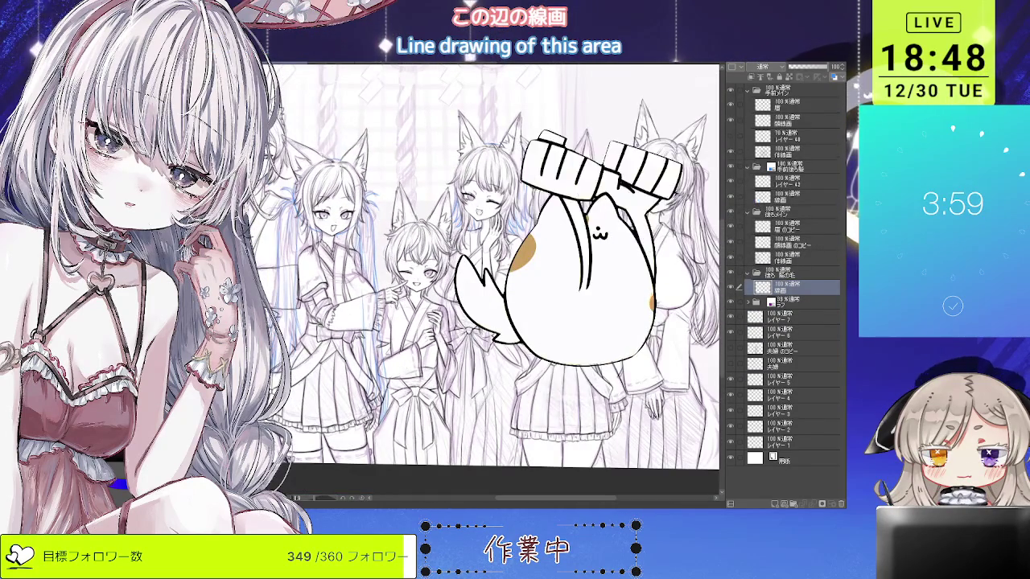
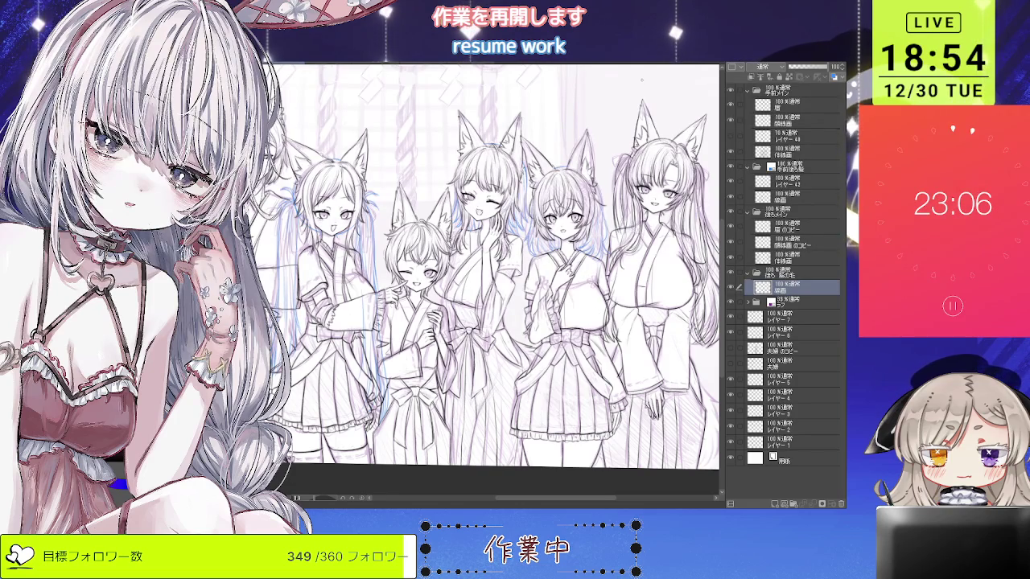
Zoom and tilt the view to frame the twin-tailed girl's face and hair.
{"action": "left_click_drag", "start_coordinate": [641, 87], "coordinate": [509, 131]}
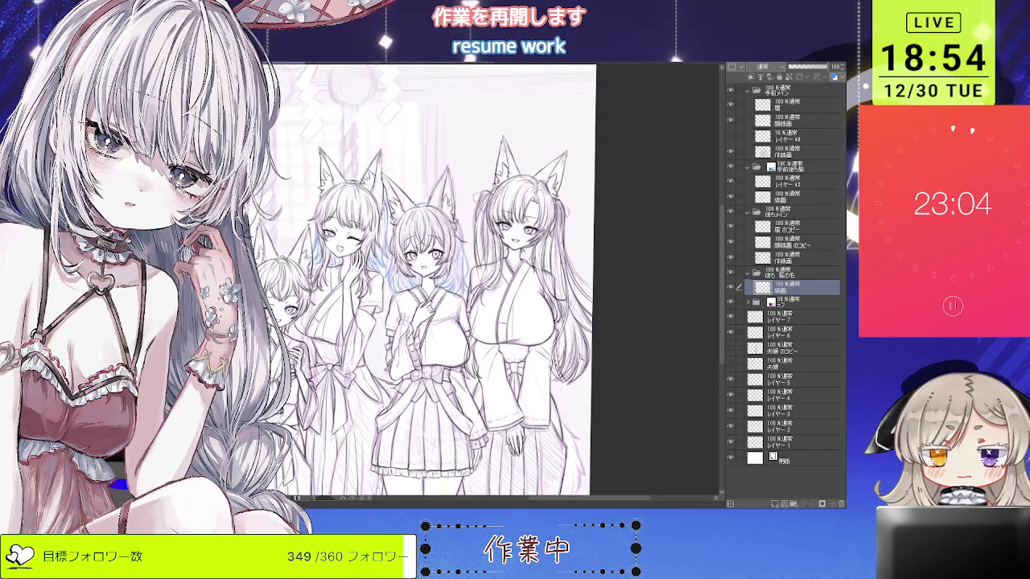
{"action": "key", "text": "ctrl+plus"}
{"action": "key", "text": "ctrl+plus"}
{"action": "key", "text": "ctrl+plus"}
{"action": "key", "text": "ctrl+minus"}
{"action": "key", "text": "minus"}
{"action": "key", "text": "minus"}
{"action": "key", "text": "ctrl+plus"}
{"action": "key", "text": "ctrl+plus"}
{"action": "key", "text": "ctrl+plus"}
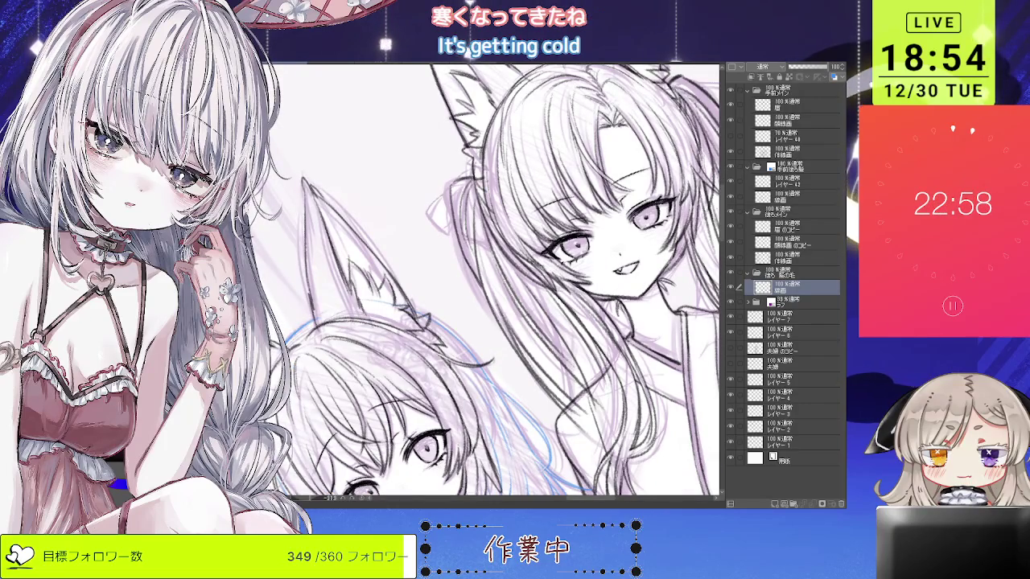
{"action": "key", "text": "ctrl+plus"}
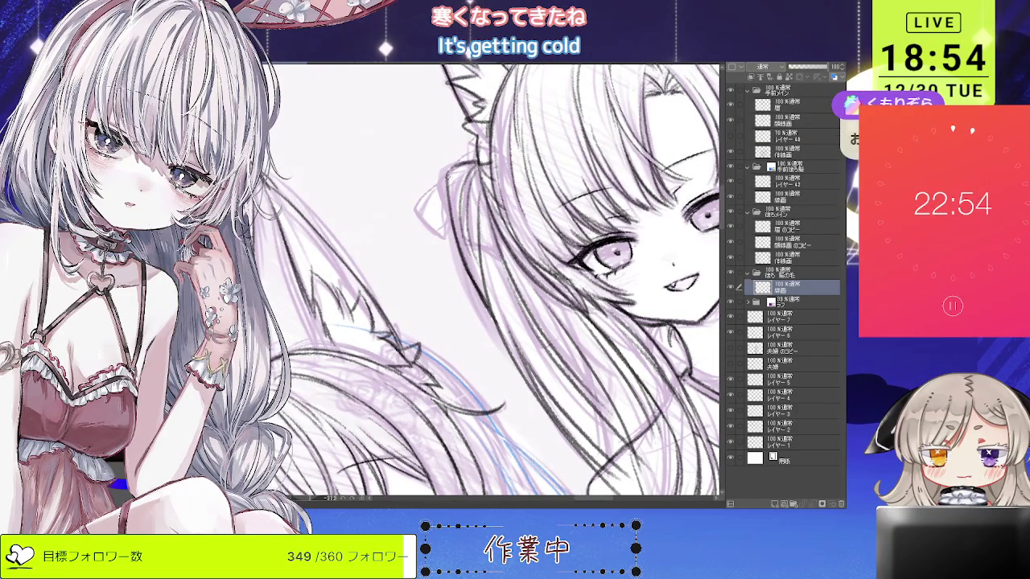
{"action": "key", "text": "ctrl+minus"}
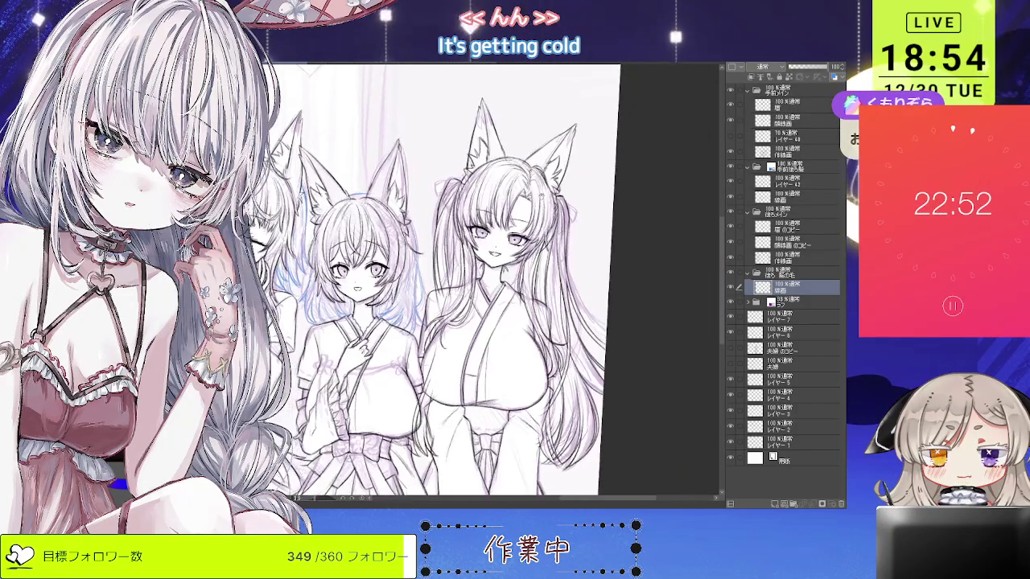
{"action": "key", "text": "ctrl+plus"}
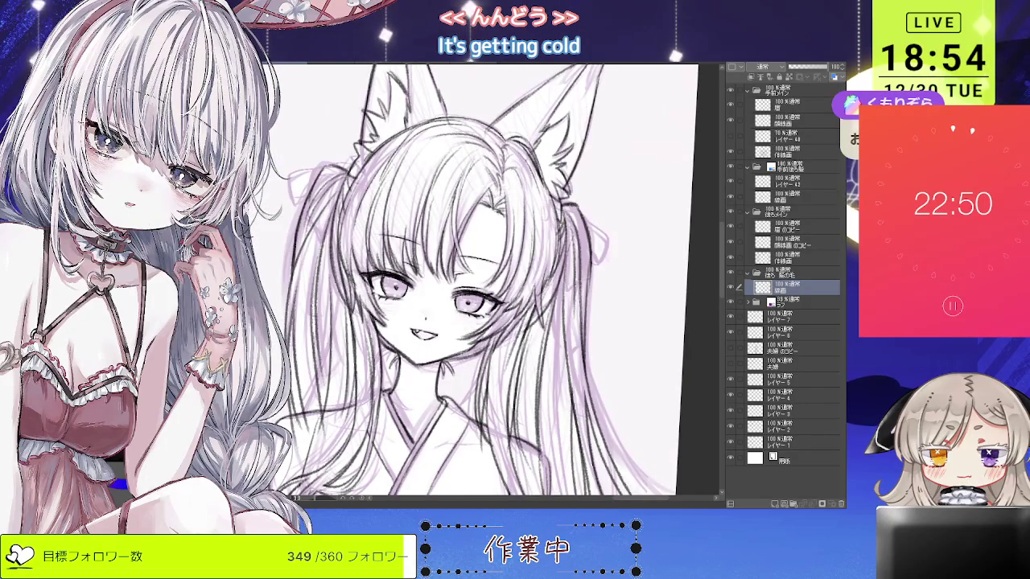
{"action": "key", "text": "ctrl+minus"}
{"action": "key", "text": "ctrl+plus"}
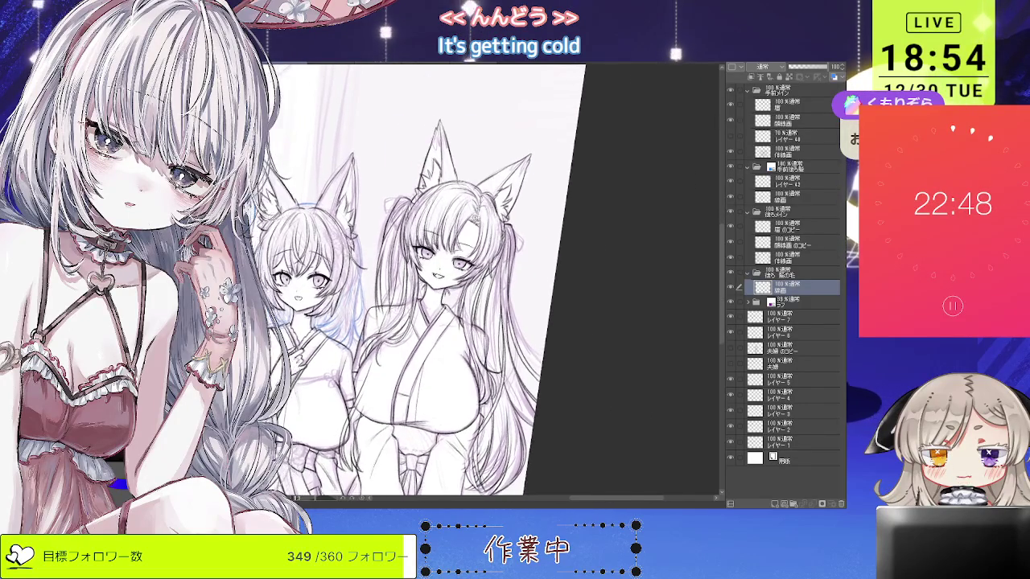
{"action": "key", "text": "ctrl+plus"}
{"action": "key", "text": "ctrl+plus"}
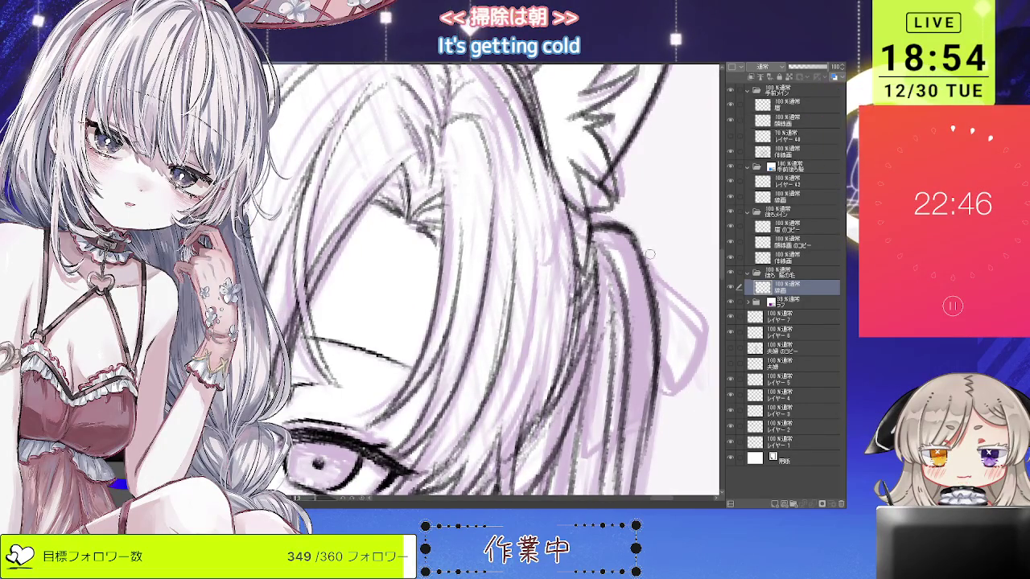
{"action": "key", "text": "ctrl+minus"}
{"action": "key", "text": "ctrl+minus"}
{"action": "key", "text": "ctrl+plus"}
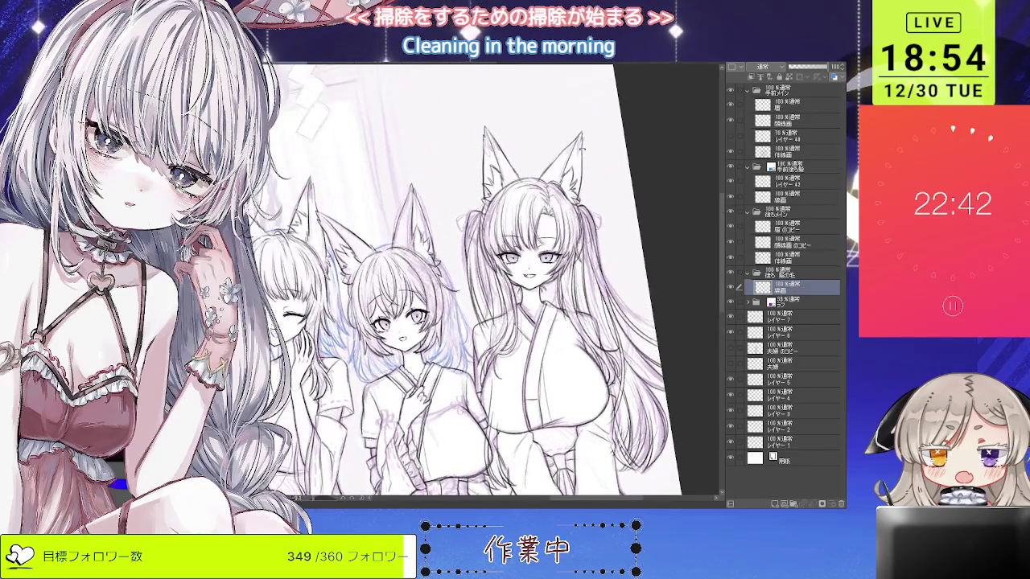
{"action": "key", "text": "ctrl+plus"}
{"action": "key", "text": "ctrl+plus"}
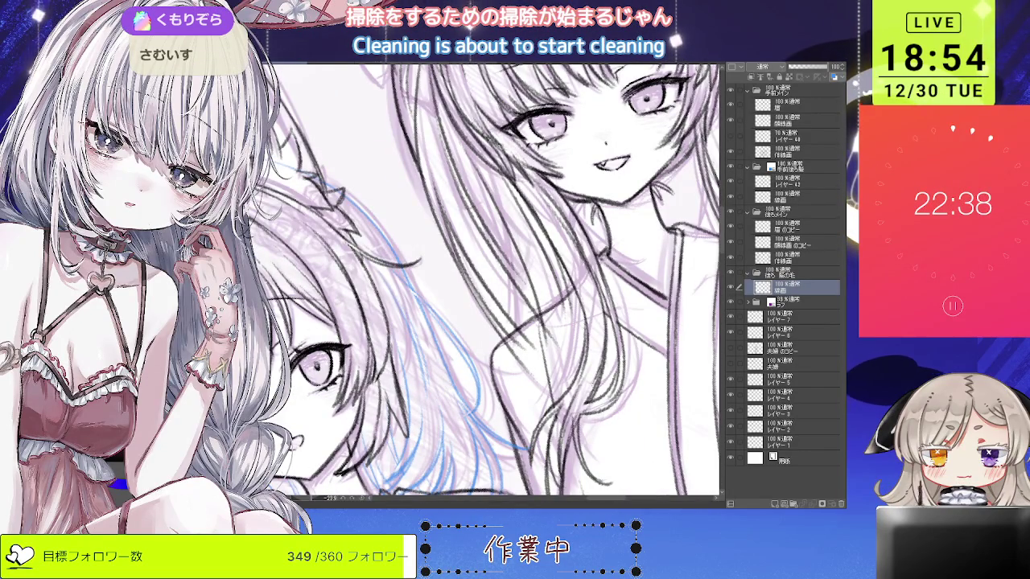
{"action": "key", "text": "ctrl+minus"}
{"action": "key", "text": "ctrl+minus"}
{"action": "key", "text": "ctrl+minus"}
{"action": "key", "text": "ctrl+minus"}
{"action": "key", "text": "ctrl+minus"}
{"action": "key", "text": "ctrl+plus"}
{"action": "key", "text": "ctrl+plus"}
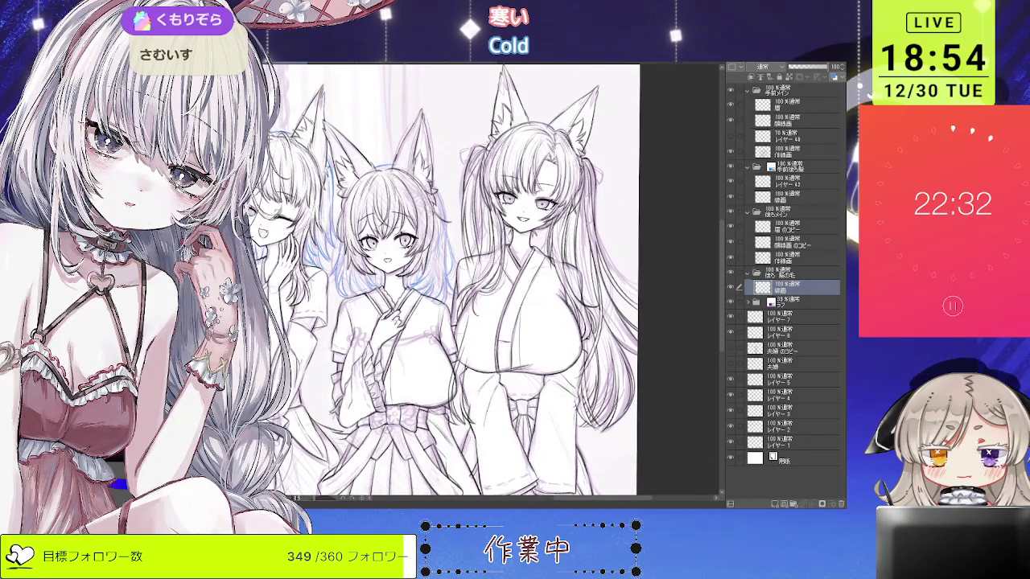
{"action": "key", "text": "minus"}
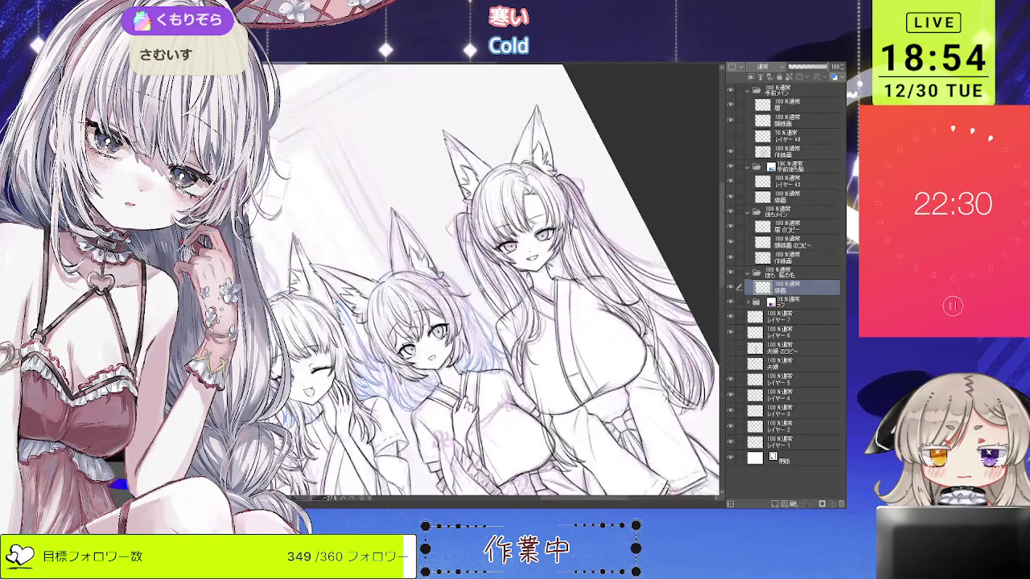
{"action": "key", "text": "ctrl+plus"}
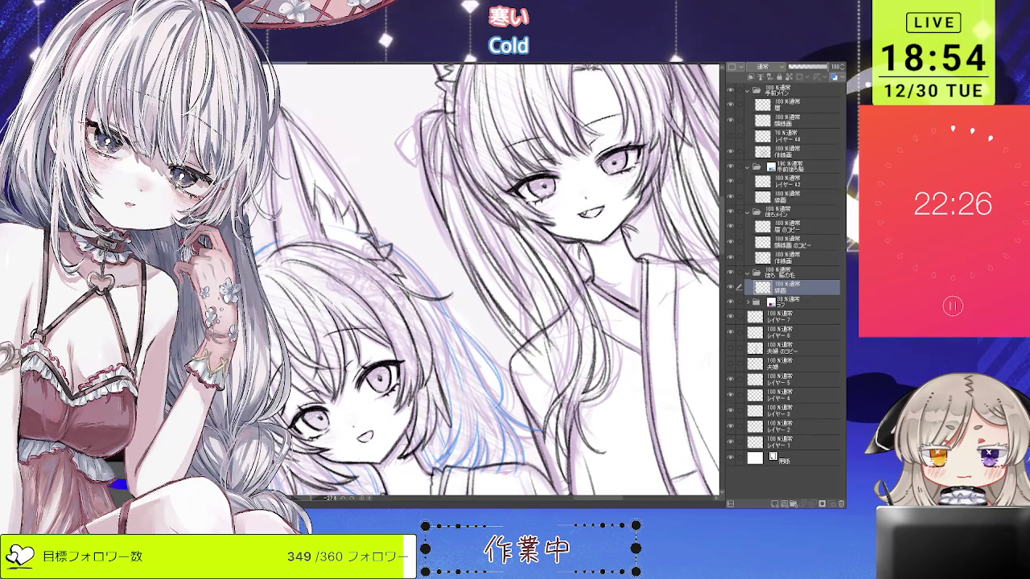
{"action": "key", "text": "minus"}
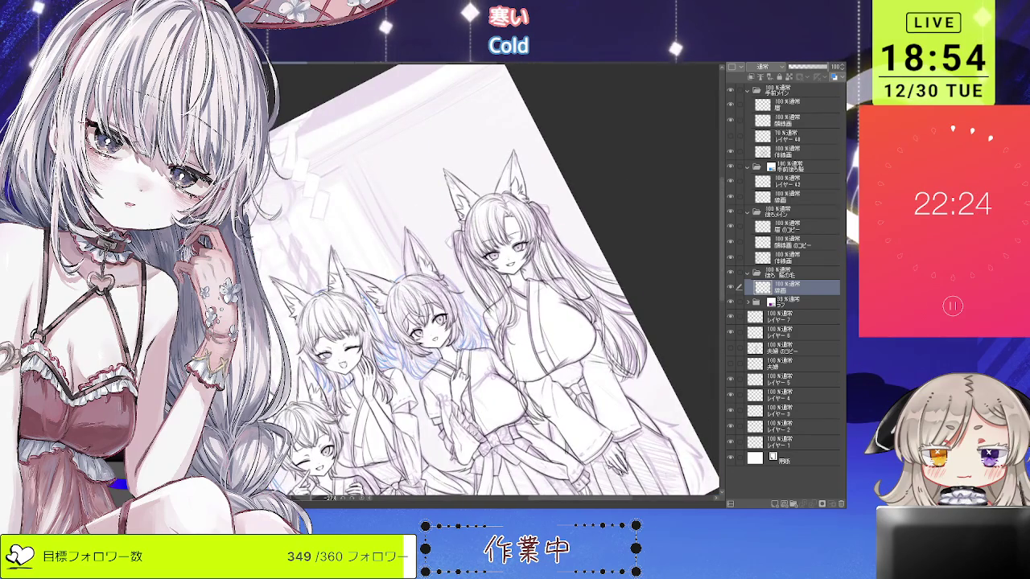
{"action": "key", "text": "ctrl+plus"}
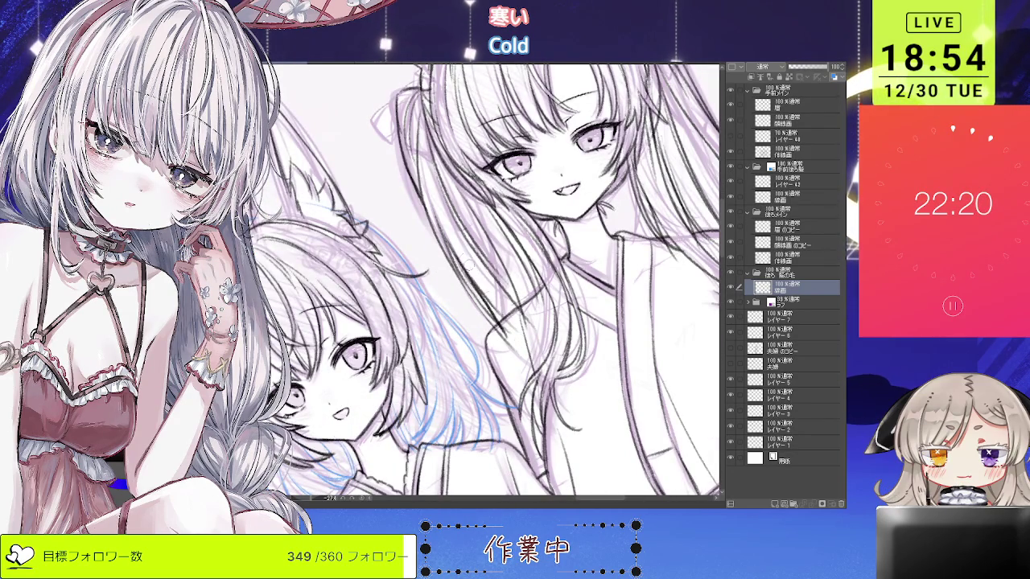
{"action": "key", "text": "ctrl+minus"}
{"action": "key", "text": "ctrl+minus"}
{"action": "key", "text": "ctrl+minus"}
{"action": "key", "text": "ctrl+plus"}
{"action": "key", "text": "ctrl+plus"}
{"action": "key", "text": "ctrl+minus"}
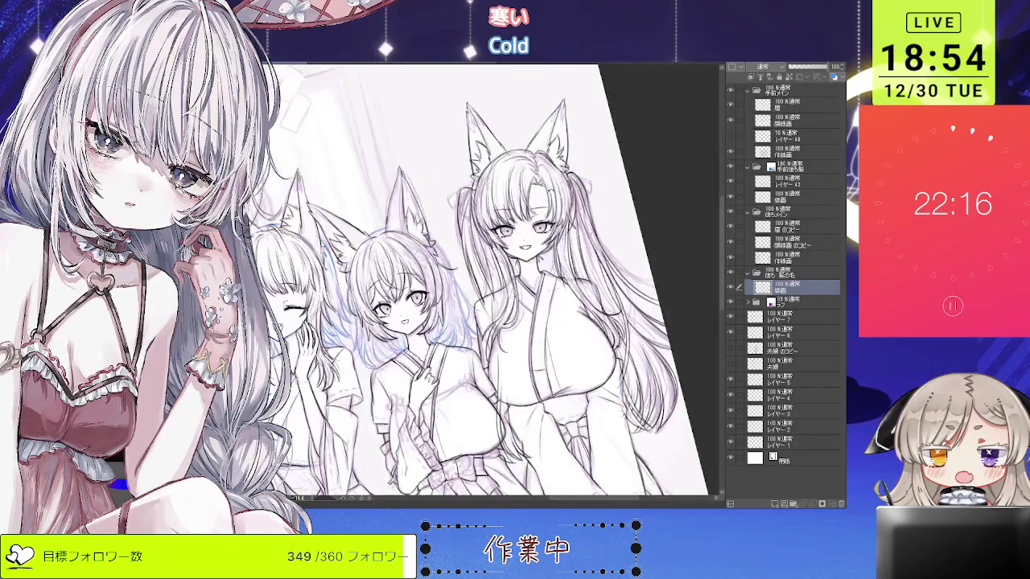
{"action": "left_click_drag", "start_coordinate": [635, 197], "coordinate": [632, 221]}
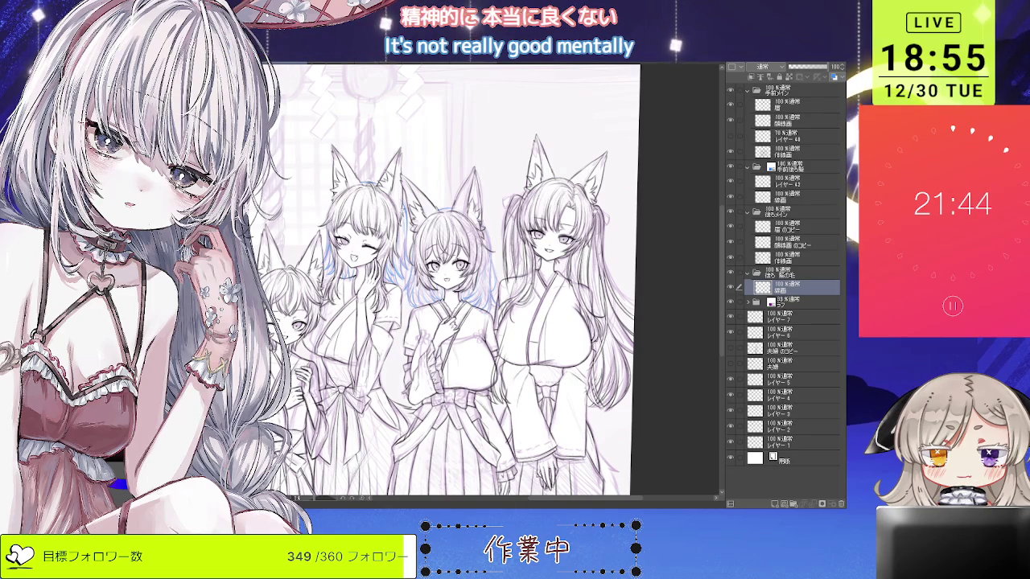
{"action": "scroll", "coordinate": [644, 181], "scroll_direction": "up", "scroll_amount": 3}
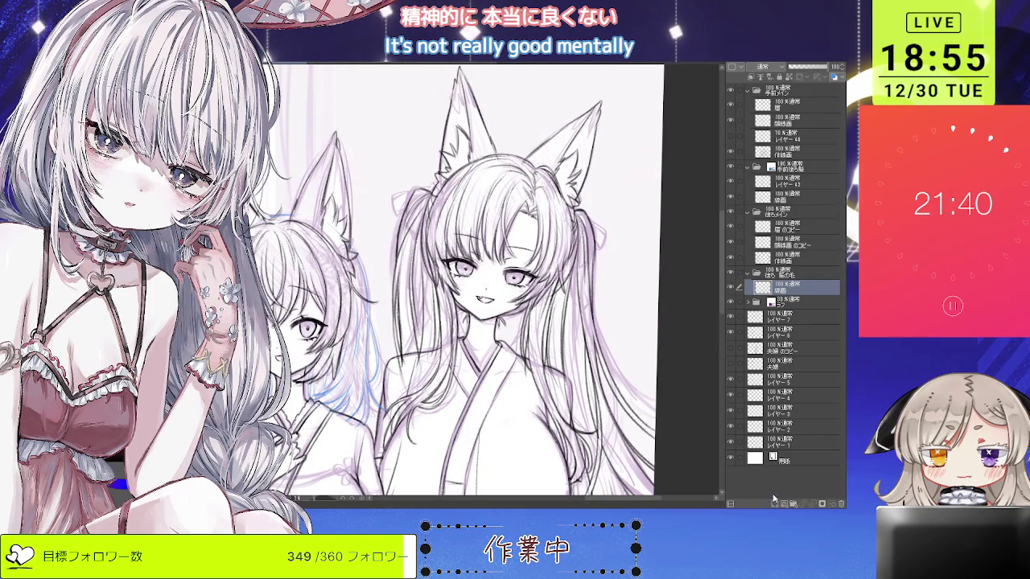
{"action": "scroll", "coordinate": [579, 283], "scroll_direction": "up", "scroll_amount": 2}
{"action": "scroll", "coordinate": [564, 266], "scroll_direction": "up", "scroll_amount": 1}
{"action": "scroll", "coordinate": [531, 241], "scroll_direction": "up", "scroll_amount": 1}
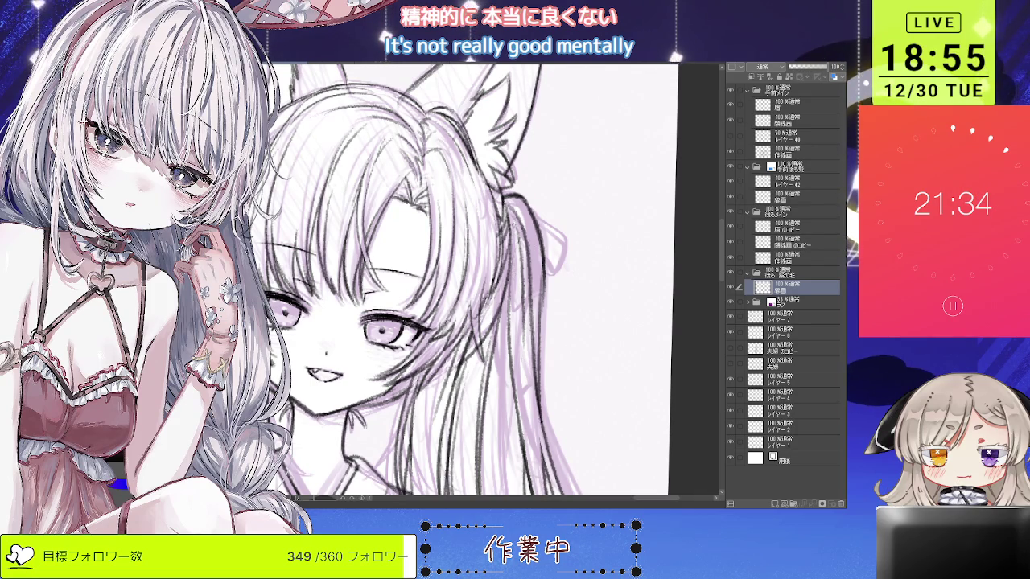
{"action": "scroll", "coordinate": [462, 281], "scroll_direction": "down", "scroll_amount": 2}
{"action": "scroll", "coordinate": [463, 282], "scroll_direction": "up", "scroll_amount": 1}
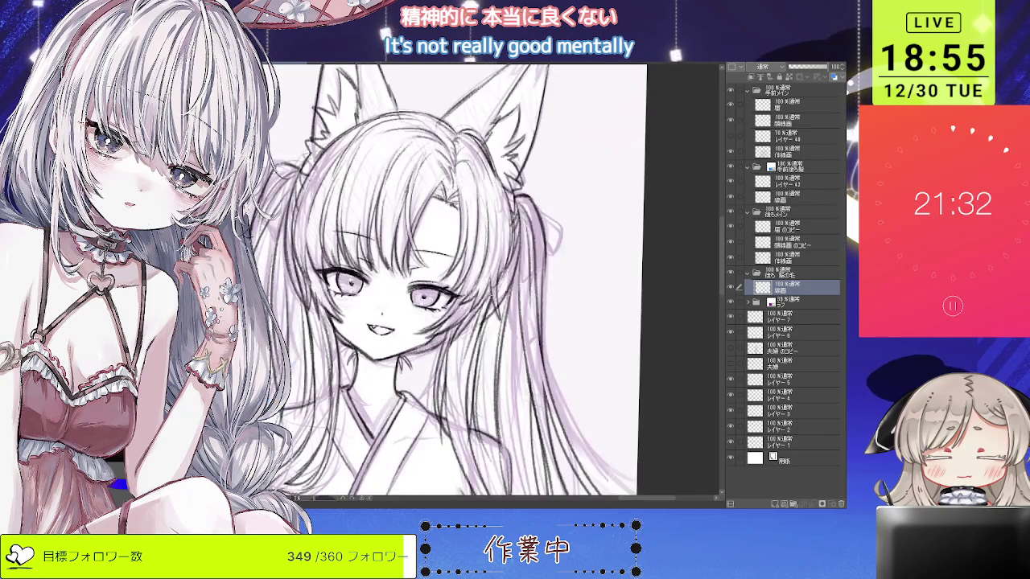
{"action": "scroll", "coordinate": [463, 282], "scroll_direction": "down", "scroll_amount": 1}
{"action": "scroll", "coordinate": [463, 282], "scroll_direction": "down", "scroll_amount": 2}
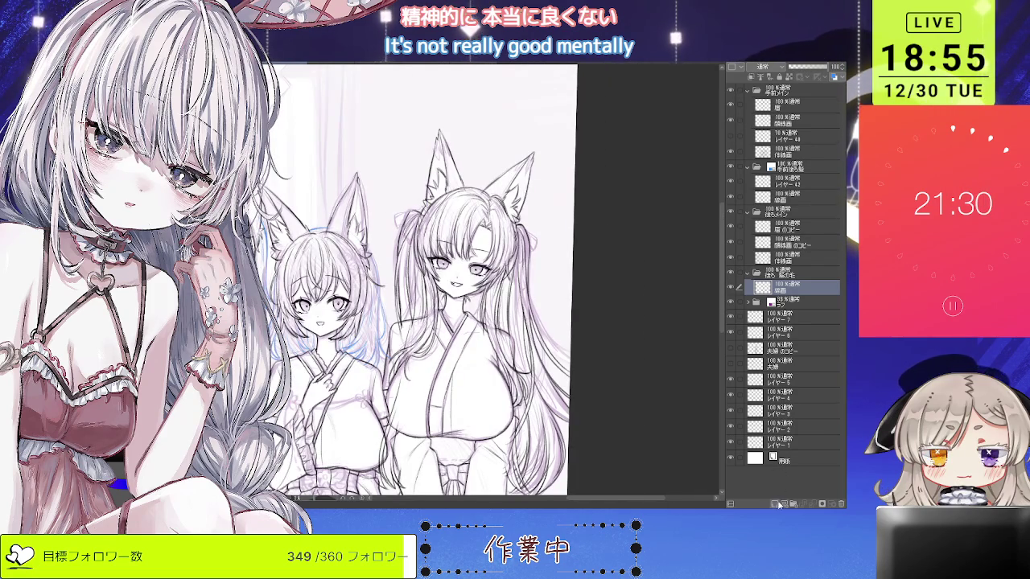
Add a new raster layer, レイヤー41, above the 線画 line art and make it active.
{"action": "left_click", "coordinate": [780, 504]}
{"action": "left_click", "coordinate": [788, 301]}
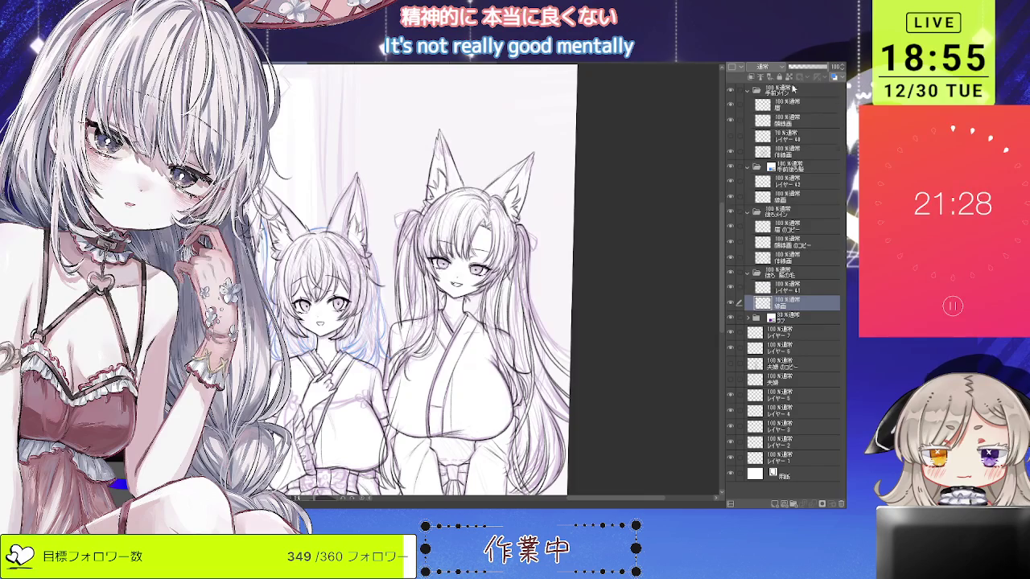
{"action": "left_click", "coordinate": [788, 287]}
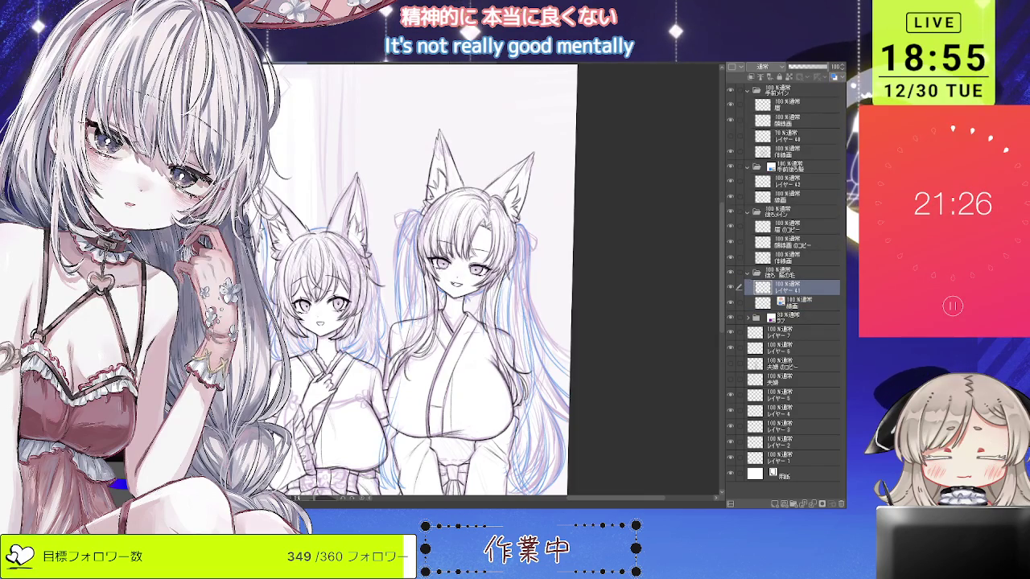
{"action": "scroll", "coordinate": [515, 230], "scroll_direction": "up", "scroll_amount": 2}
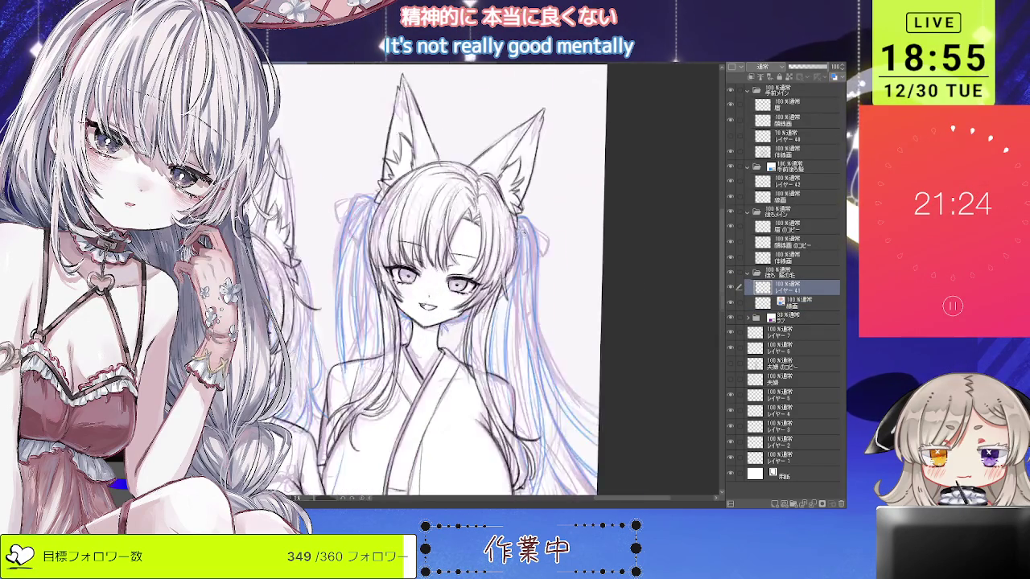
{"action": "scroll", "coordinate": [521, 230], "scroll_direction": "up", "scroll_amount": 1}
{"action": "scroll", "coordinate": [521, 230], "scroll_direction": "up", "scroll_amount": 1}
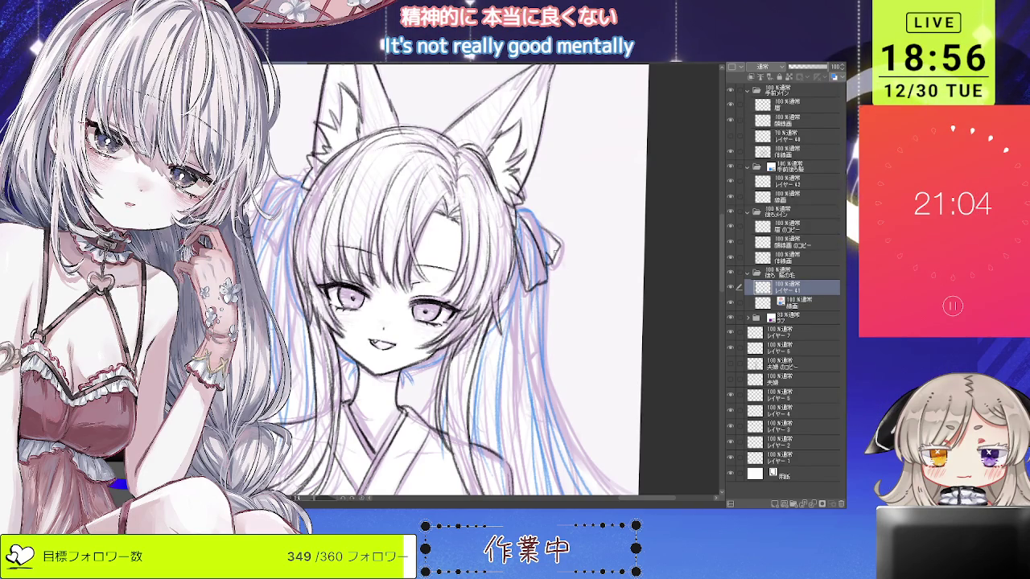
Redraw the twin-tailed girl's right ribbon tail line on レイヤー41.
{"action": "left_click_drag", "start_coordinate": [483, 160], "coordinate": [567, 209]}
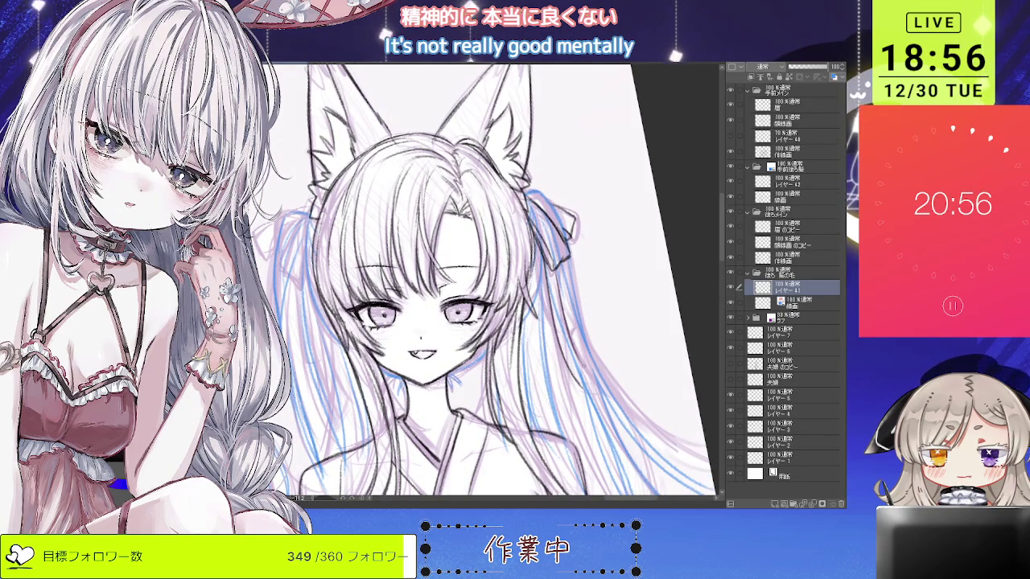
{"action": "key", "text": "ctrl+shift+r"}
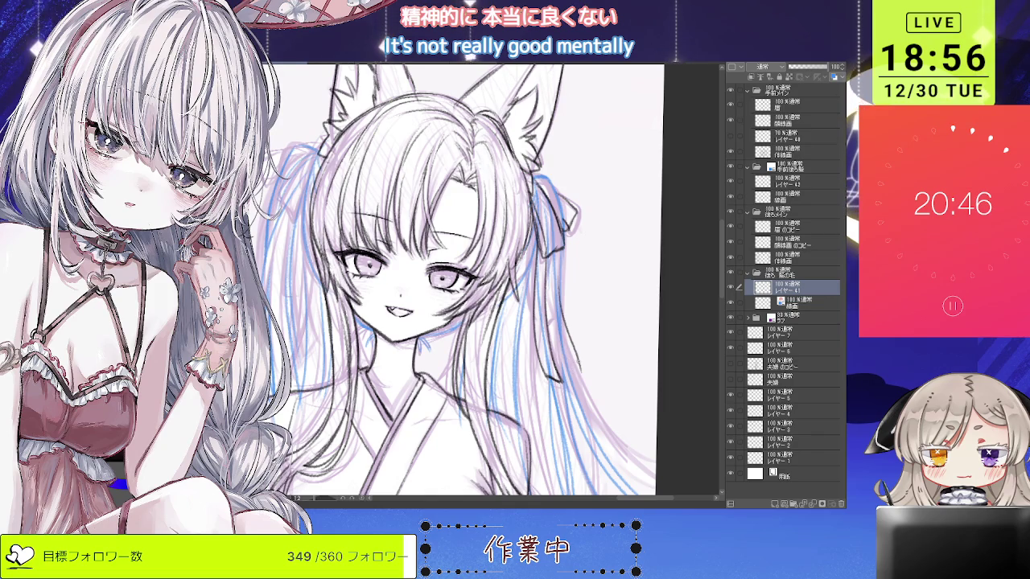
{"action": "left_click_drag", "start_coordinate": [568, 378], "coordinate": [562, 351]}
{"action": "scroll", "coordinate": [467, 282], "scroll_direction": "down", "scroll_amount": 3}
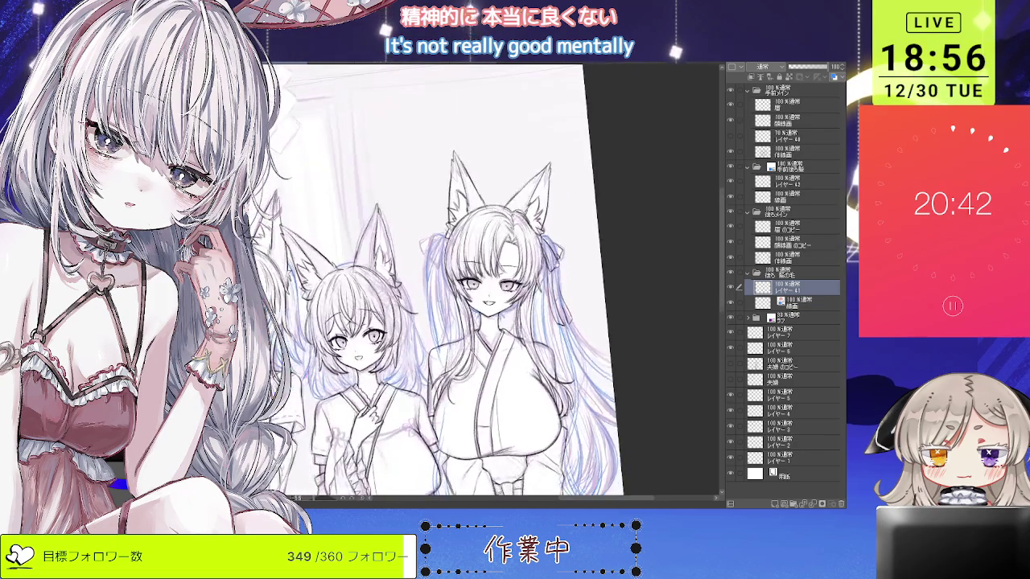
{"action": "scroll", "coordinate": [466, 281], "scroll_direction": "up", "scroll_amount": 3}
{"action": "scroll", "coordinate": [552, 320], "scroll_direction": "up", "scroll_amount": 1}
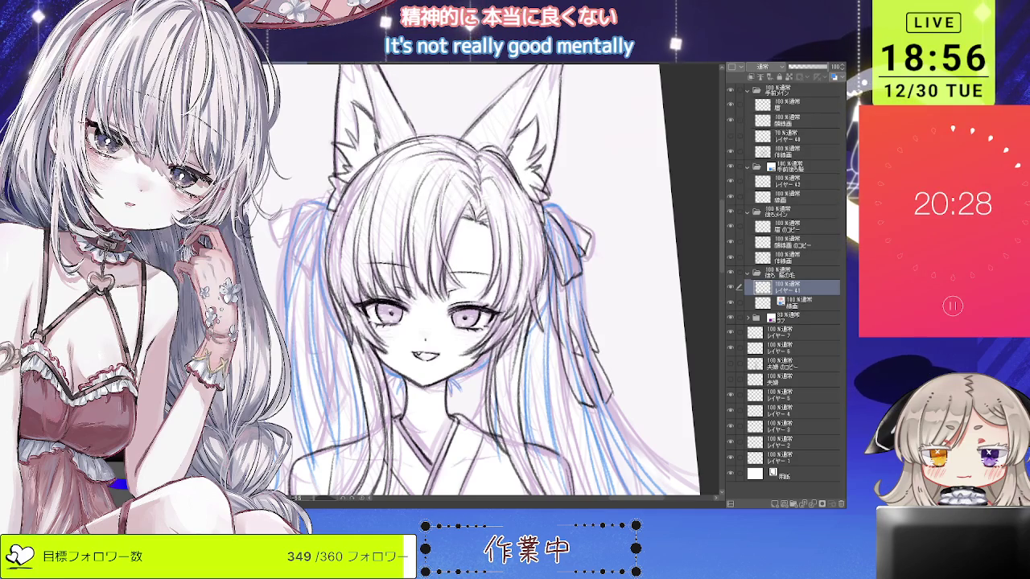
{"action": "scroll", "coordinate": [597, 338], "scroll_direction": "down", "scroll_amount": 2}
{"action": "scroll", "coordinate": [501, 256], "scroll_direction": "down", "scroll_amount": 2}
{"action": "scroll", "coordinate": [501, 256], "scroll_direction": "down", "scroll_amount": 1}
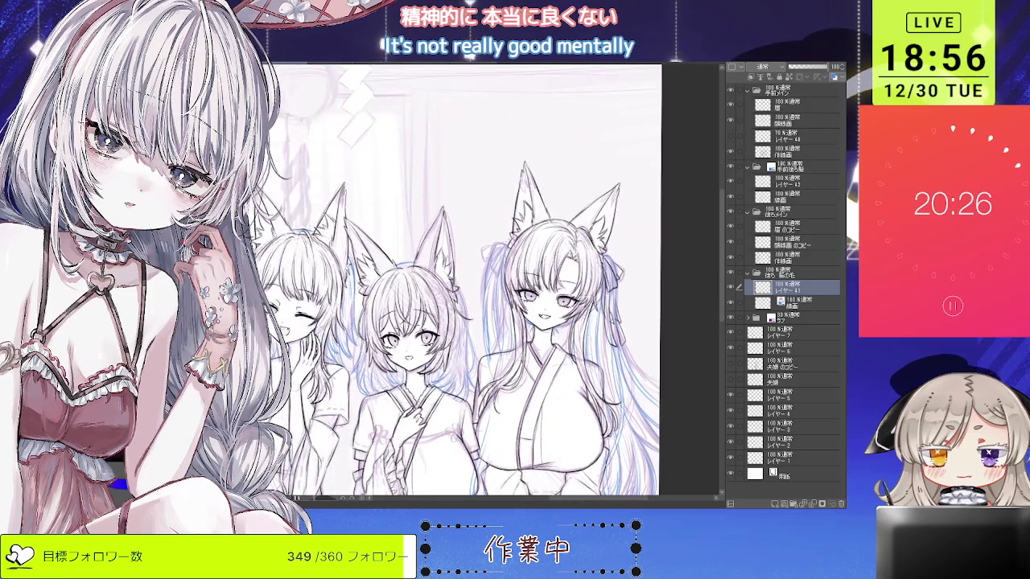
Zoom in and tilt the view counterclockwise on the two right girls' faces.
{"action": "scroll", "coordinate": [501, 256], "scroll_direction": "up", "scroll_amount": 2}
{"action": "scroll", "coordinate": [501, 256], "scroll_direction": "up", "scroll_amount": 2}
{"action": "scroll", "coordinate": [501, 256], "scroll_direction": "up", "scroll_amount": 1}
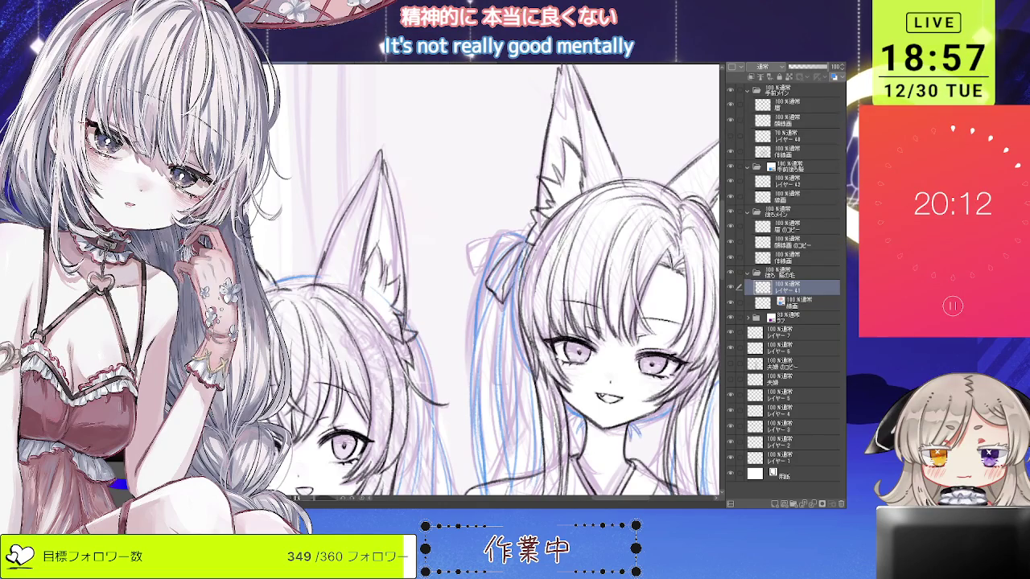
{"action": "scroll", "coordinate": [518, 274], "scroll_direction": "down", "scroll_amount": 2}
{"action": "scroll", "coordinate": [518, 273], "scroll_direction": "down", "scroll_amount": 1}
{"action": "scroll", "coordinate": [518, 273], "scroll_direction": "up", "scroll_amount": 3}
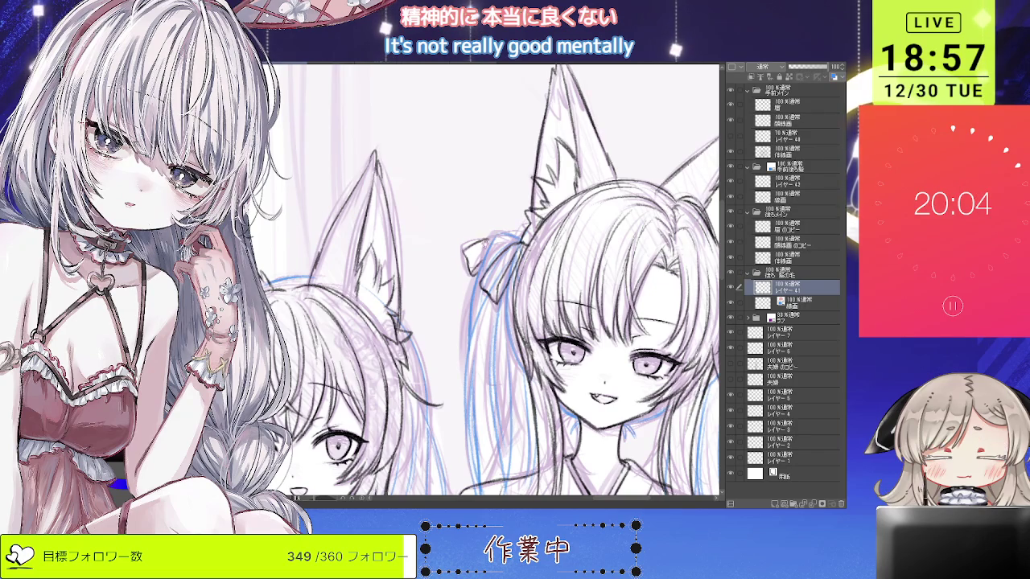
{"action": "key", "text": "ctrl+minus"}
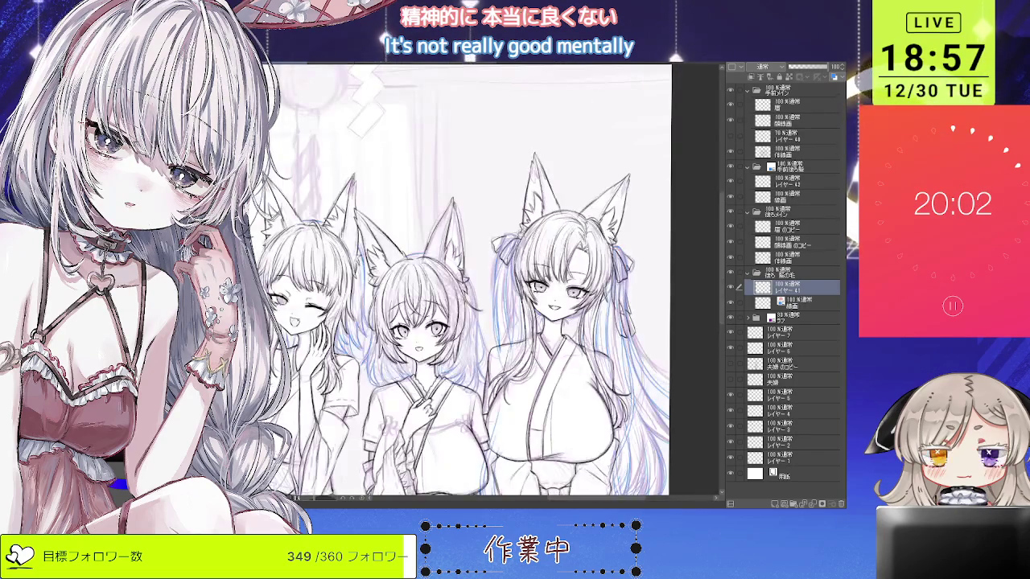
{"action": "key", "text": "ctrl+plus"}
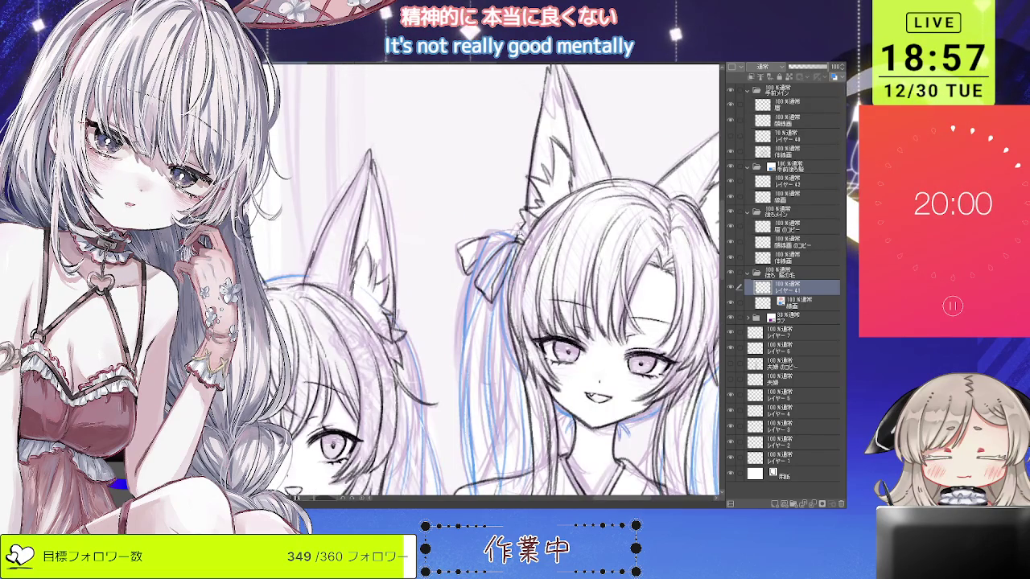
{"action": "key", "text": "ctrl+minus"}
{"action": "key", "text": "ctrl+plus"}
{"action": "key", "text": "ctrl+plus"}
{"action": "key", "text": "minus"}
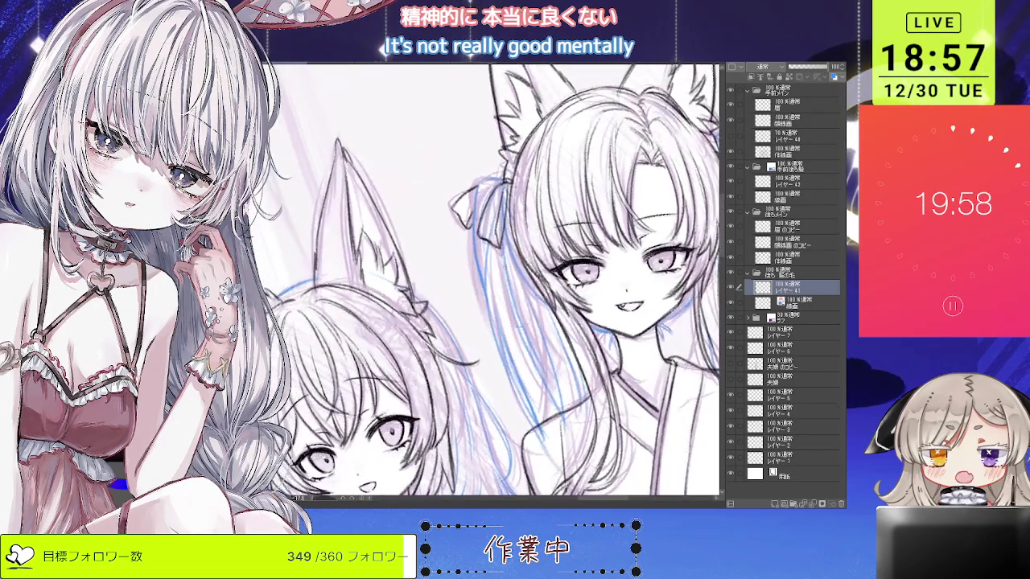
{"action": "key", "text": "minus"}
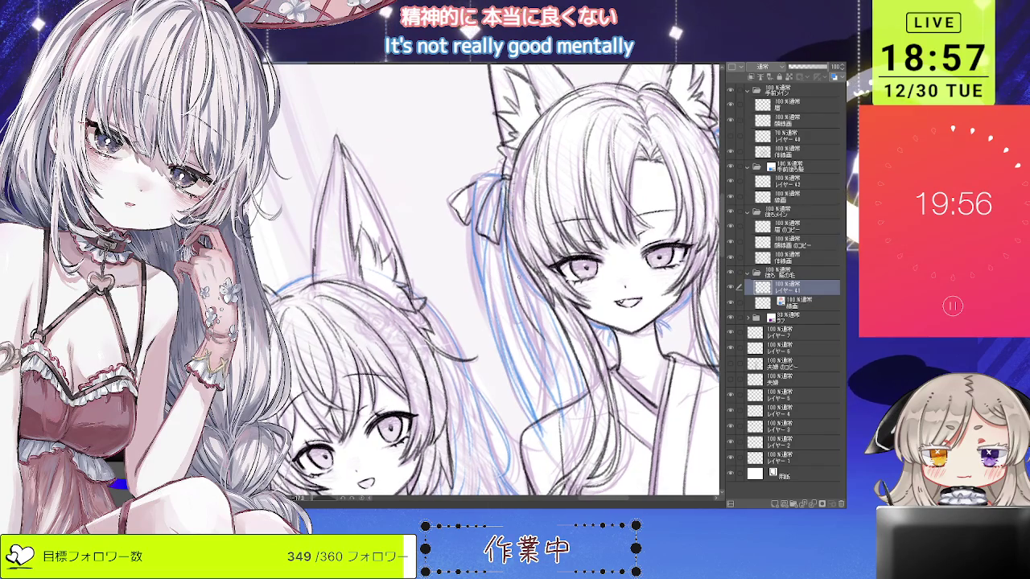
{"action": "key", "text": "minus"}
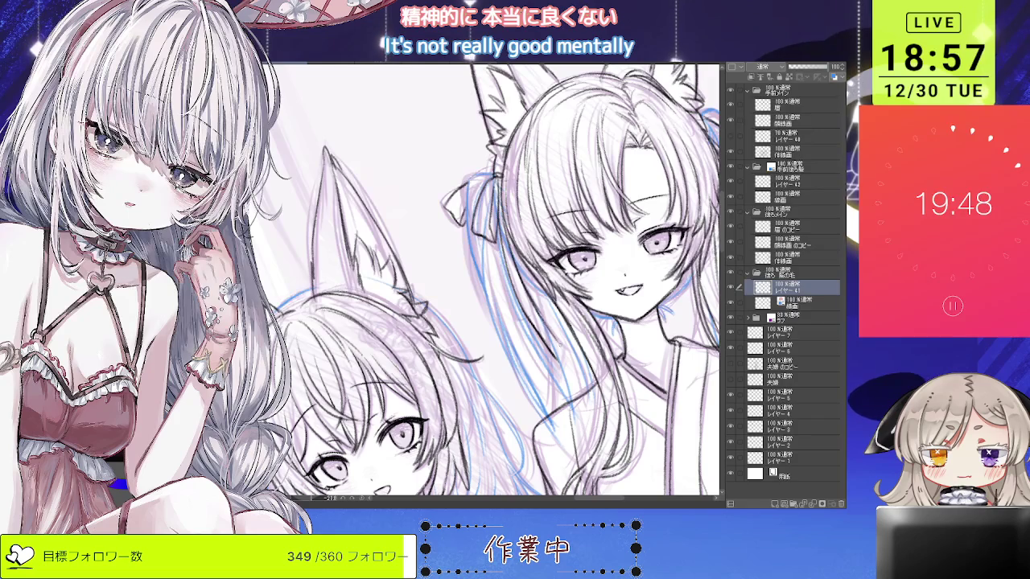
Rotate the view slightly clockwise and center it on the right girl's face.
{"action": "scroll", "coordinate": [523, 354], "scroll_direction": "down", "scroll_amount": 3}
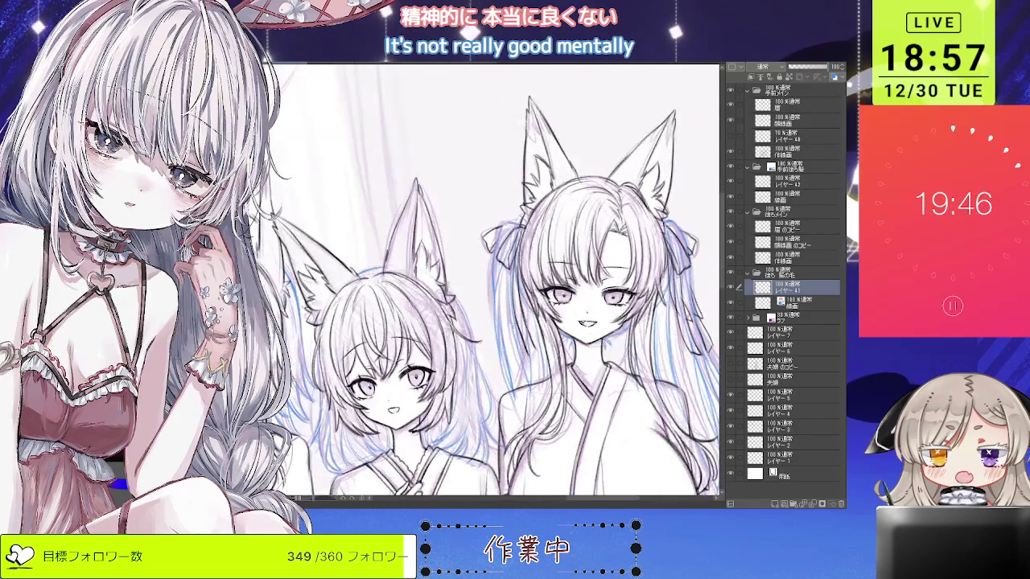
{"action": "scroll", "coordinate": [523, 354], "scroll_direction": "up", "scroll_amount": 3}
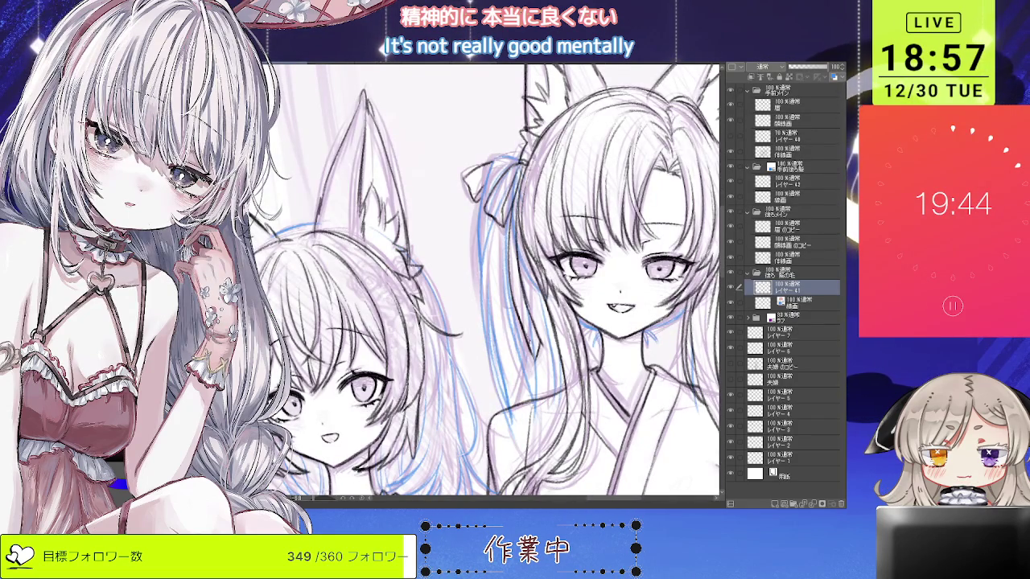
{"action": "left_click_drag", "start_coordinate": [499, 201], "coordinate": [515, 242]}
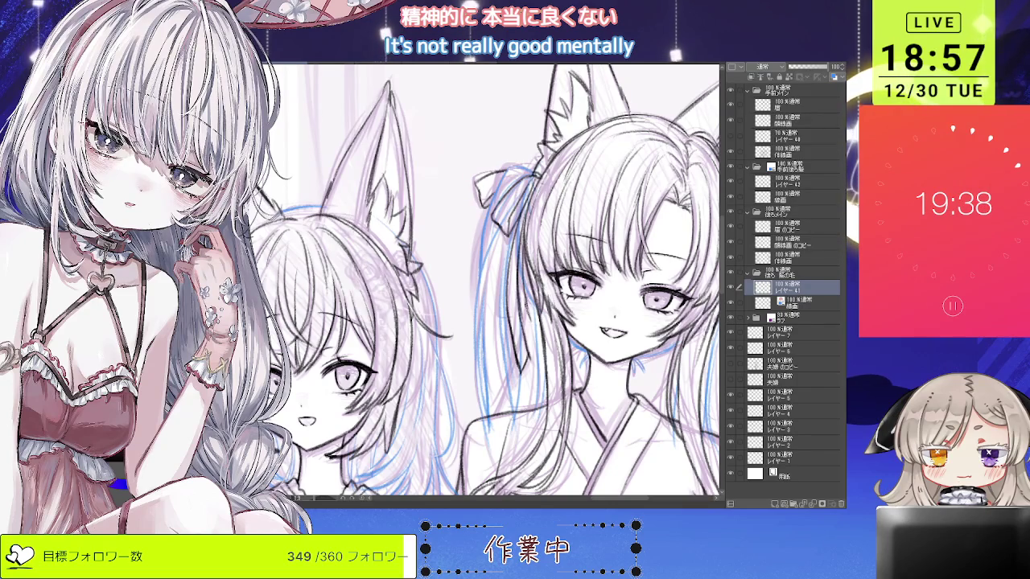
{"action": "key", "text": "ctrl+minus"}
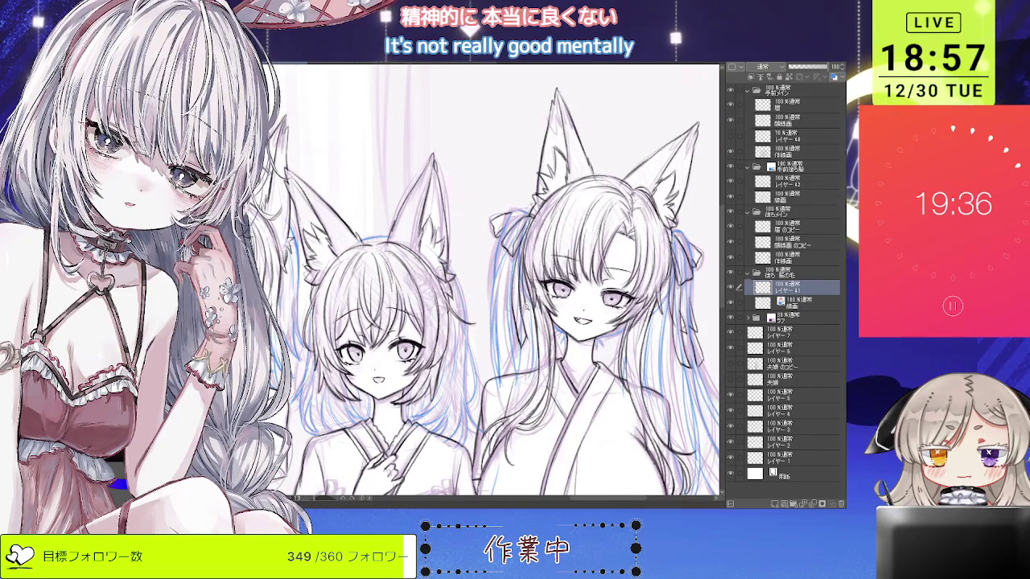
{"action": "key", "text": "ctrl+plus"}
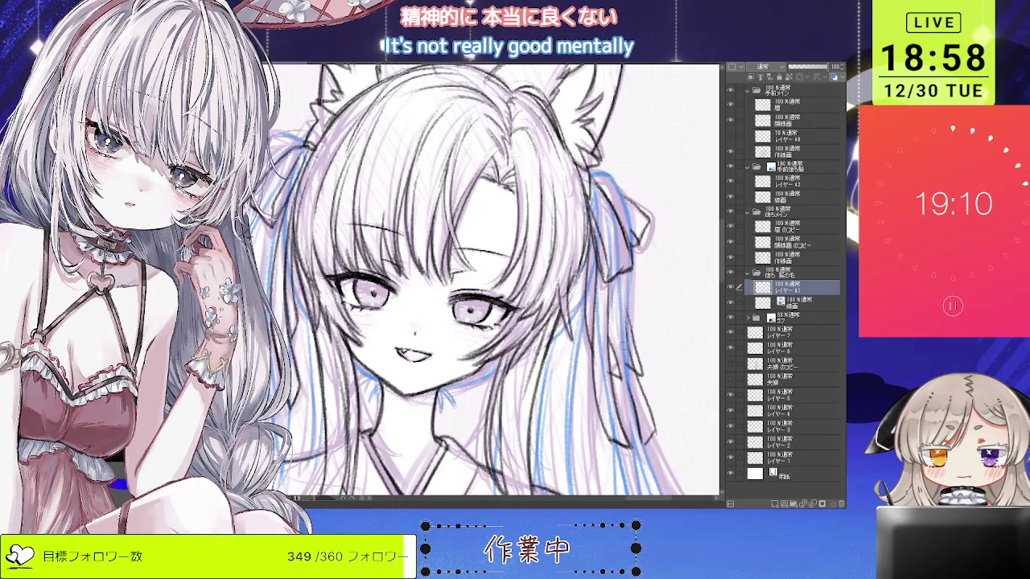
{"action": "scroll", "coordinate": [483, 282], "scroll_direction": "down", "scroll_amount": 1}
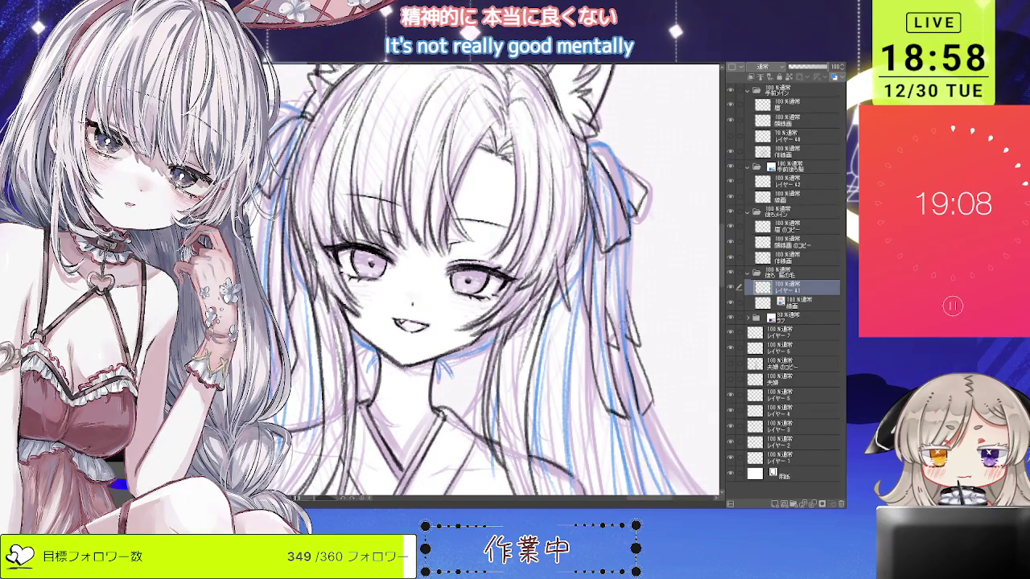
{"action": "left_click_drag", "start_coordinate": [658, 400], "coordinate": [655, 410]}
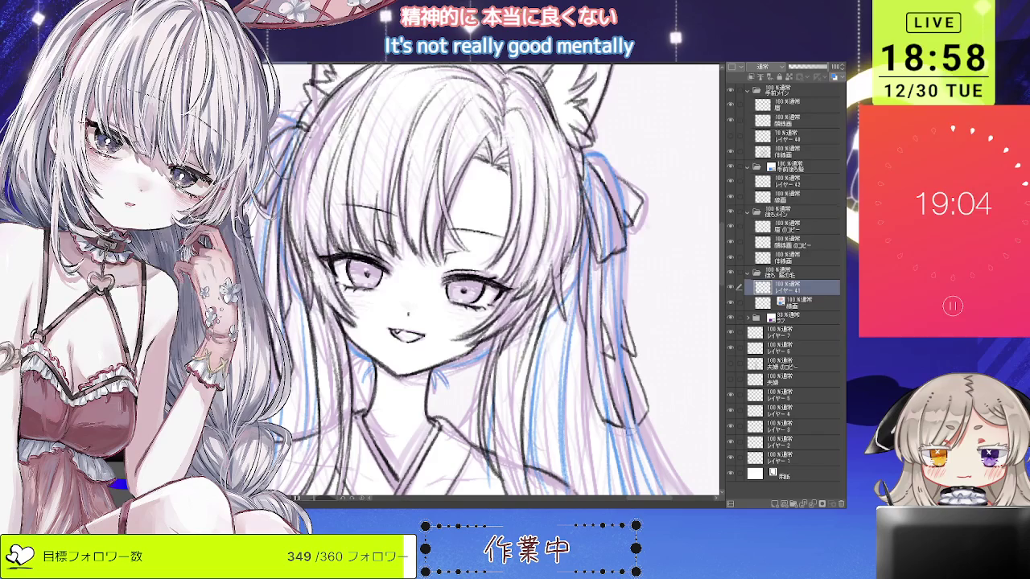
{"action": "scroll", "coordinate": [665, 256], "scroll_direction": "down", "scroll_amount": 2}
{"action": "scroll", "coordinate": [664, 256], "scroll_direction": "down", "scroll_amount": 2}
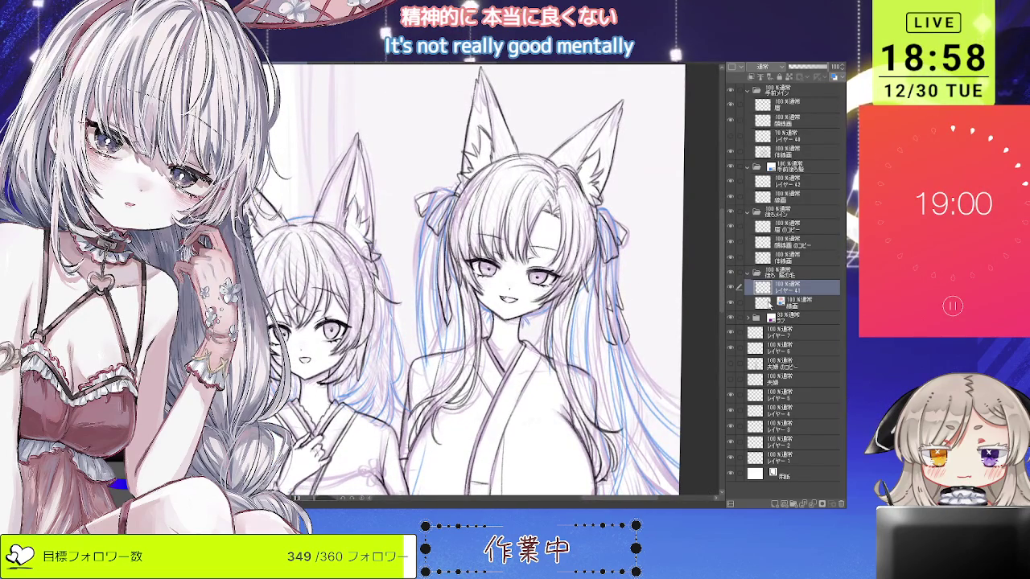
Select the 線画 line-art layer, inspect the hair up close, then move up one layer.
{"action": "left_click", "coordinate": [761, 306]}
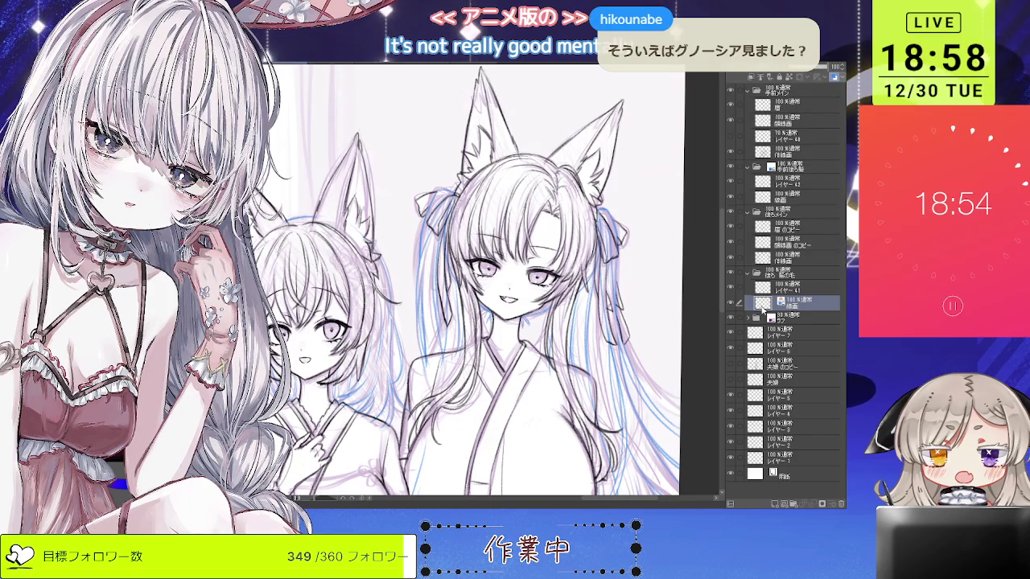
{"action": "scroll", "coordinate": [483, 281], "scroll_direction": "down", "scroll_amount": 3}
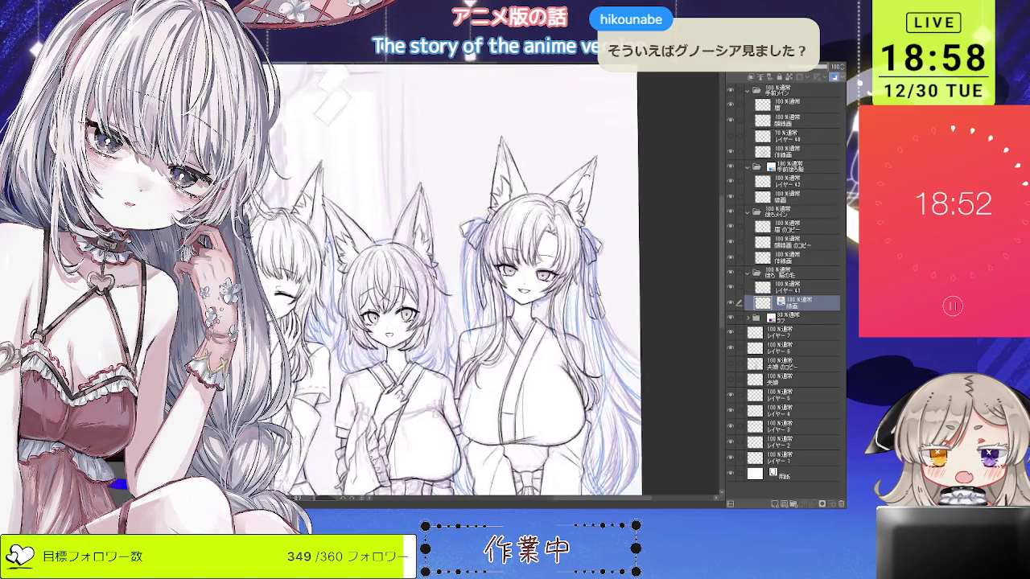
{"action": "scroll", "coordinate": [483, 282], "scroll_direction": "up", "scroll_amount": 5}
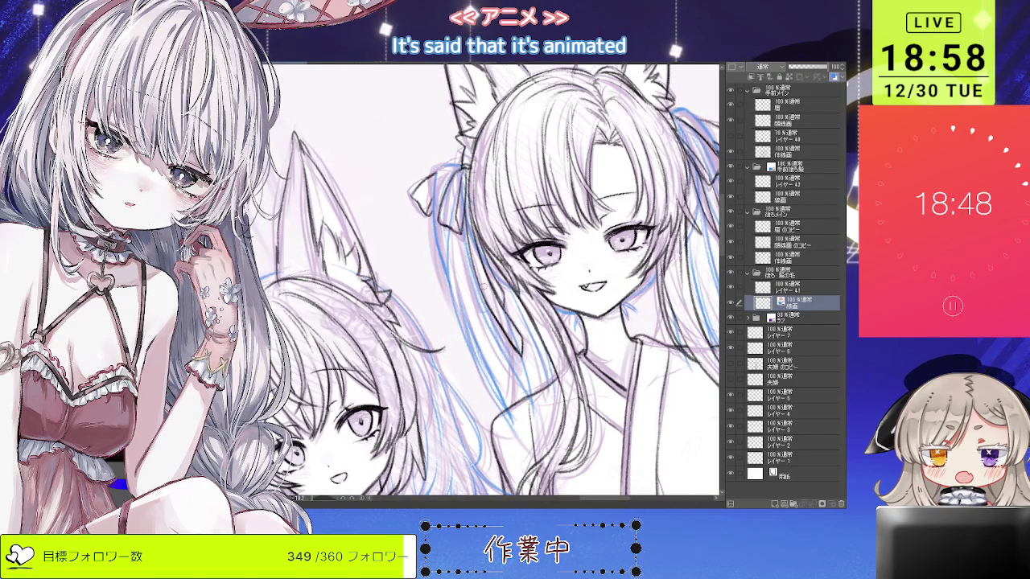
{"action": "scroll", "coordinate": [495, 281], "scroll_direction": "down", "scroll_amount": 2}
{"action": "scroll", "coordinate": [487, 248], "scroll_direction": "down", "scroll_amount": 2}
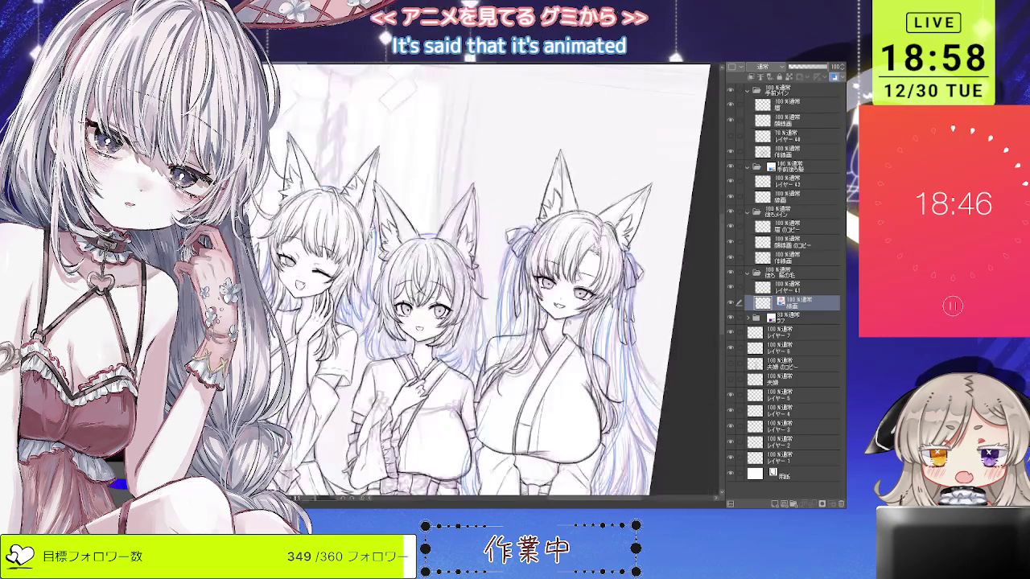
{"action": "scroll", "coordinate": [487, 248], "scroll_direction": "down", "scroll_amount": 1}
{"action": "scroll", "coordinate": [648, 221], "scroll_direction": "up", "scroll_amount": 2}
{"action": "scroll", "coordinate": [649, 221], "scroll_direction": "down", "scroll_amount": 2}
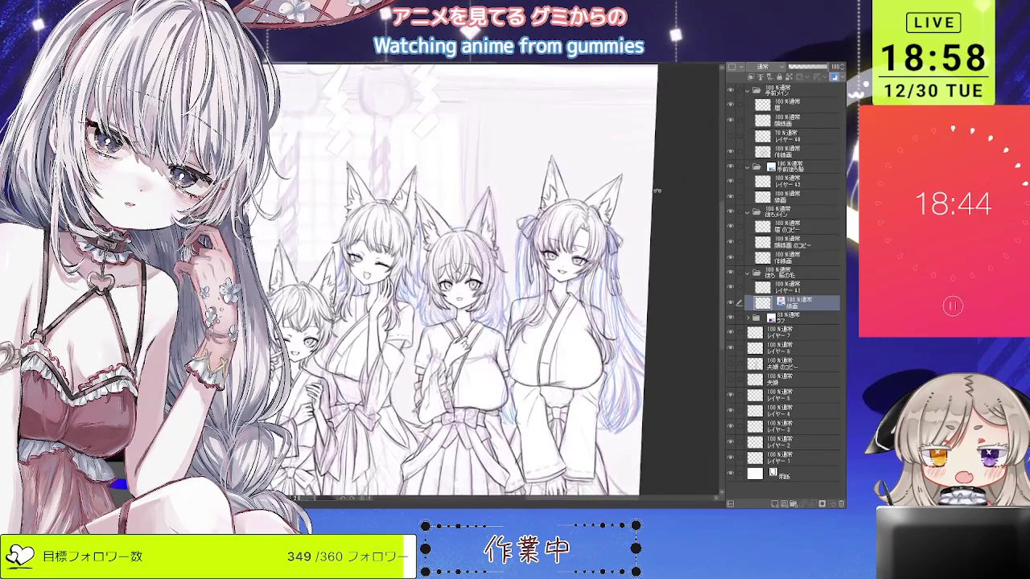
{"action": "scroll", "coordinate": [651, 218], "scroll_direction": "up", "scroll_amount": 3}
{"action": "scroll", "coordinate": [658, 211], "scroll_direction": "down", "scroll_amount": 1}
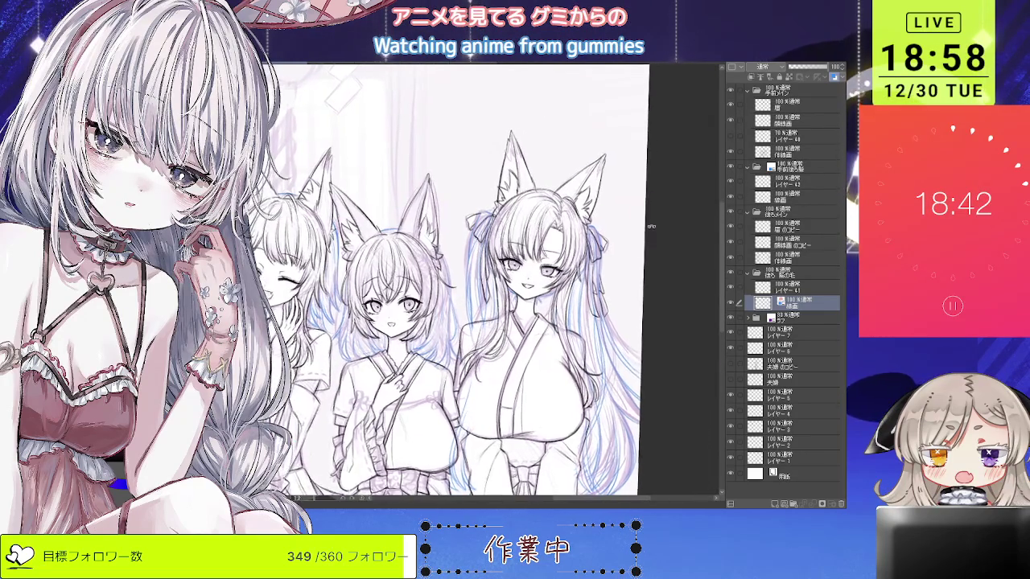
{"action": "scroll", "coordinate": [614, 286], "scroll_direction": "up", "scroll_amount": 2}
{"action": "scroll", "coordinate": [615, 286], "scroll_direction": "up", "scroll_amount": 1}
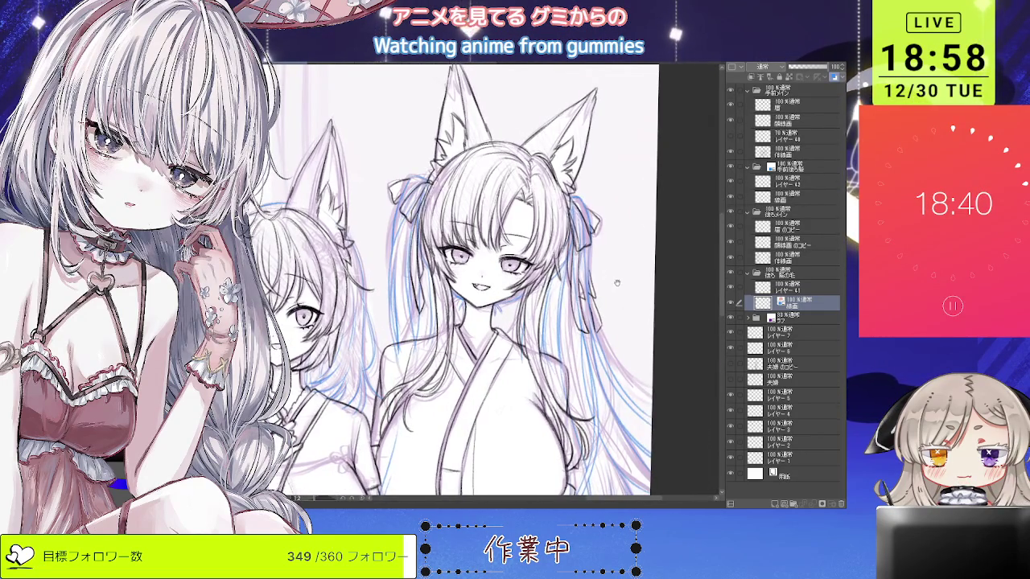
{"action": "scroll", "coordinate": [595, 291], "scroll_direction": "up", "scroll_amount": 2}
{"action": "scroll", "coordinate": [563, 299], "scroll_direction": "up", "scroll_amount": 2}
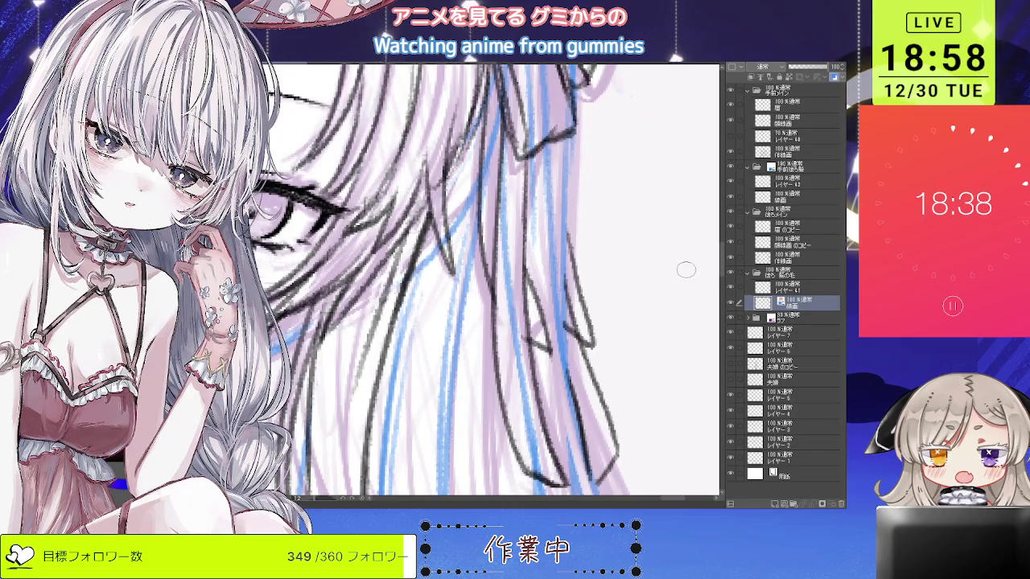
{"action": "key", "text": "alt+bracketright"}
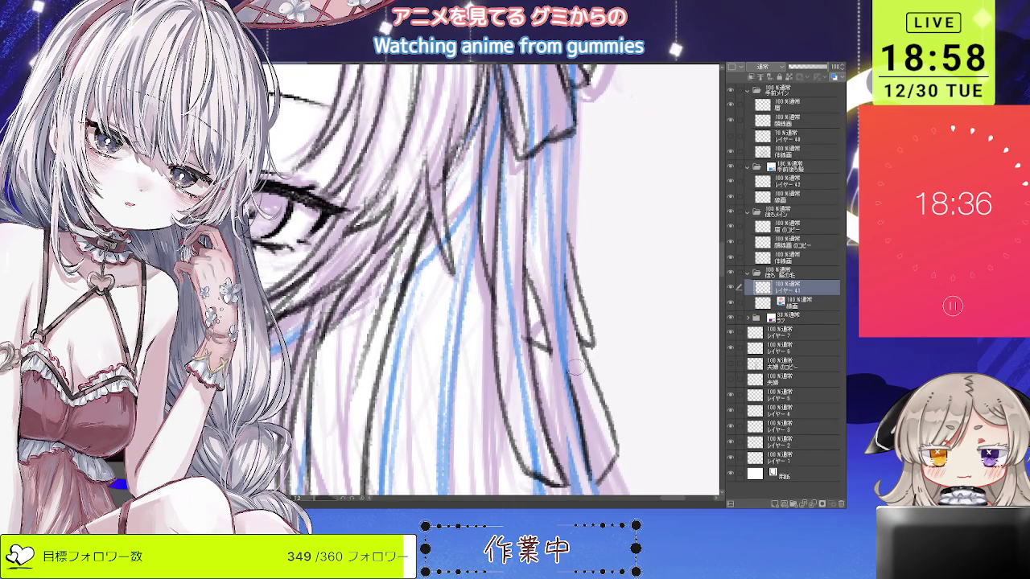
Add a short dark line among the long-haired girl's hair strands.
{"action": "left_click_drag", "start_coordinate": [542, 348], "coordinate": [554, 356]}
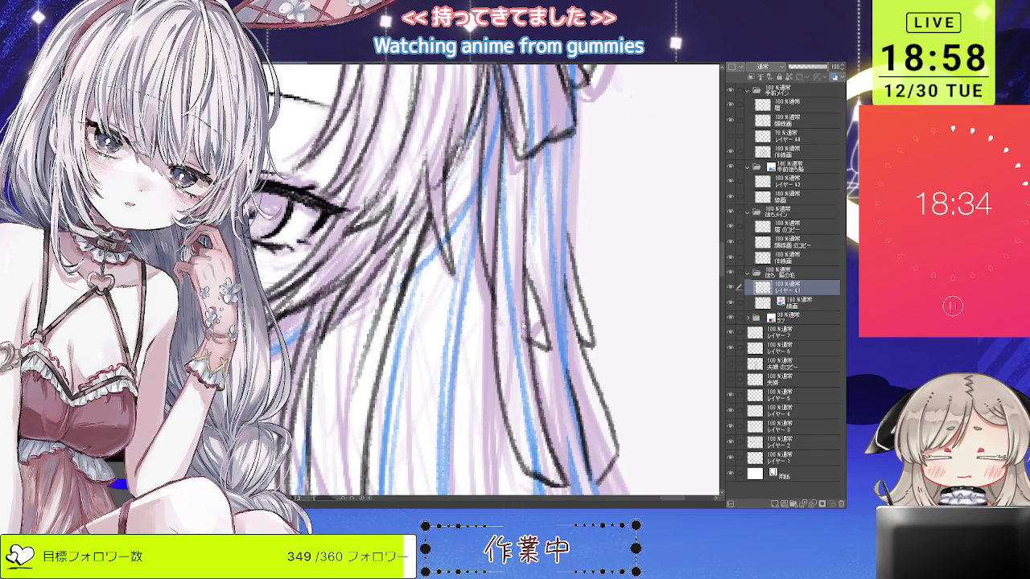
{"action": "scroll", "coordinate": [524, 338], "scroll_direction": "down", "scroll_amount": 3}
{"action": "scroll", "coordinate": [530, 399], "scroll_direction": "up", "scroll_amount": 3}
{"action": "scroll", "coordinate": [530, 400], "scroll_direction": "down", "scroll_amount": 3}
{"action": "scroll", "coordinate": [555, 362], "scroll_direction": "down", "scroll_amount": 1}
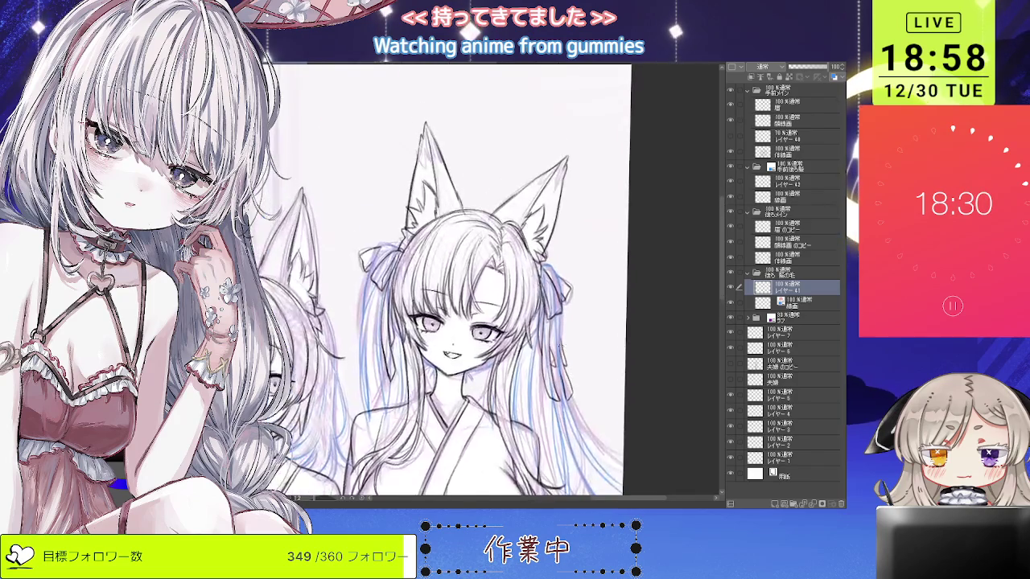
{"action": "scroll", "coordinate": [565, 345], "scroll_direction": "up", "scroll_amount": 2}
{"action": "scroll", "coordinate": [564, 297], "scroll_direction": "down", "scroll_amount": 1}
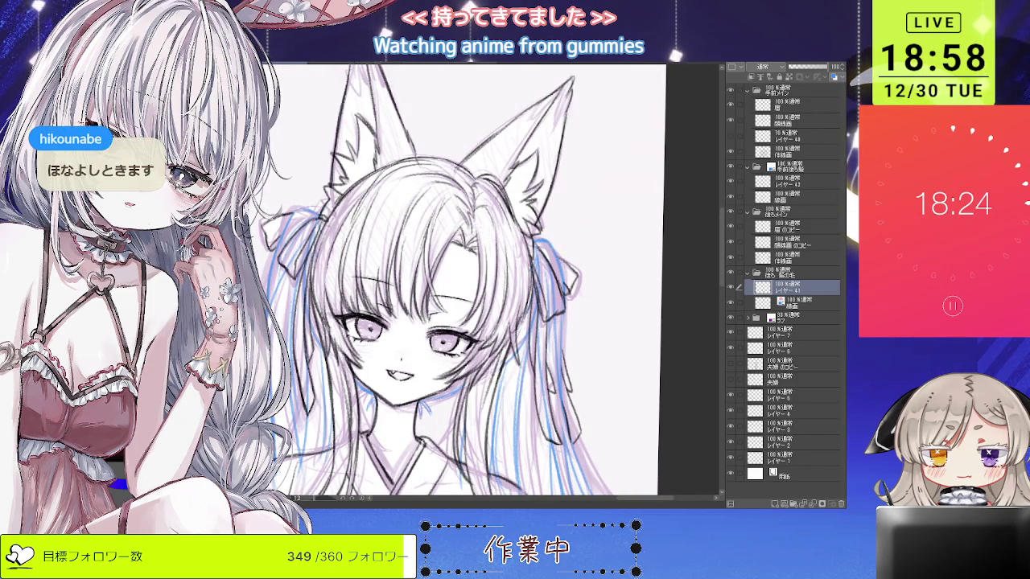
{"action": "scroll", "coordinate": [577, 276], "scroll_direction": "up", "scroll_amount": 1}
{"action": "scroll", "coordinate": [577, 276], "scroll_direction": "up", "scroll_amount": 2}
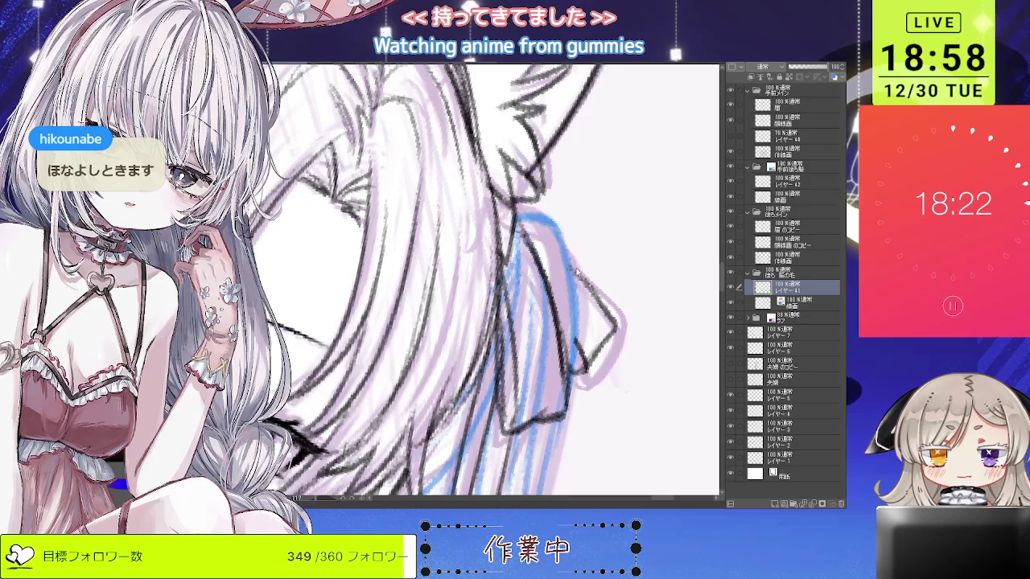
Ink a clean outline along the hair ribbon's edge.
{"action": "left_click_drag", "start_coordinate": [568, 261], "coordinate": [620, 326]}
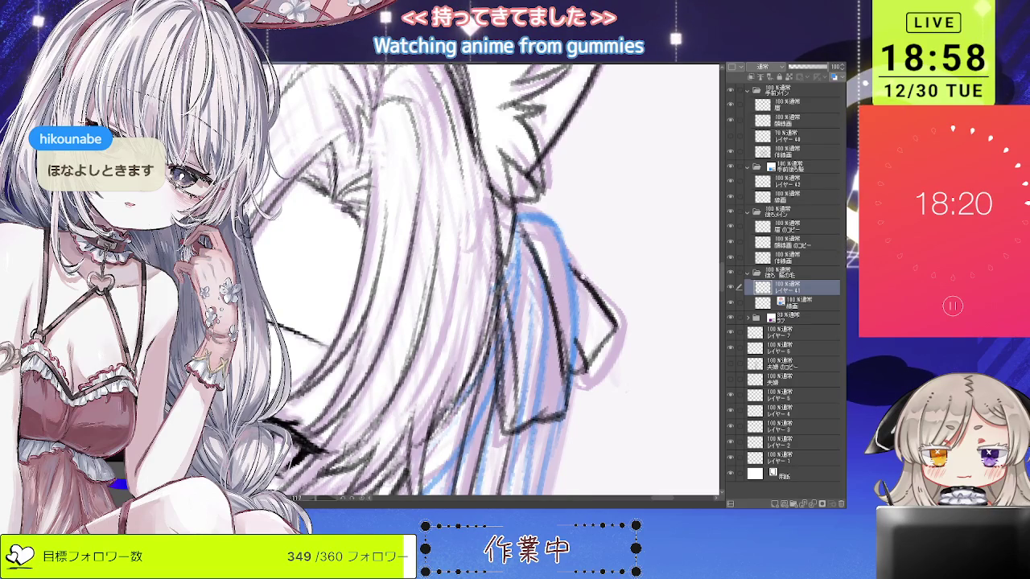
{"action": "scroll", "coordinate": [563, 322], "scroll_direction": "down", "scroll_amount": 3}
{"action": "scroll", "coordinate": [563, 322], "scroll_direction": "up", "scroll_amount": 1}
{"action": "scroll", "coordinate": [563, 322], "scroll_direction": "up", "scroll_amount": 1}
{"action": "scroll", "coordinate": [563, 321], "scroll_direction": "up", "scroll_amount": 1}
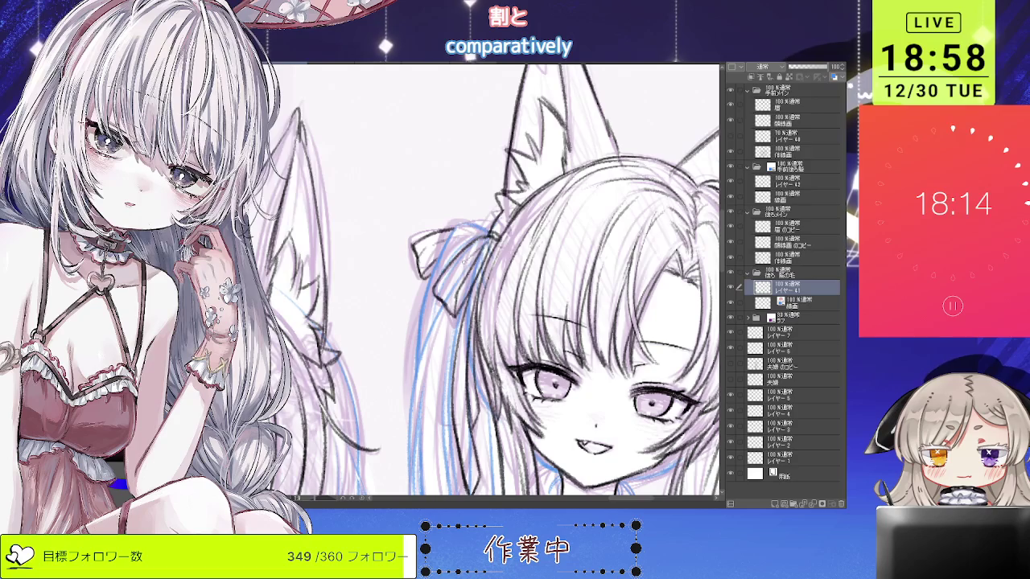
{"action": "scroll", "coordinate": [554, 192], "scroll_direction": "down", "scroll_amount": 1}
{"action": "scroll", "coordinate": [554, 192], "scroll_direction": "down", "scroll_amount": 1}
{"action": "scroll", "coordinate": [553, 191], "scroll_direction": "down", "scroll_amount": 1}
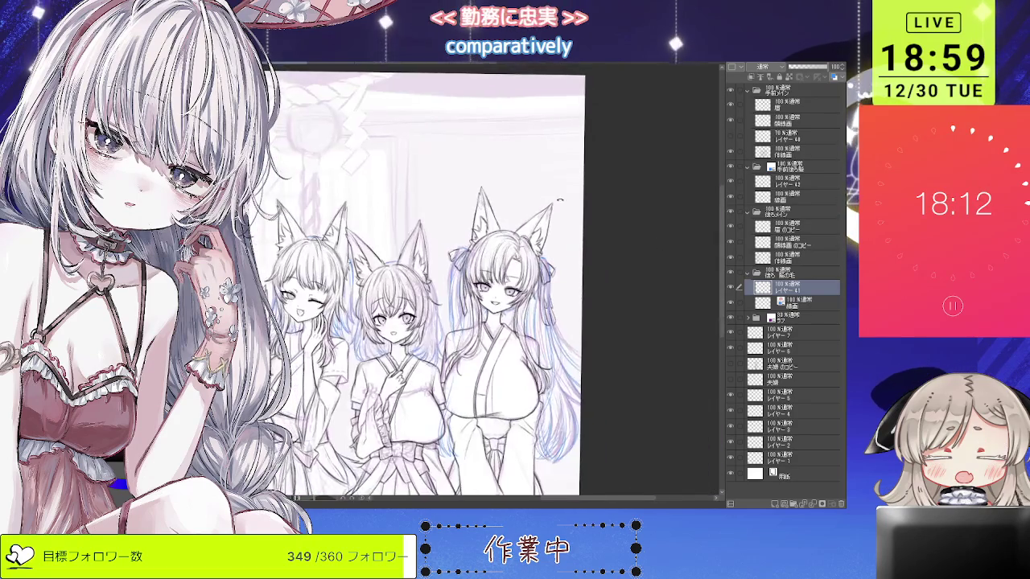
{"action": "scroll", "coordinate": [554, 192], "scroll_direction": "down", "scroll_amount": 1}
{"action": "scroll", "coordinate": [546, 278], "scroll_direction": "up", "scroll_amount": 2}
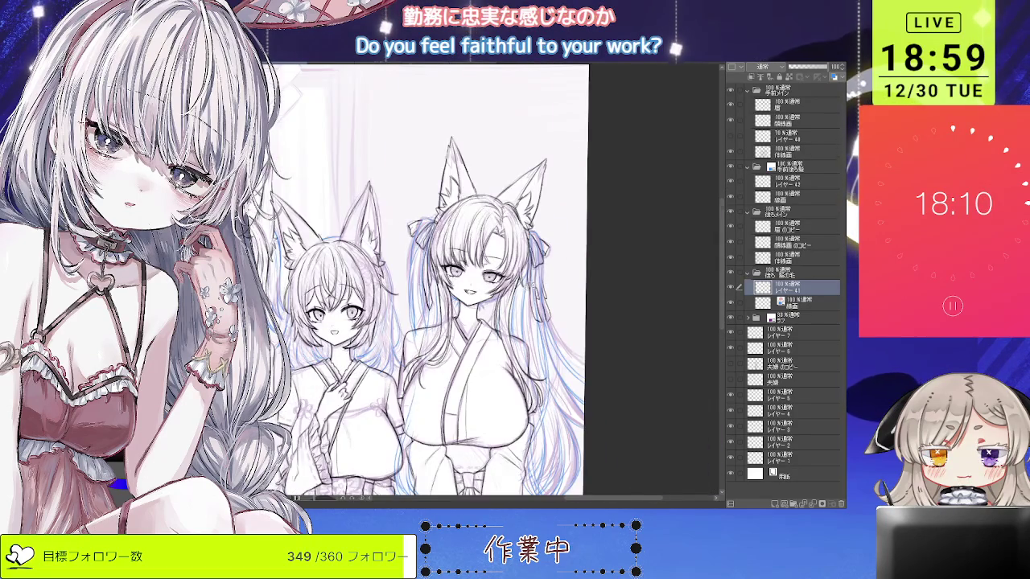
{"action": "scroll", "coordinate": [475, 266], "scroll_direction": "up", "scroll_amount": 1}
{"action": "scroll", "coordinate": [475, 266], "scroll_direction": "up", "scroll_amount": 1}
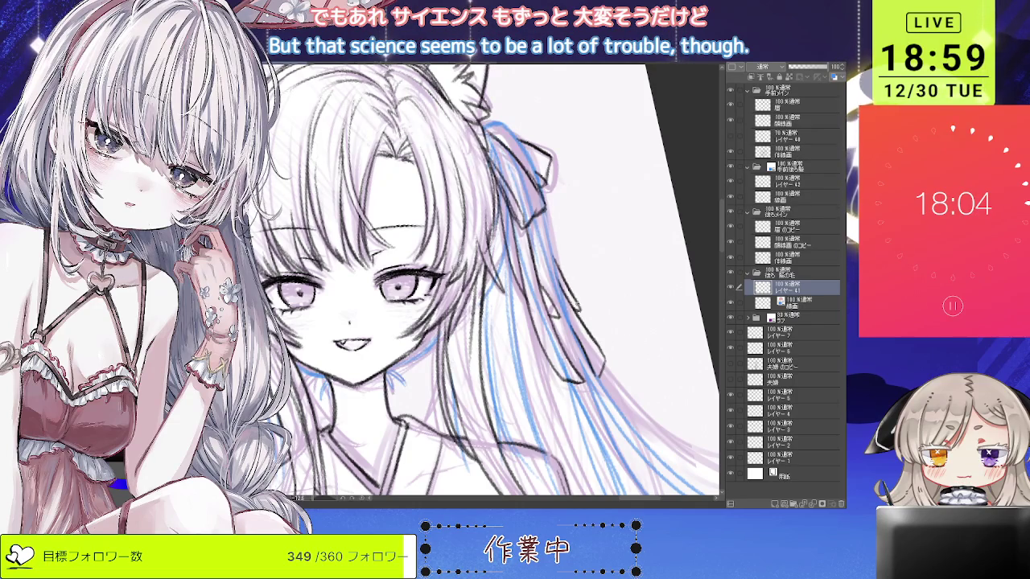
Review the ribbon edge line zoomed in and undo the last ink stroke.
{"action": "scroll", "coordinate": [562, 325], "scroll_direction": "down", "scroll_amount": 1}
{"action": "scroll", "coordinate": [561, 325], "scroll_direction": "up", "scroll_amount": 1}
{"action": "scroll", "coordinate": [561, 325], "scroll_direction": "up", "scroll_amount": 1}
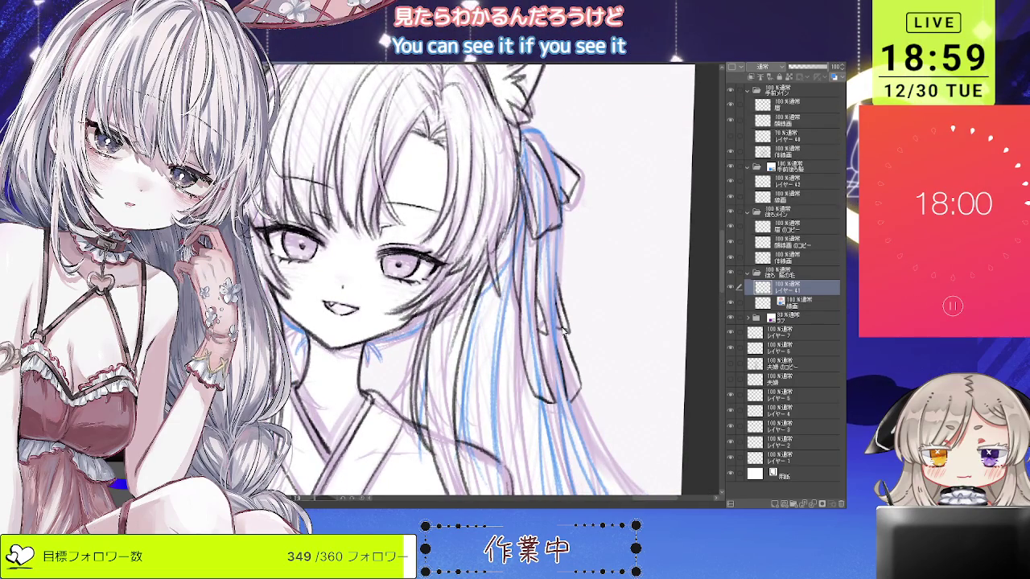
{"action": "scroll", "coordinate": [563, 322], "scroll_direction": "down", "scroll_amount": 1}
{"action": "scroll", "coordinate": [563, 322], "scroll_direction": "down", "scroll_amount": 1}
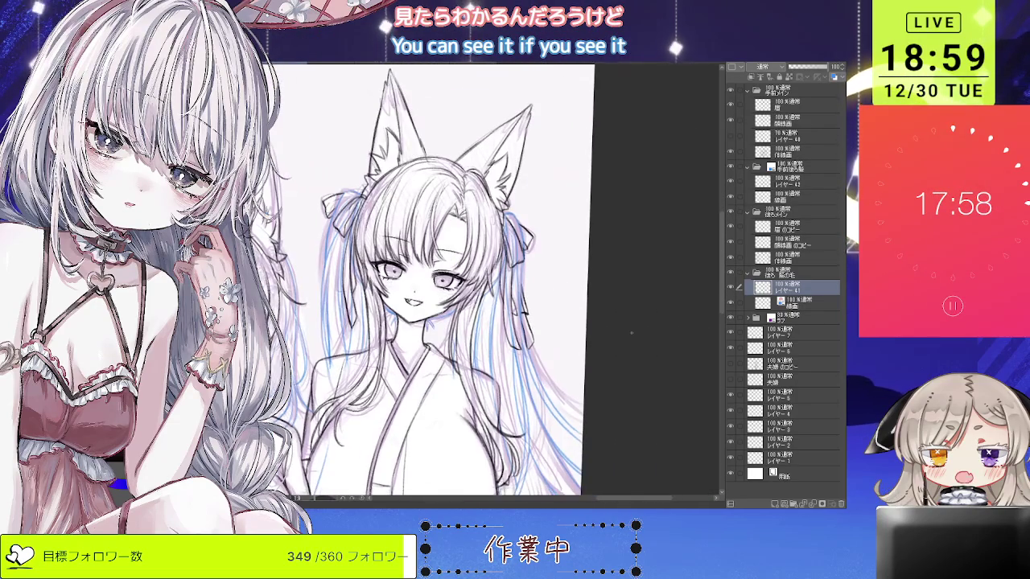
{"action": "scroll", "coordinate": [519, 286], "scroll_direction": "up", "scroll_amount": 3}
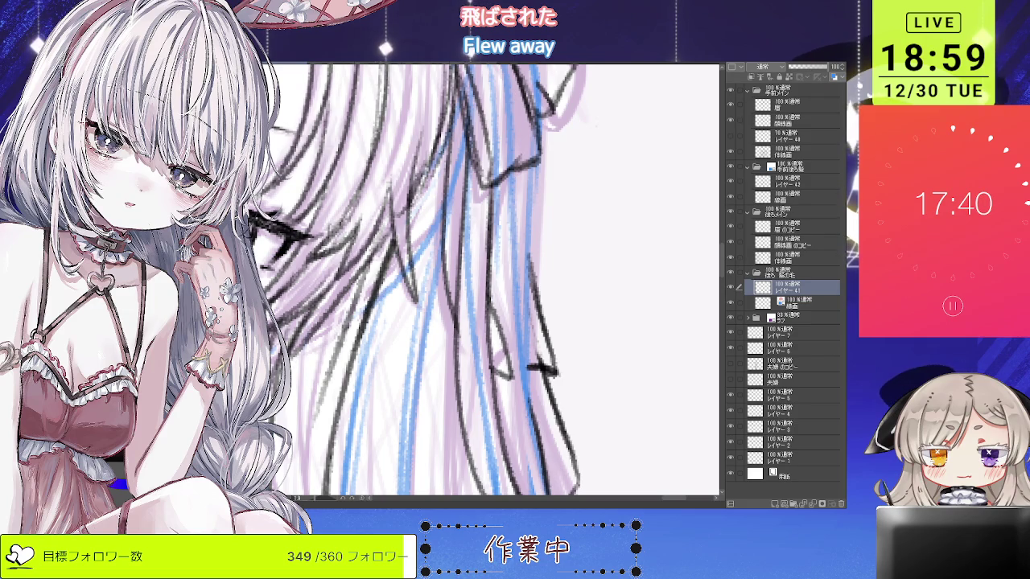
{"action": "key", "text": "ctrl+z"}
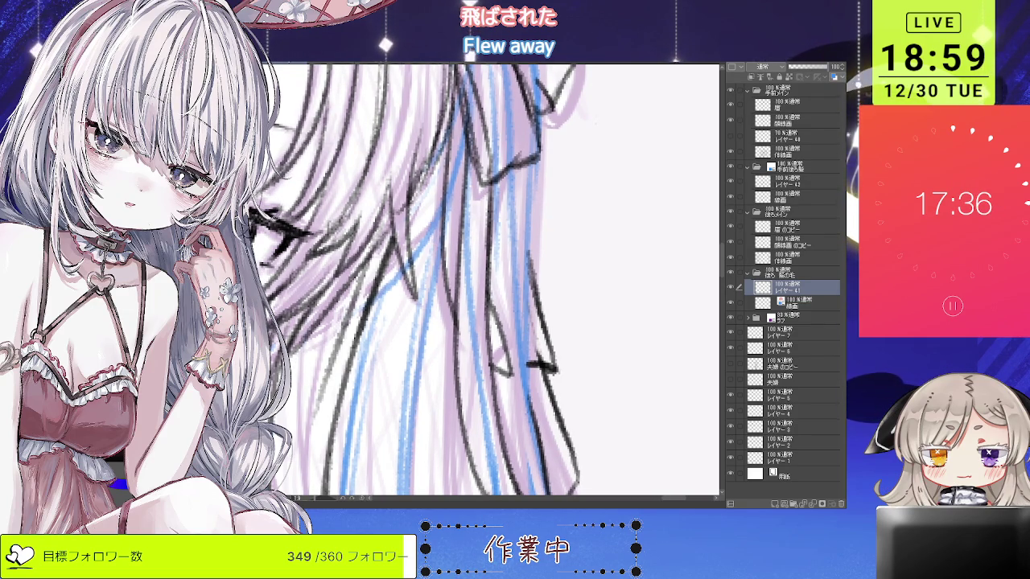
Review the collar and hair lines up close, then select the 作線画 line-art layer.
{"action": "scroll", "coordinate": [583, 229], "scroll_direction": "down", "scroll_amount": 5}
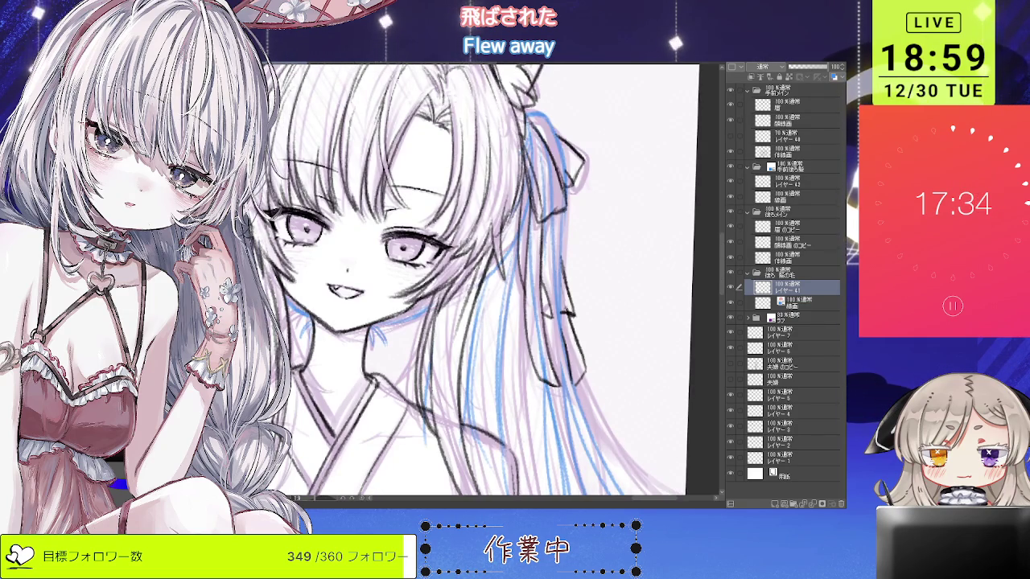
{"action": "scroll", "coordinate": [557, 301], "scroll_direction": "up", "scroll_amount": 5}
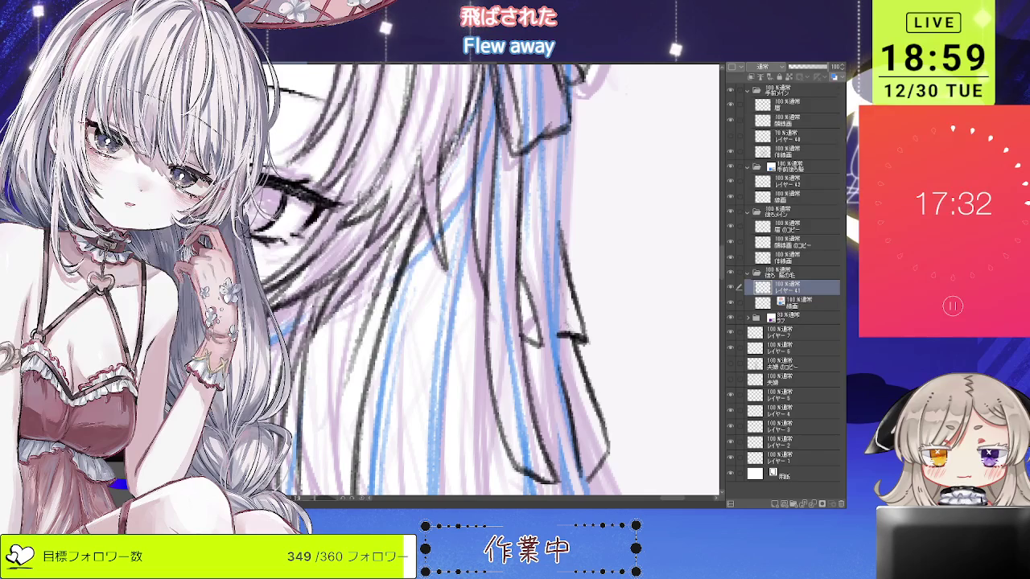
{"action": "scroll", "coordinate": [557, 264], "scroll_direction": "down", "scroll_amount": 3}
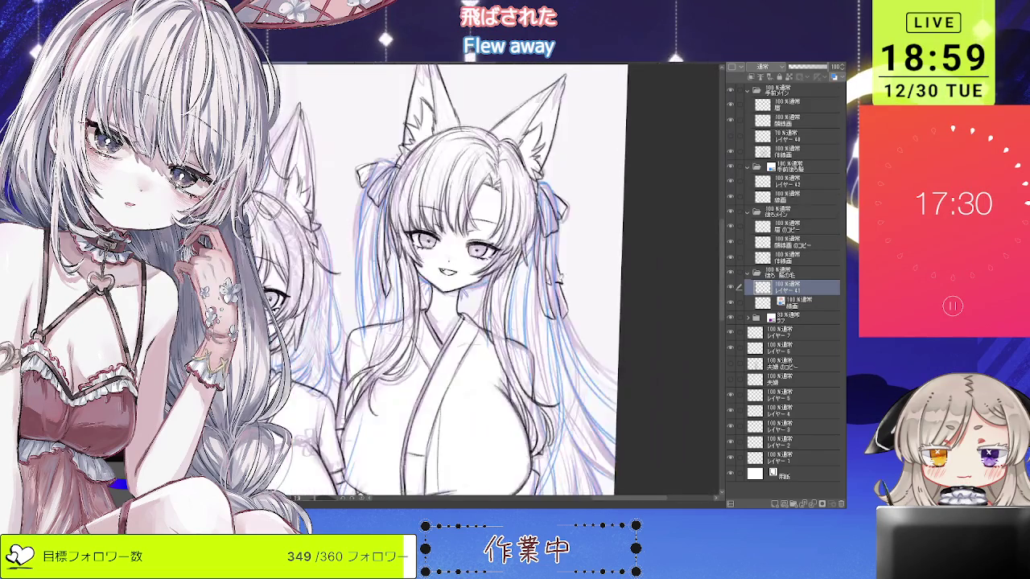
{"action": "scroll", "coordinate": [567, 258], "scroll_direction": "down", "scroll_amount": 2}
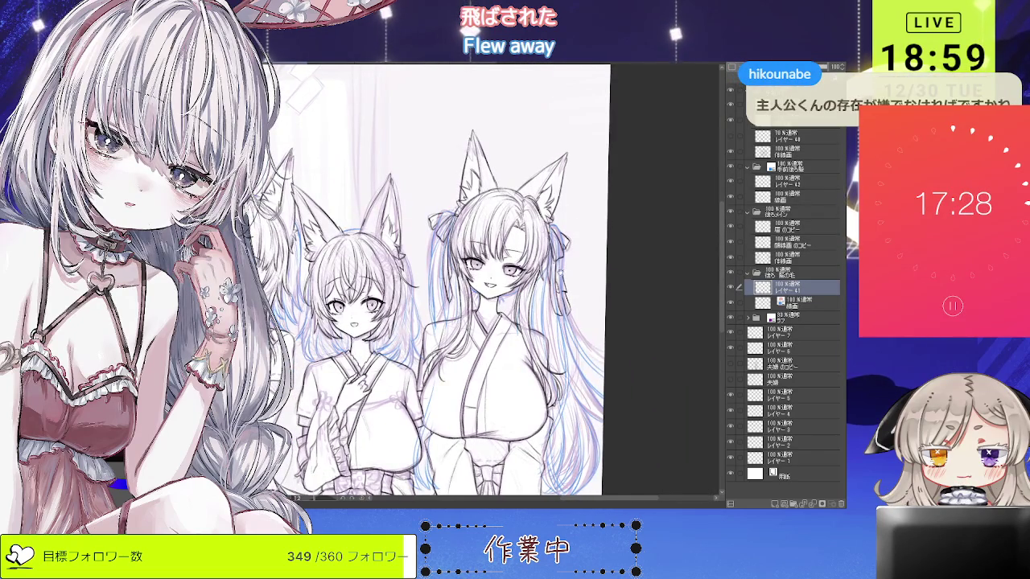
{"action": "left_click_drag", "start_coordinate": [573, 251], "coordinate": [595, 260]}
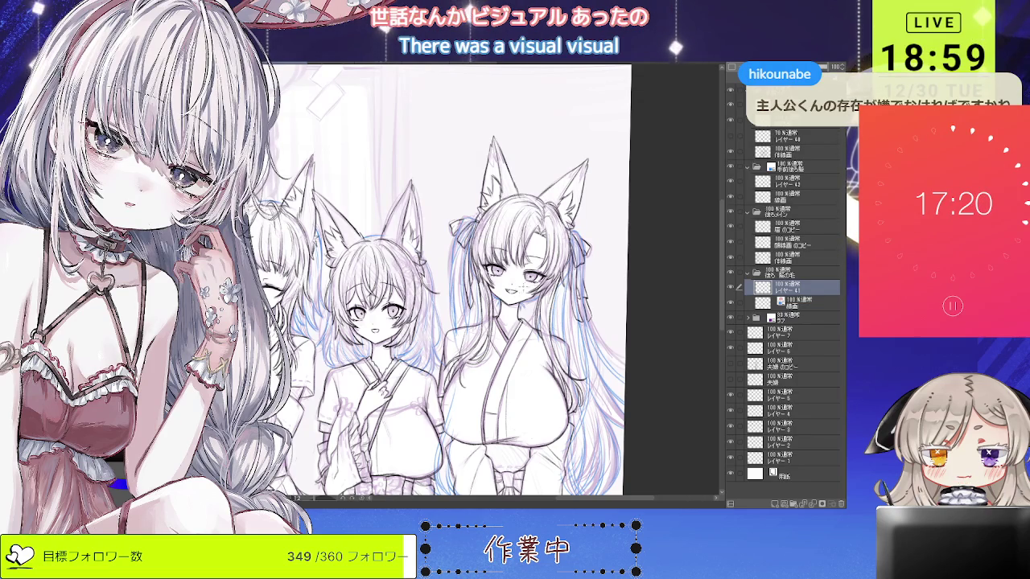
{"action": "scroll", "coordinate": [544, 303], "scroll_direction": "up", "scroll_amount": 2}
{"action": "scroll", "coordinate": [544, 303], "scroll_direction": "up", "scroll_amount": 2}
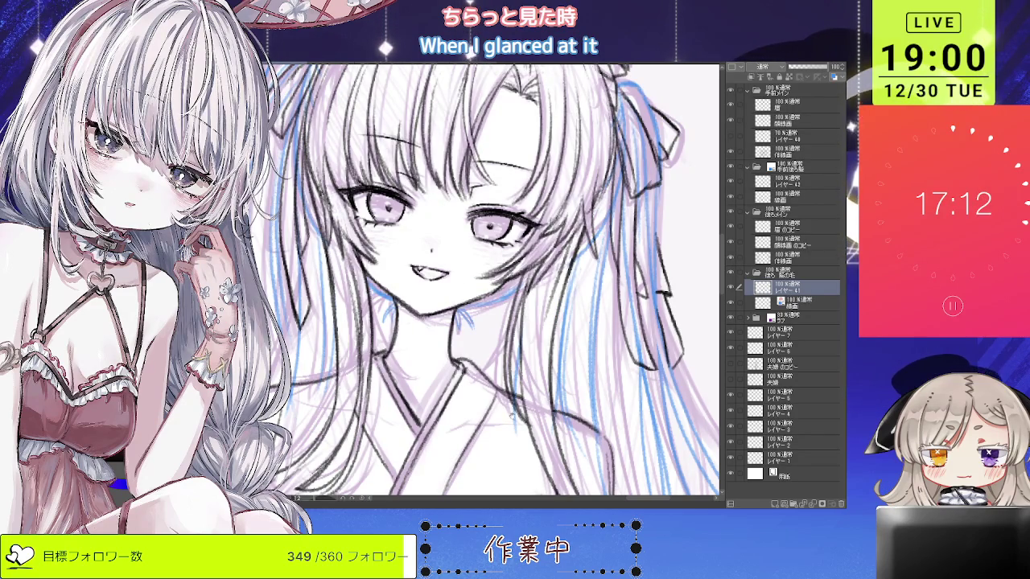
{"action": "key", "text": "ctrl+plus"}
{"action": "key", "text": "ctrl+plus"}
{"action": "key", "text": "ctrl+plus"}
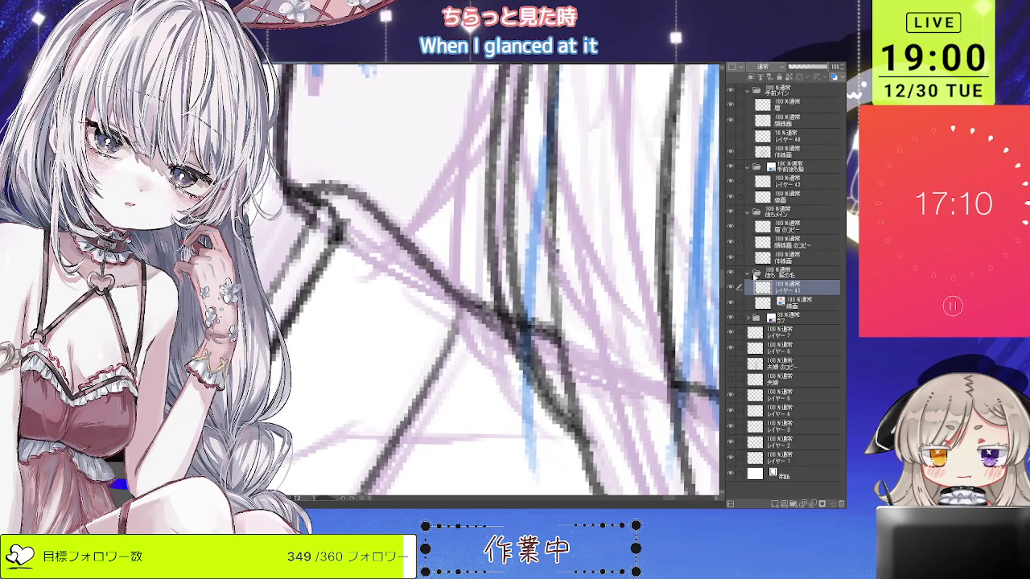
{"action": "left_click", "coordinate": [785, 257]}
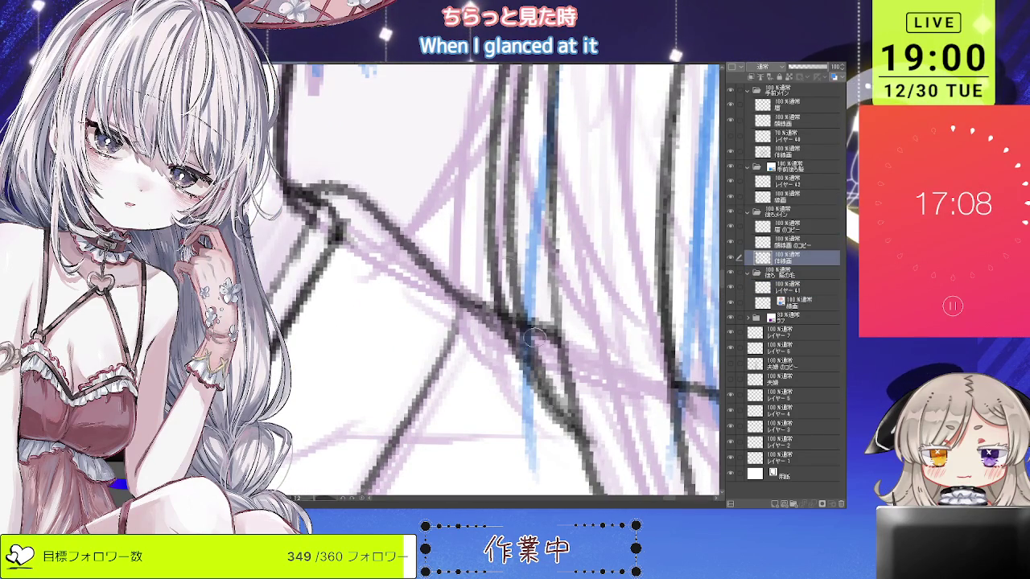
{"action": "left_click_drag", "start_coordinate": [589, 382], "coordinate": [557, 328]}
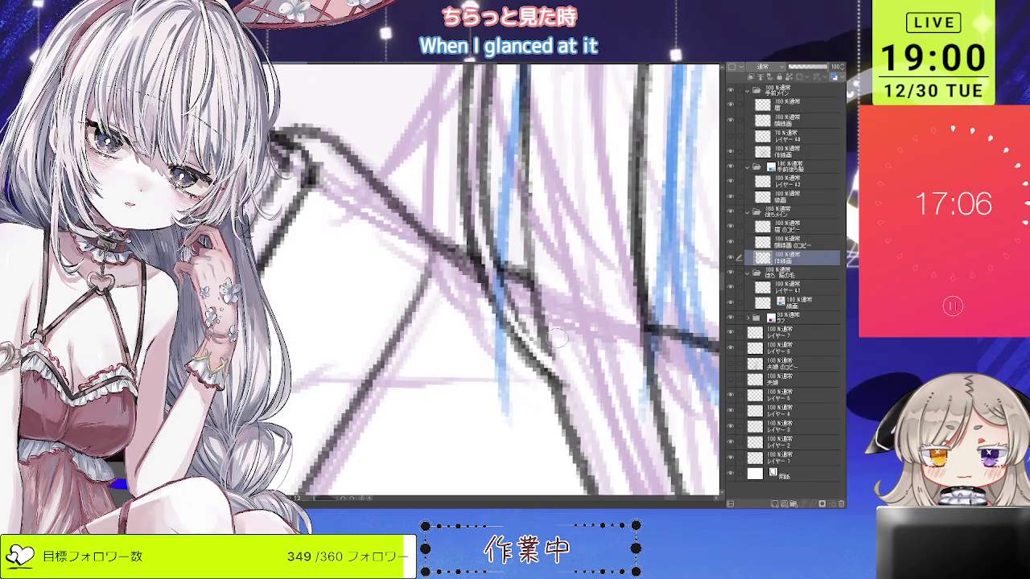
{"action": "scroll", "coordinate": [557, 326], "scroll_direction": "up", "scroll_amount": 1}
{"action": "scroll", "coordinate": [548, 264], "scroll_direction": "down", "scroll_amount": 2}
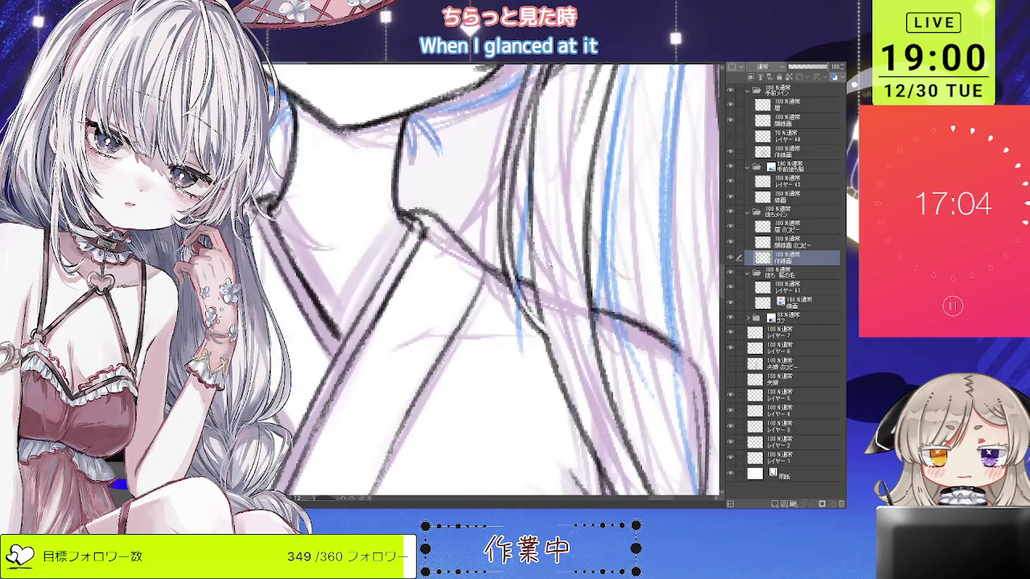
{"action": "scroll", "coordinate": [548, 264], "scroll_direction": "down", "scroll_amount": 3}
{"action": "scroll", "coordinate": [548, 264], "scroll_direction": "down", "scroll_amount": 1}
{"action": "scroll", "coordinate": [548, 263], "scroll_direction": "down", "scroll_amount": 1}
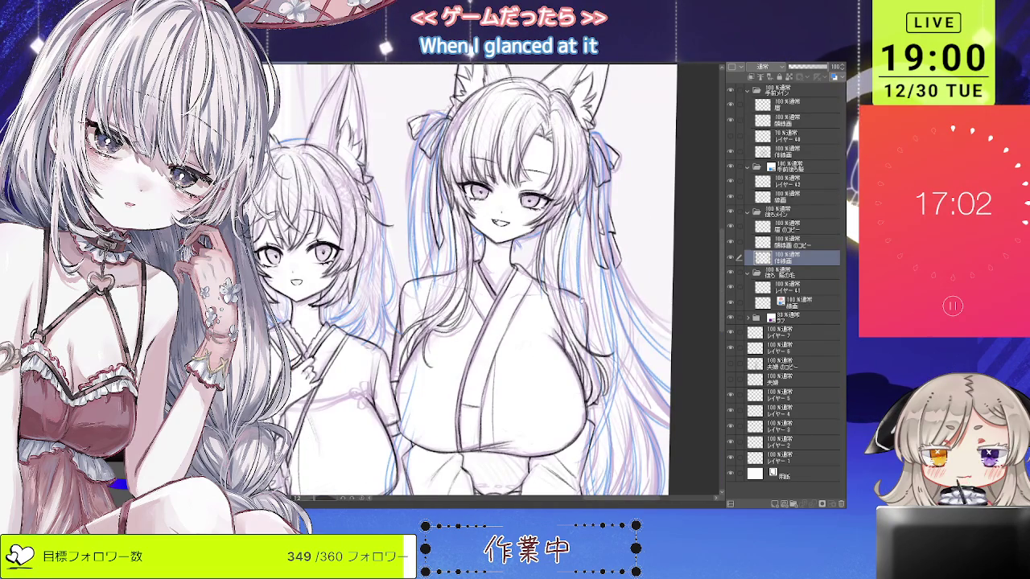
{"action": "scroll", "coordinate": [548, 264], "scroll_direction": "down", "scroll_amount": 1}
{"action": "scroll", "coordinate": [548, 264], "scroll_direction": "down", "scroll_amount": 1}
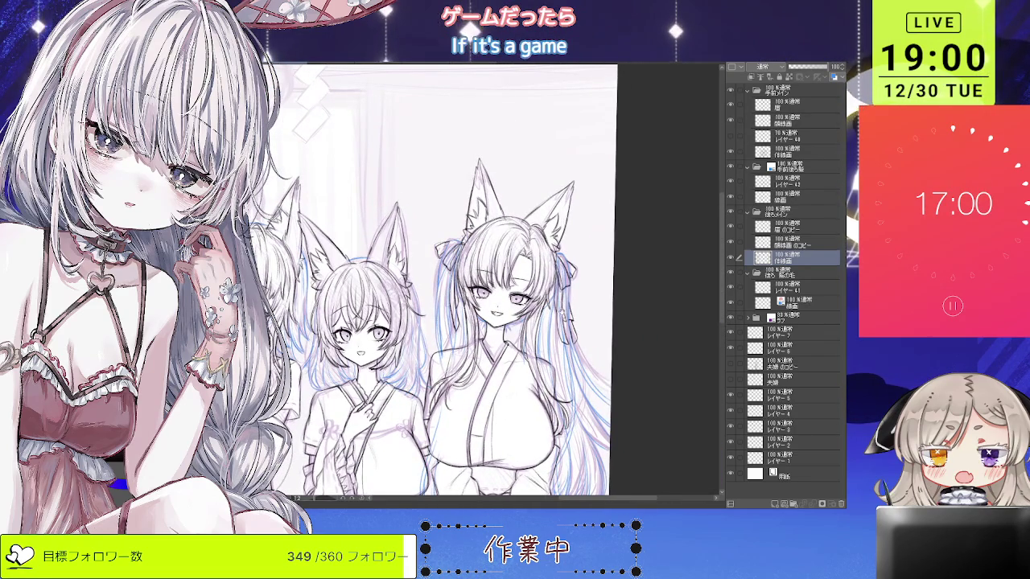
{"action": "scroll", "coordinate": [527, 277], "scroll_direction": "up", "scroll_amount": 2}
{"action": "scroll", "coordinate": [527, 276], "scroll_direction": "up", "scroll_amount": 2}
{"action": "scroll", "coordinate": [527, 276], "scroll_direction": "down", "scroll_amount": 2}
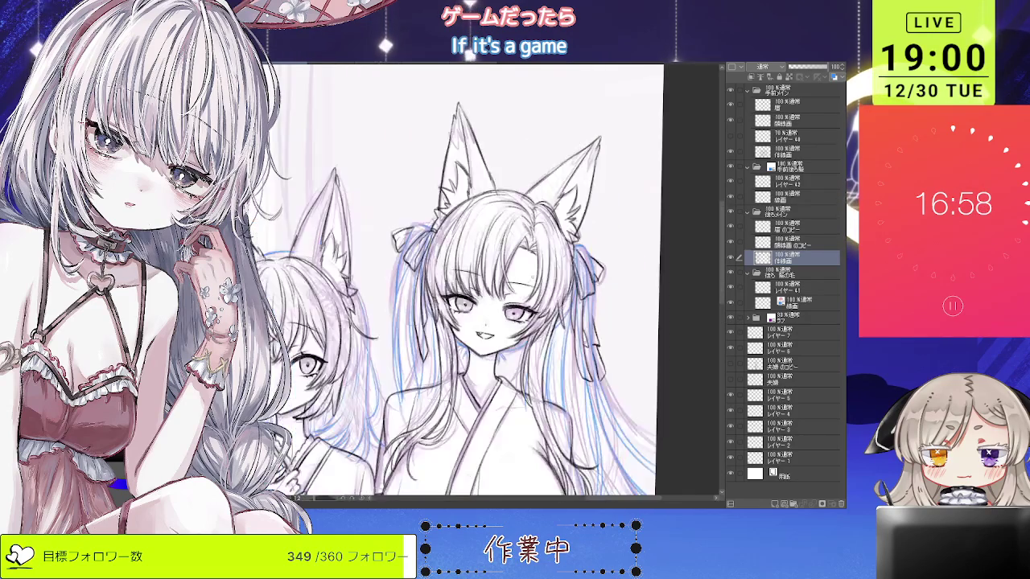
{"action": "scroll", "coordinate": [547, 282], "scroll_direction": "down", "scroll_amount": 2}
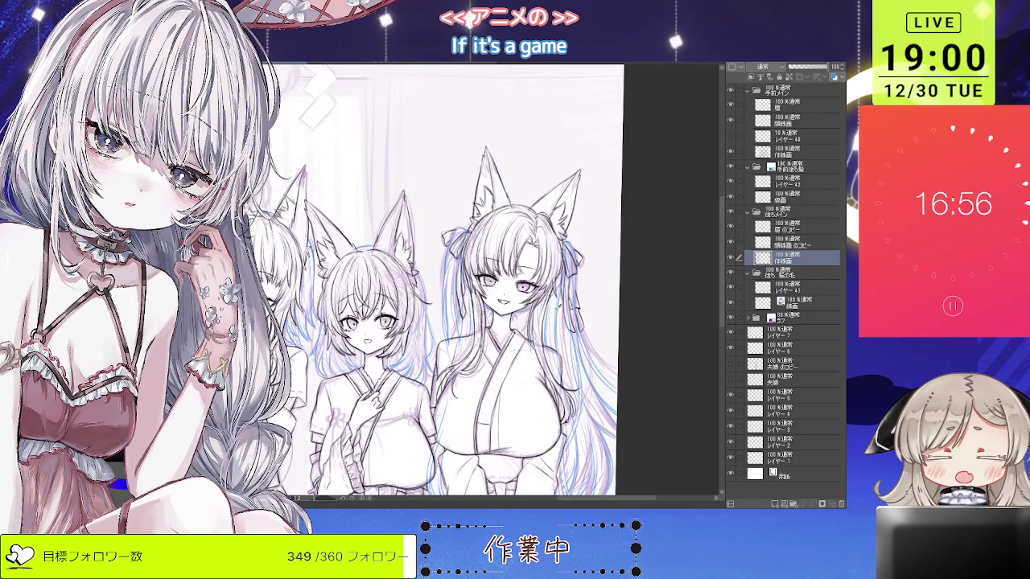
{"action": "scroll", "coordinate": [552, 337], "scroll_direction": "up", "scroll_amount": 2}
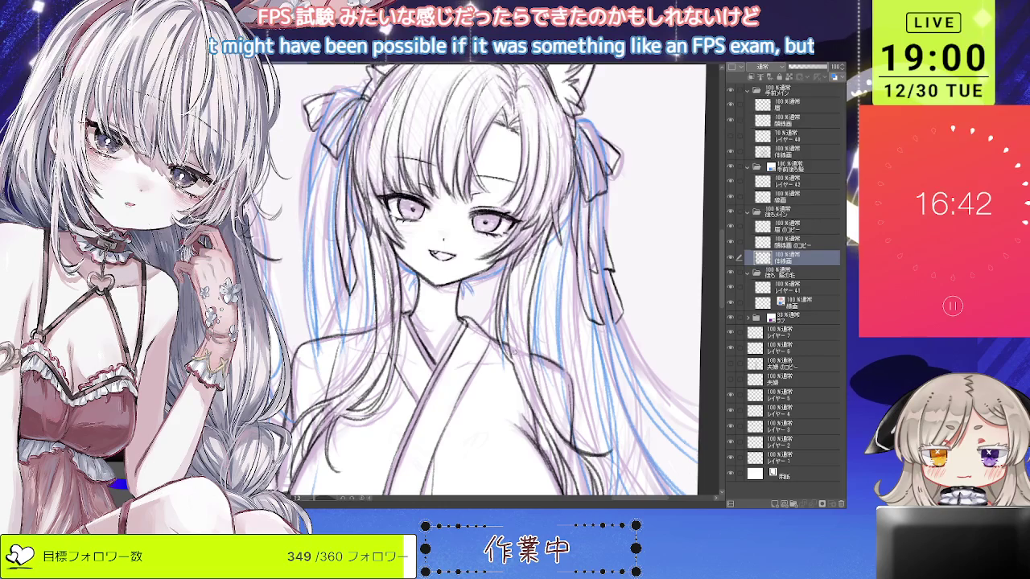
{"action": "scroll", "coordinate": [475, 305], "scroll_direction": "up", "scroll_amount": 4}
{"action": "key", "text": "ctrl+z"}
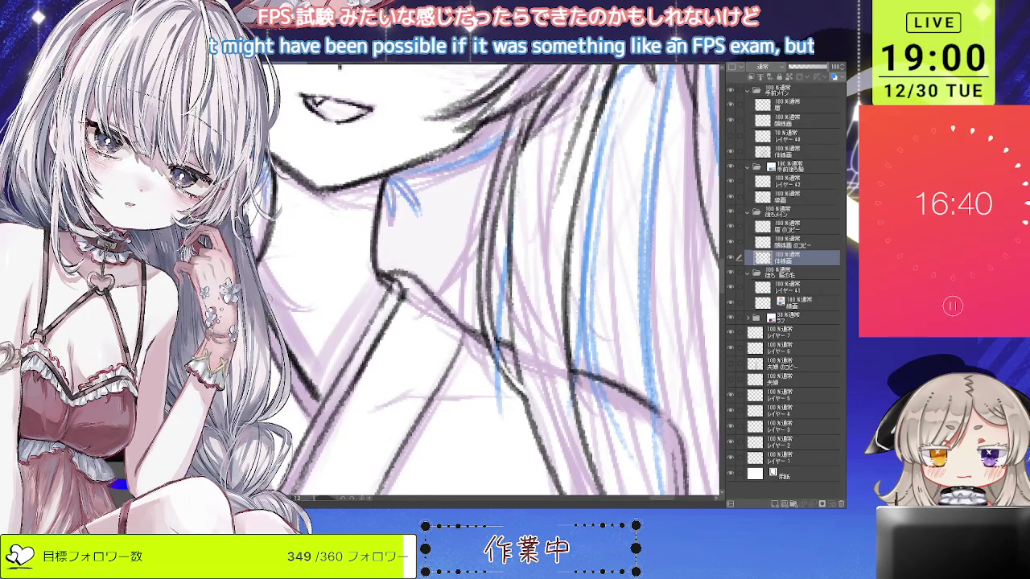
{"action": "left_click_drag", "start_coordinate": [466, 280], "coordinate": [547, 341]}
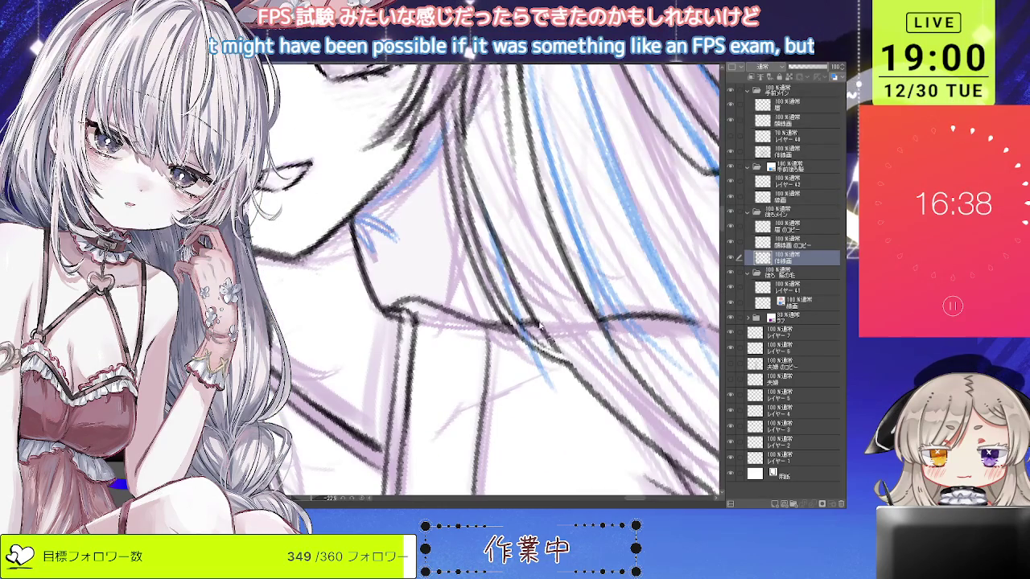
{"action": "left_click_drag", "start_coordinate": [515, 306], "coordinate": [563, 358]}
{"action": "left_click_drag", "start_coordinate": [522, 323], "coordinate": [553, 347]}
{"action": "scroll", "coordinate": [554, 347], "scroll_direction": "down", "scroll_amount": 5}
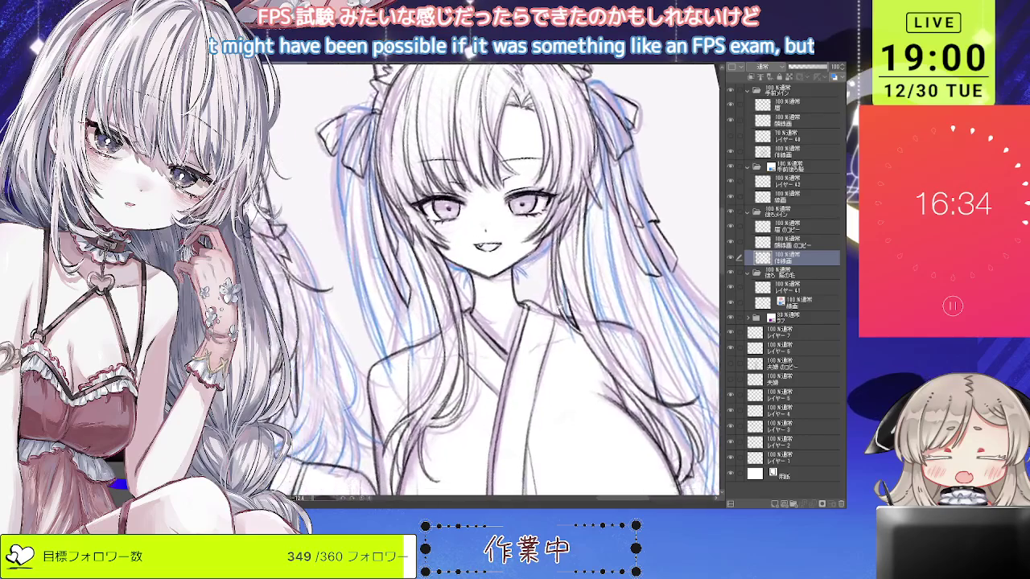
{"action": "scroll", "coordinate": [543, 267], "scroll_direction": "down", "scroll_amount": 3}
{"action": "scroll", "coordinate": [543, 267], "scroll_direction": "up", "scroll_amount": 2}
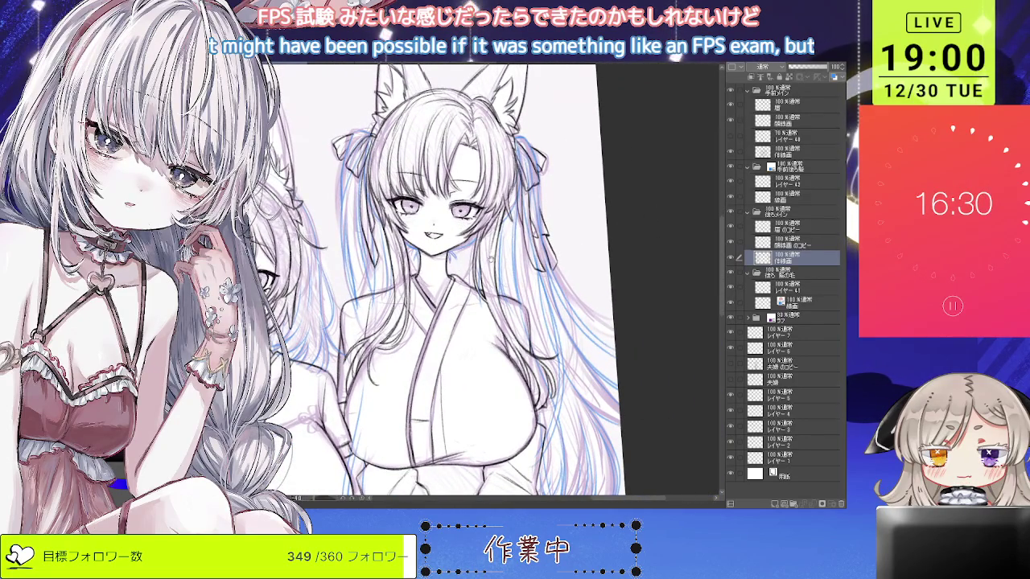
{"action": "scroll", "coordinate": [522, 242], "scroll_direction": "down", "scroll_amount": 3}
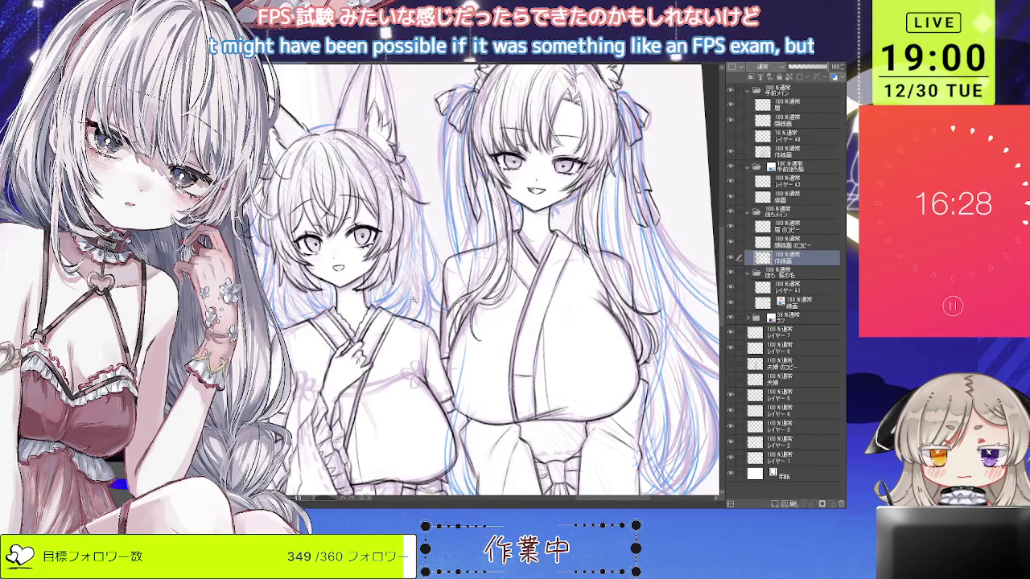
{"action": "scroll", "coordinate": [412, 300], "scroll_direction": "up", "scroll_amount": 5}
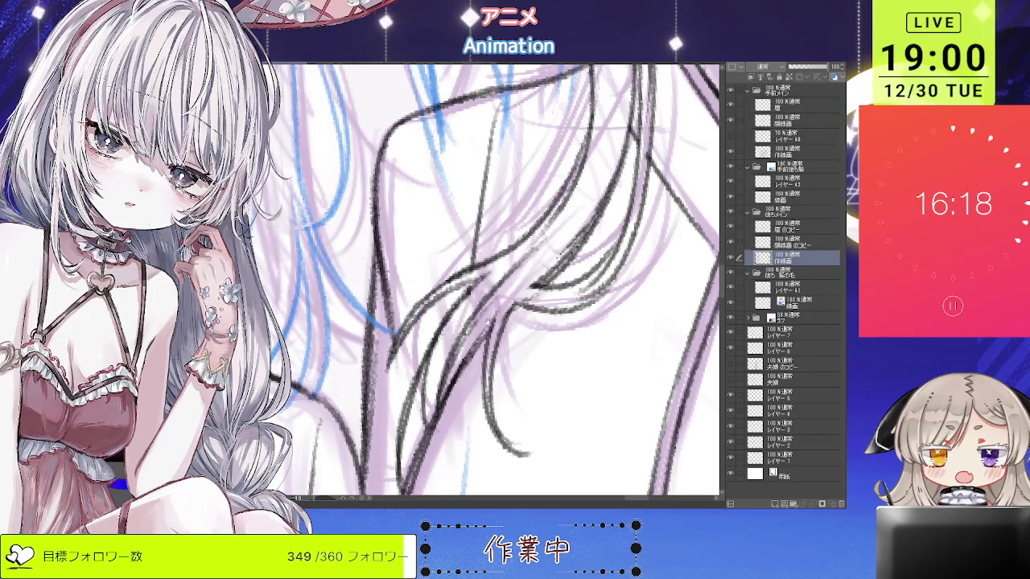
{"action": "left_click_drag", "start_coordinate": [493, 302], "coordinate": [504, 253]}
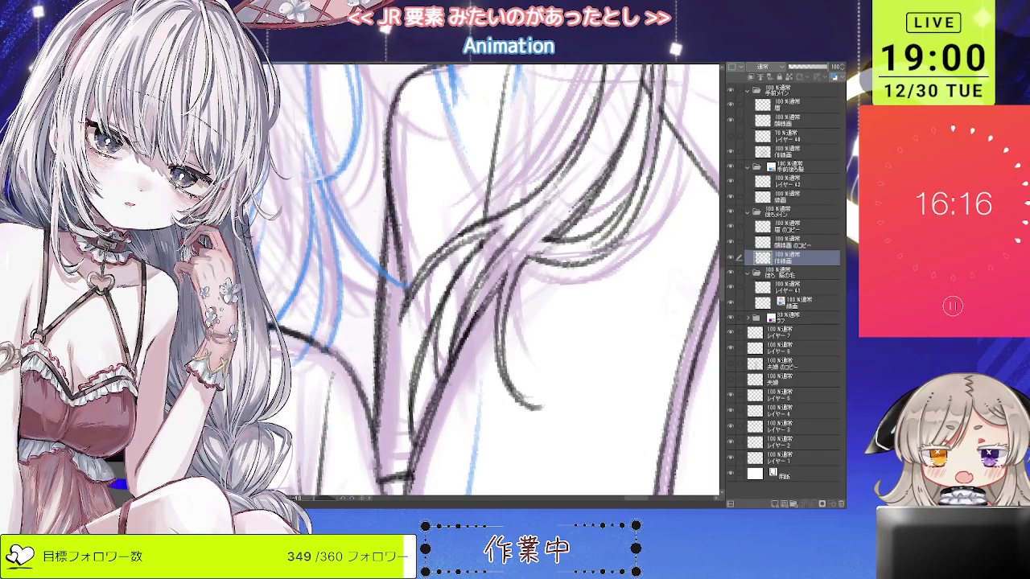
{"action": "key", "text": "ctrl+minus"}
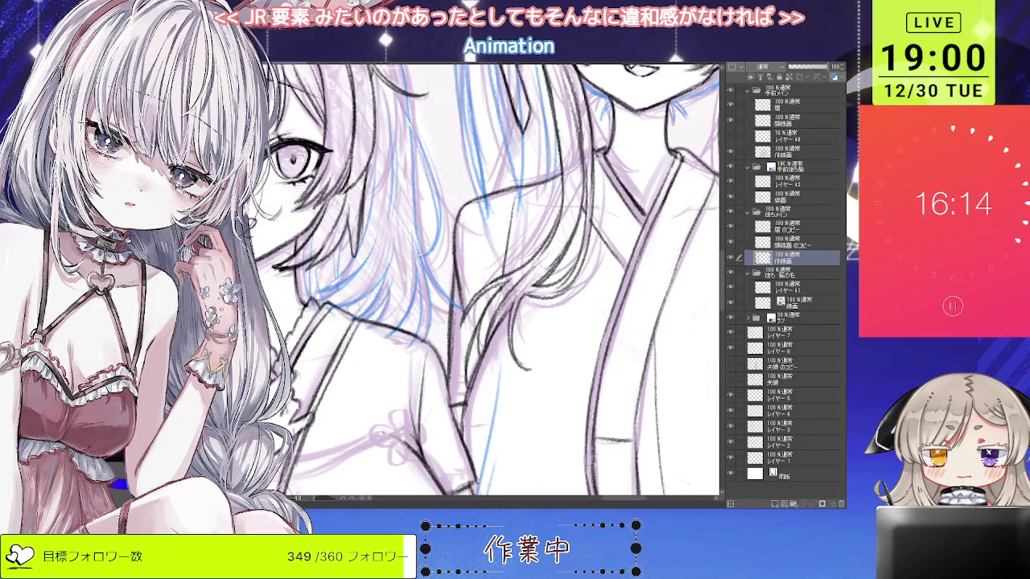
{"action": "key", "text": "ctrl+plus"}
{"action": "key", "text": "ctrl+plus"}
{"action": "key", "text": "ctrl+plus"}
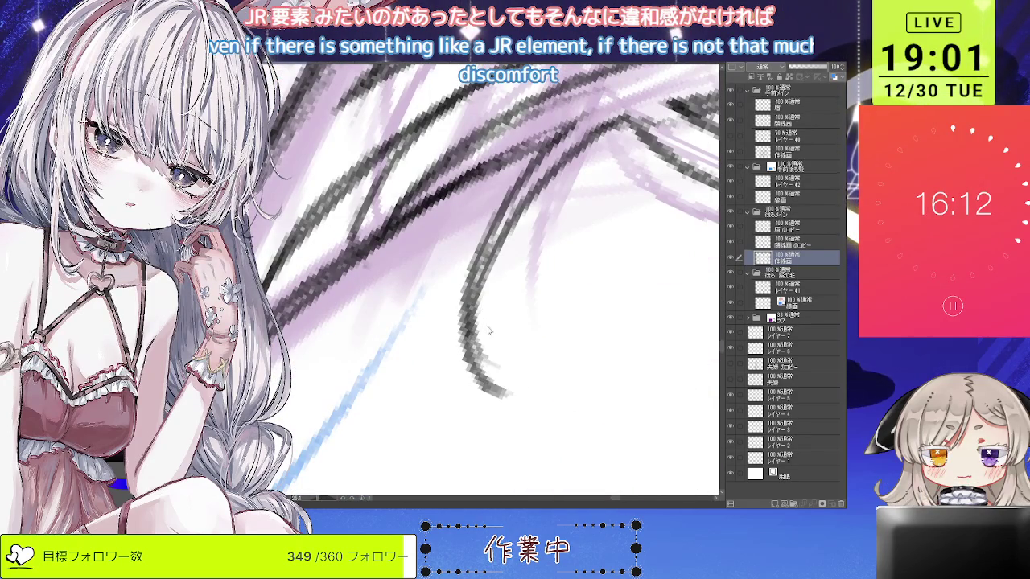
{"action": "key", "text": "ctrl+minus"}
{"action": "key", "text": "ctrl+minus"}
{"action": "key", "text": "ctrl+minus"}
{"action": "key", "text": "ctrl+minus"}
{"action": "key", "text": "ctrl+minus"}
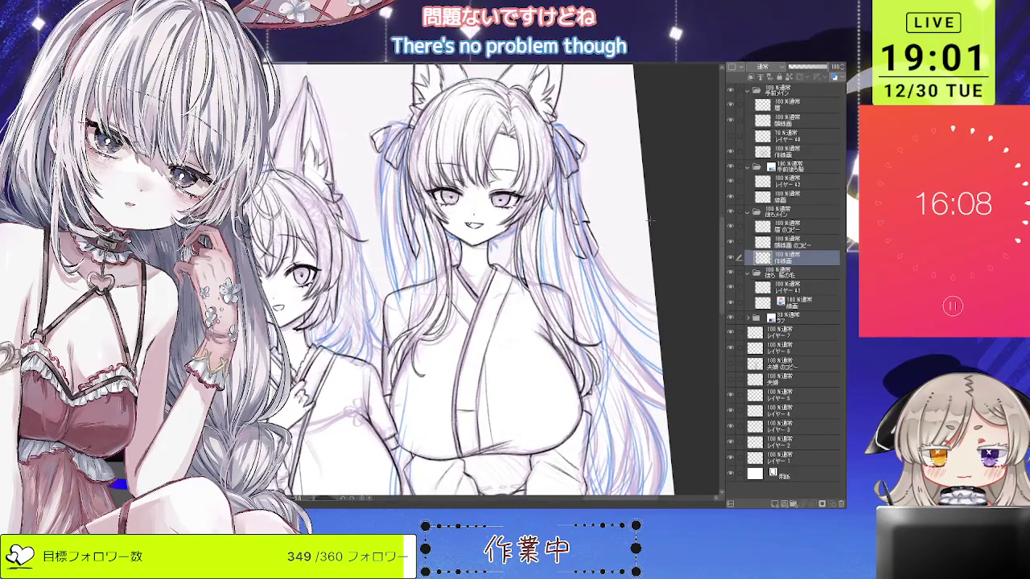
{"action": "key", "text": "ctrl+plus"}
{"action": "key", "text": "ctrl+plus"}
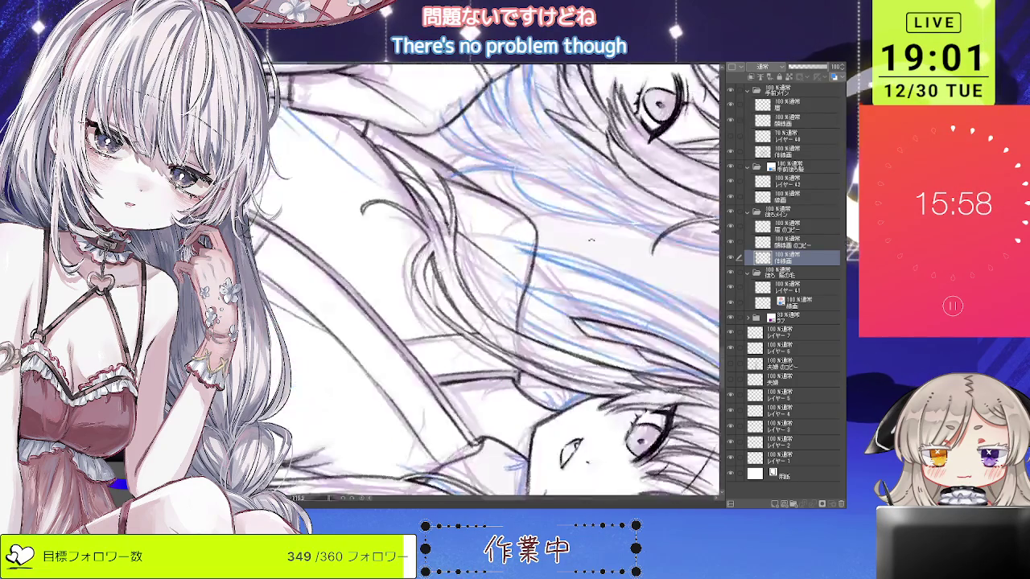
{"action": "key", "text": "ctrl+plus"}
{"action": "key", "text": "ctrl+plus"}
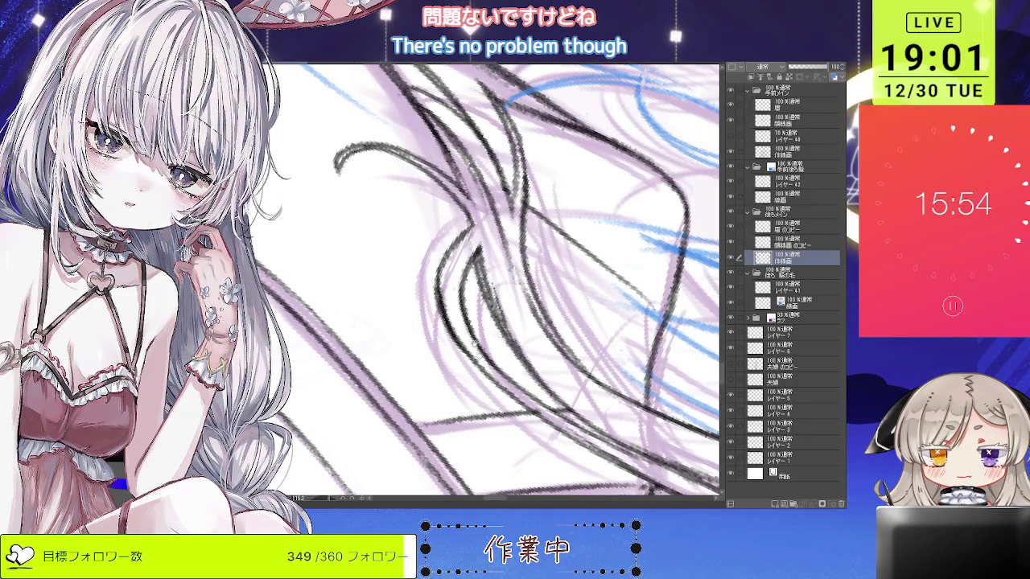
{"action": "key", "text": "ctrl+minus"}
{"action": "key", "text": "ctrl+minus"}
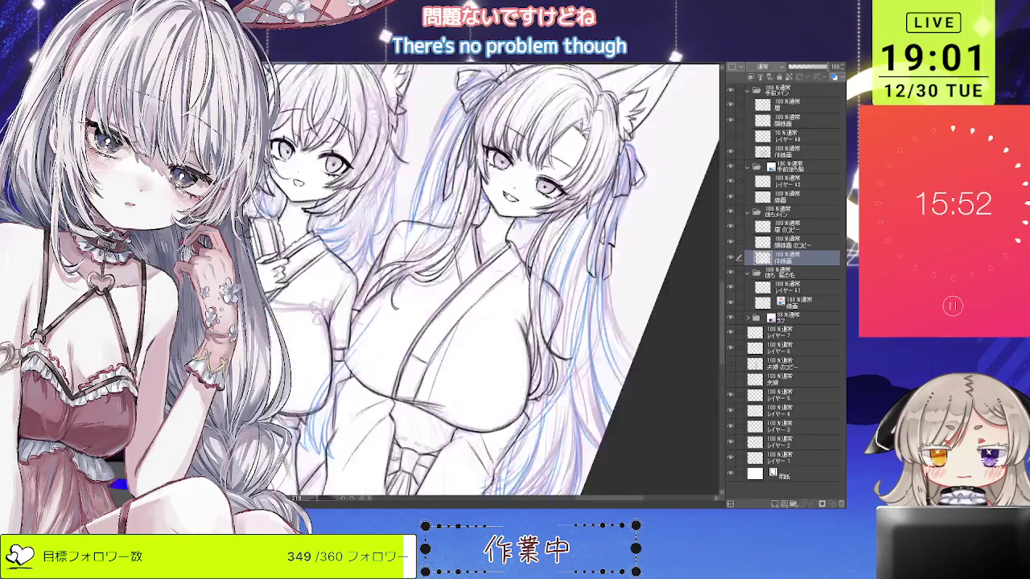
{"action": "key", "text": "ctrl+plus"}
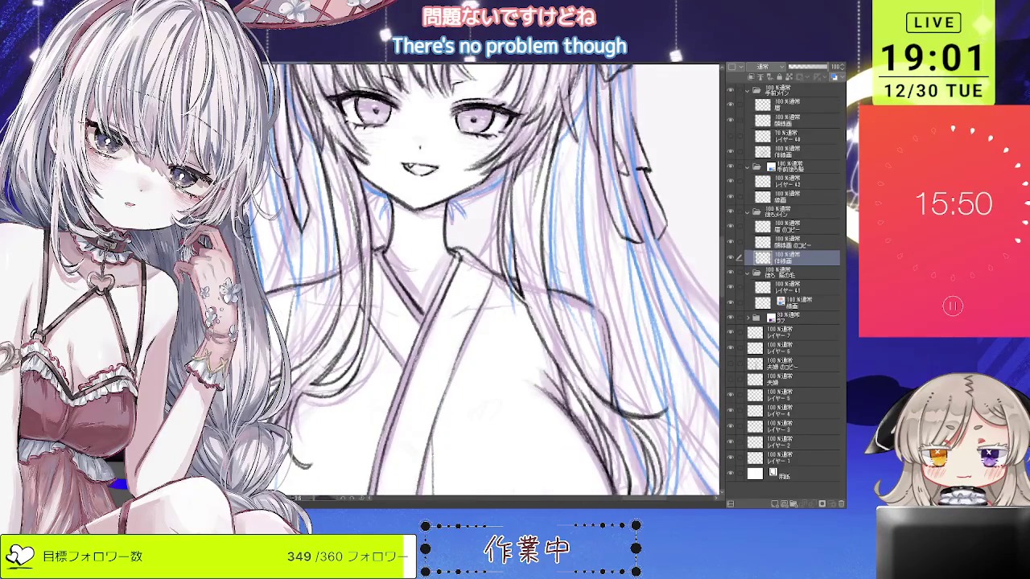
{"action": "key", "text": "ctrl+minus"}
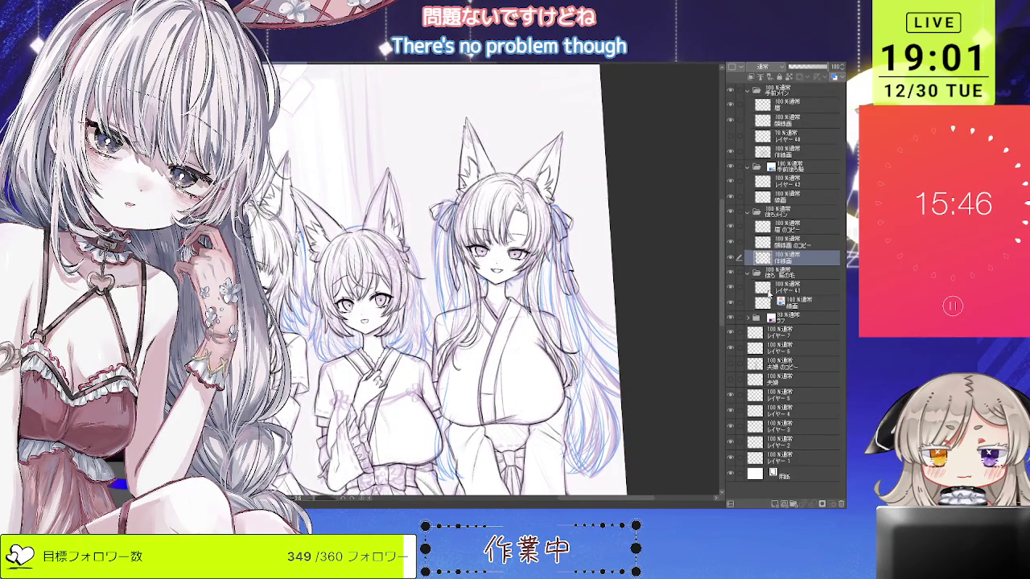
{"action": "left_click", "coordinate": [731, 259]}
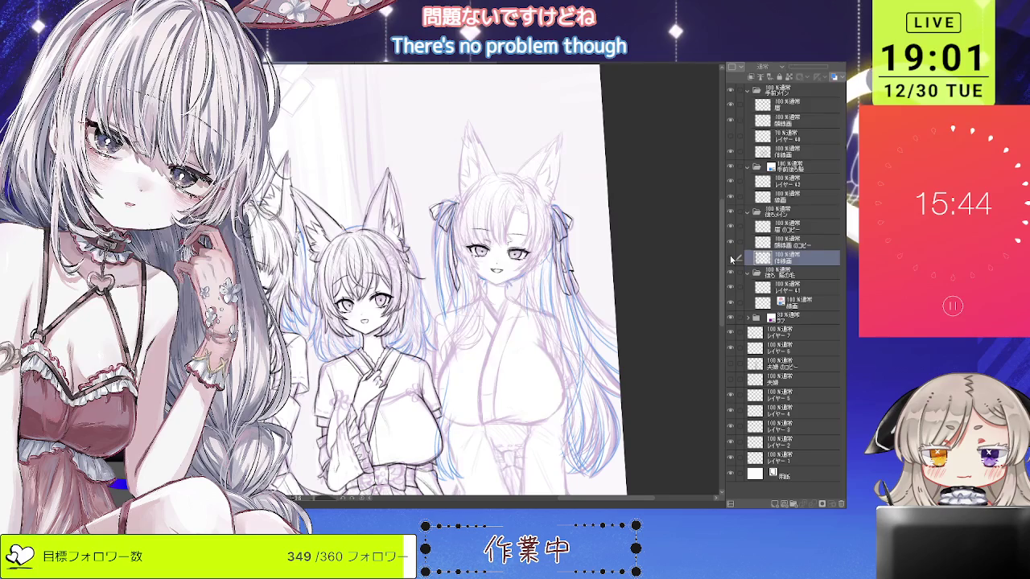
Toggle layer visibility to compare line art with the blue sketch, then select 線画.
{"action": "left_click", "coordinate": [731, 259]}
{"action": "left_click", "coordinate": [730, 259]}
{"action": "left_click", "coordinate": [731, 259]}
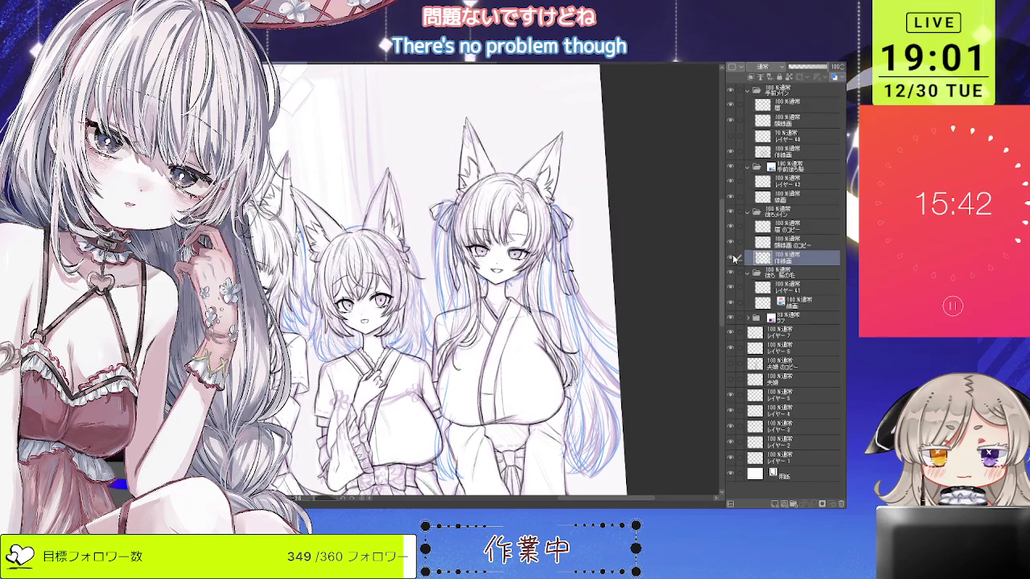
{"action": "left_click", "coordinate": [761, 288]}
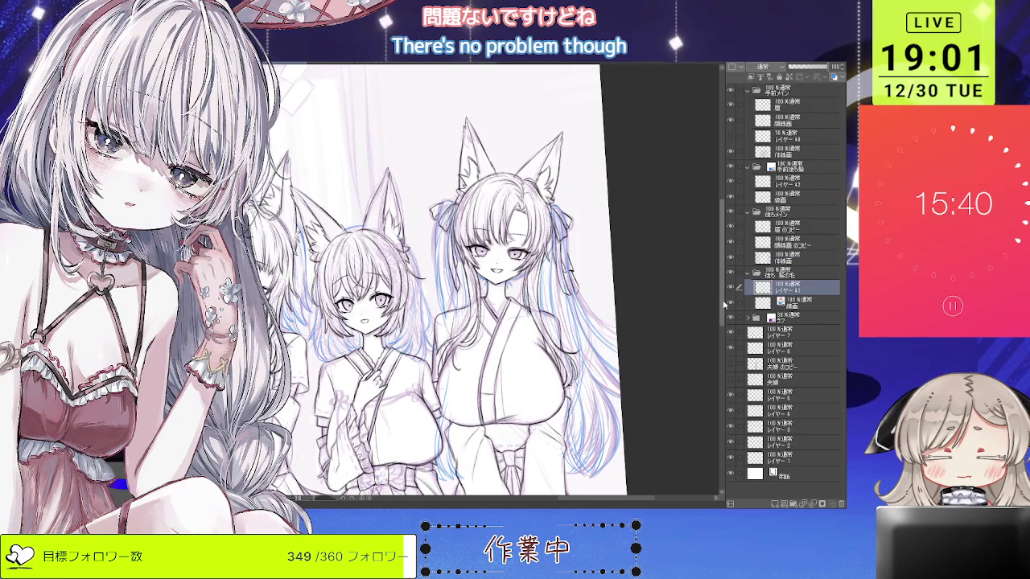
{"action": "left_click", "coordinate": [731, 304]}
{"action": "left_click", "coordinate": [731, 303]}
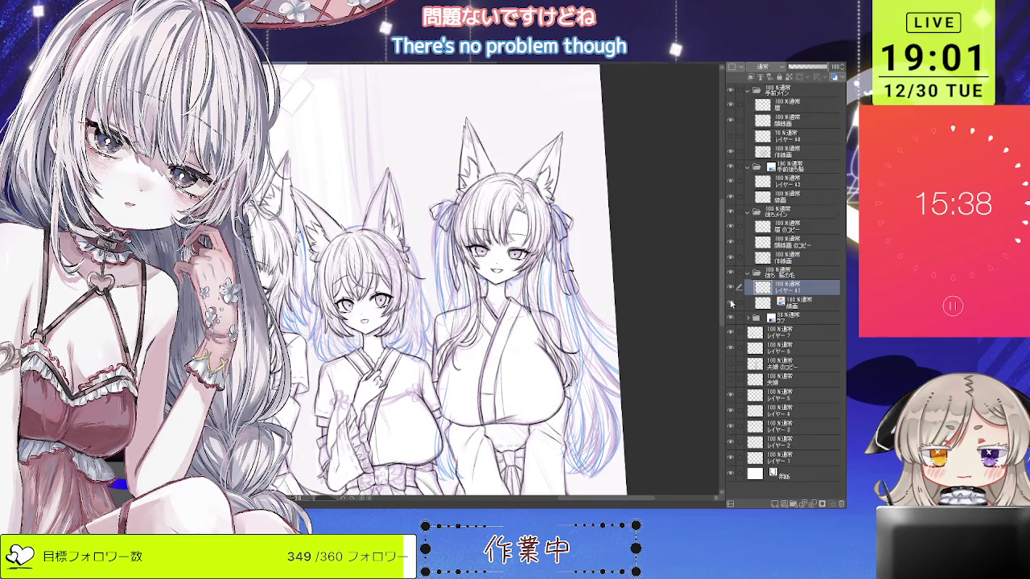
{"action": "left_click", "coordinate": [773, 302]}
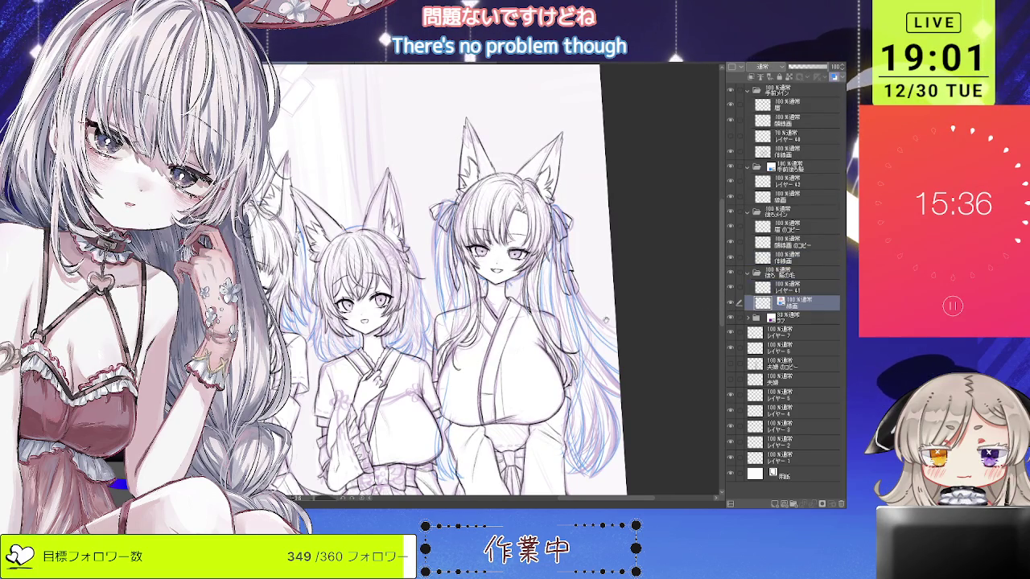
Zoom in on the right fox girl's face and straighten the rotated canvas view.
{"action": "scroll", "coordinate": [589, 178], "scroll_direction": "up", "scroll_amount": 1}
{"action": "scroll", "coordinate": [589, 179], "scroll_direction": "up", "scroll_amount": 1}
{"action": "scroll", "coordinate": [588, 179], "scroll_direction": "up", "scroll_amount": 2}
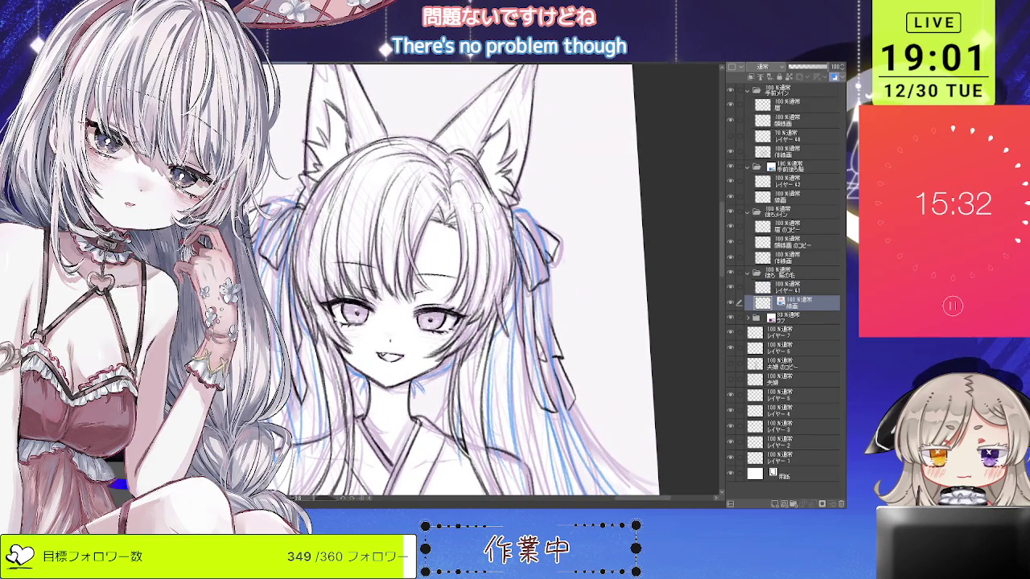
{"action": "left_click_drag", "start_coordinate": [520, 233], "coordinate": [447, 226]}
{"action": "scroll", "coordinate": [447, 224], "scroll_direction": "up", "scroll_amount": 1}
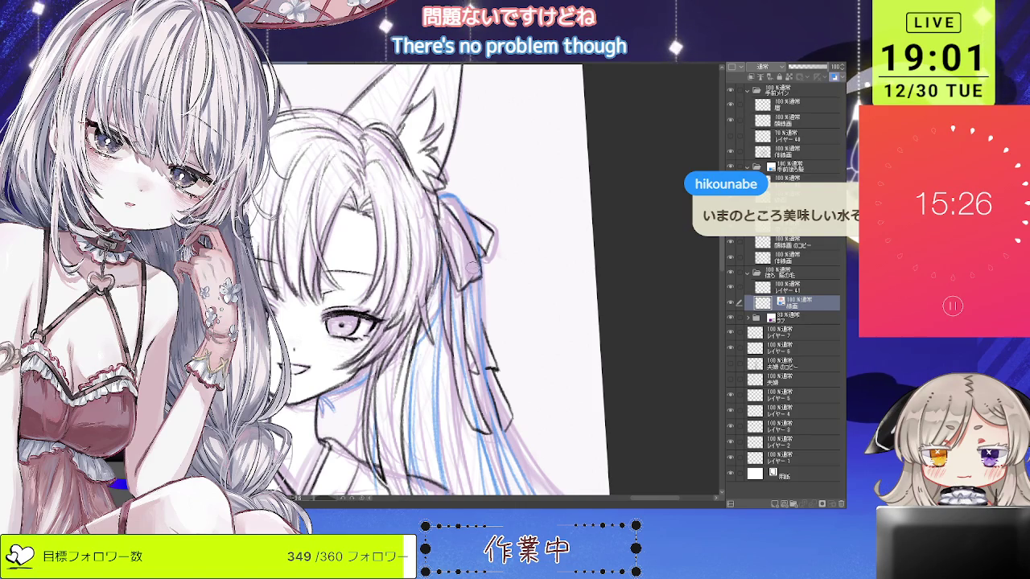
{"action": "left_click_drag", "start_coordinate": [457, 337], "coordinate": [481, 294]}
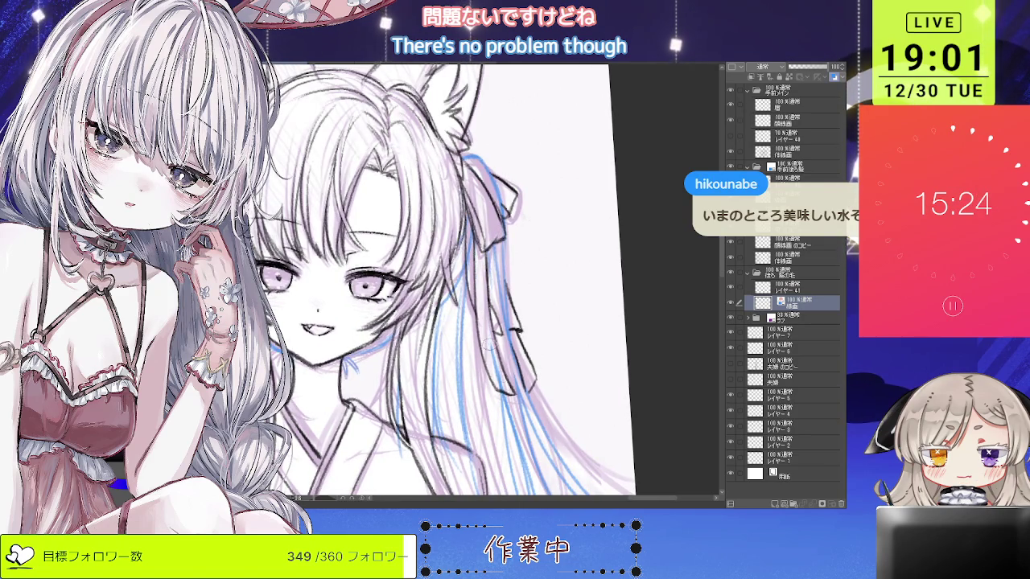
{"action": "left_click_drag", "start_coordinate": [505, 387], "coordinate": [512, 404]}
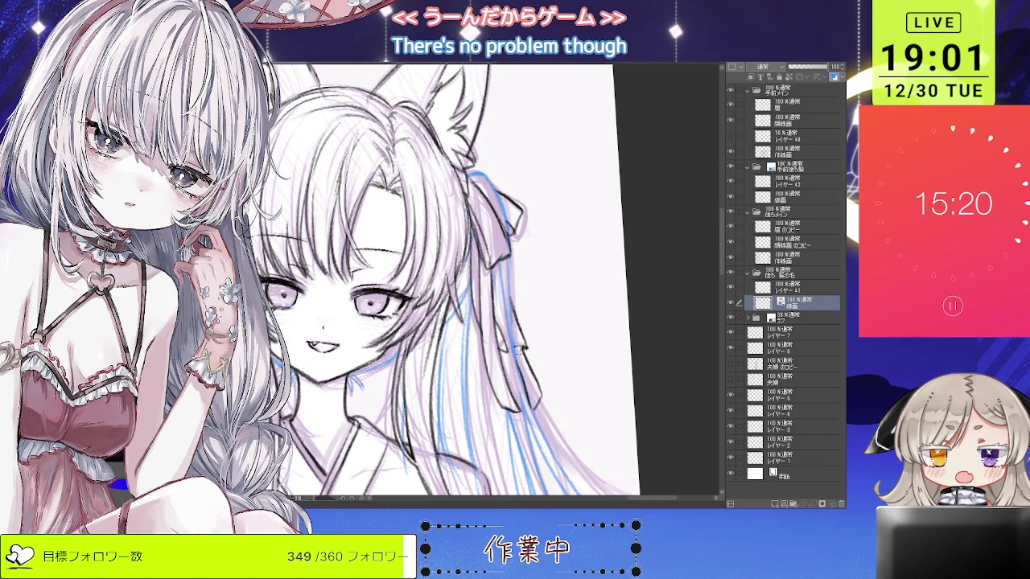
{"action": "scroll", "coordinate": [515, 324], "scroll_direction": "down", "scroll_amount": 2}
{"action": "scroll", "coordinate": [515, 324], "scroll_direction": "down", "scroll_amount": 2}
{"action": "scroll", "coordinate": [515, 324], "scroll_direction": "down", "scroll_amount": 2}
{"action": "scroll", "coordinate": [456, 260], "scroll_direction": "up", "scroll_amount": 5}
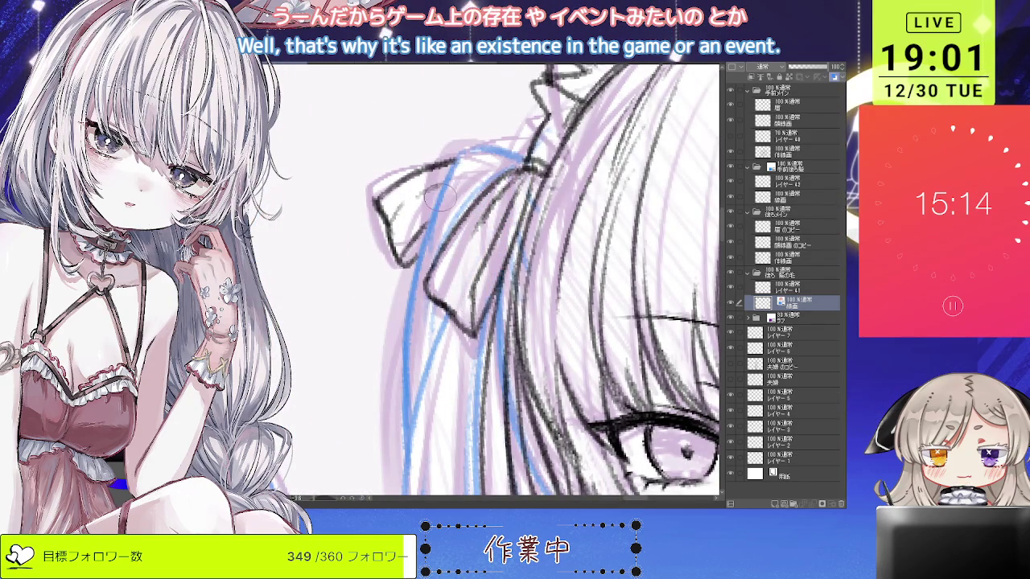
{"action": "scroll", "coordinate": [407, 220], "scroll_direction": "down", "scroll_amount": 2}
{"action": "scroll", "coordinate": [407, 221], "scroll_direction": "down", "scroll_amount": 2}
{"action": "scroll", "coordinate": [407, 221], "scroll_direction": "up", "scroll_amount": 1}
{"action": "scroll", "coordinate": [407, 220], "scroll_direction": "up", "scroll_amount": 2}
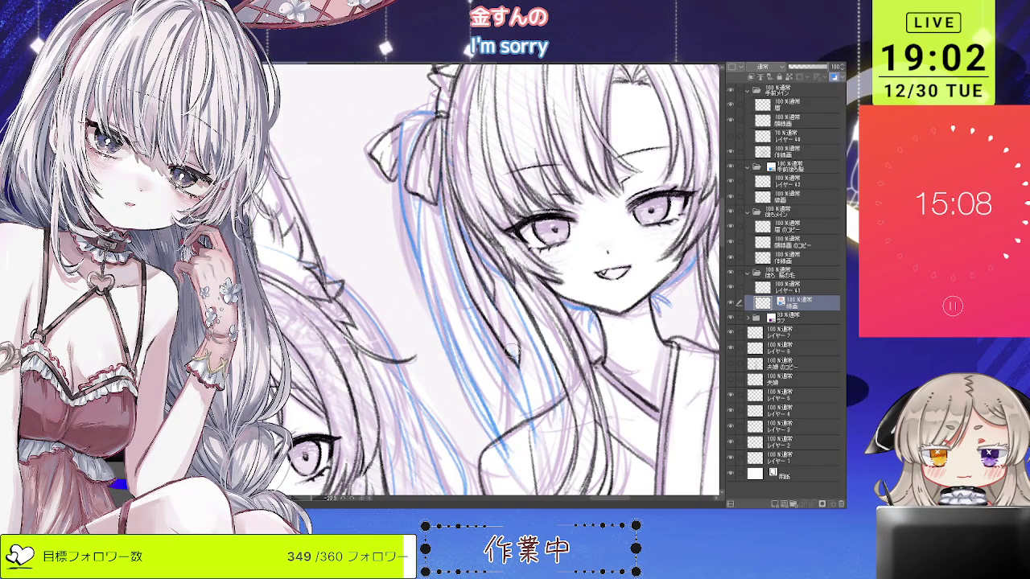
{"action": "key", "text": "ctrl+at"}
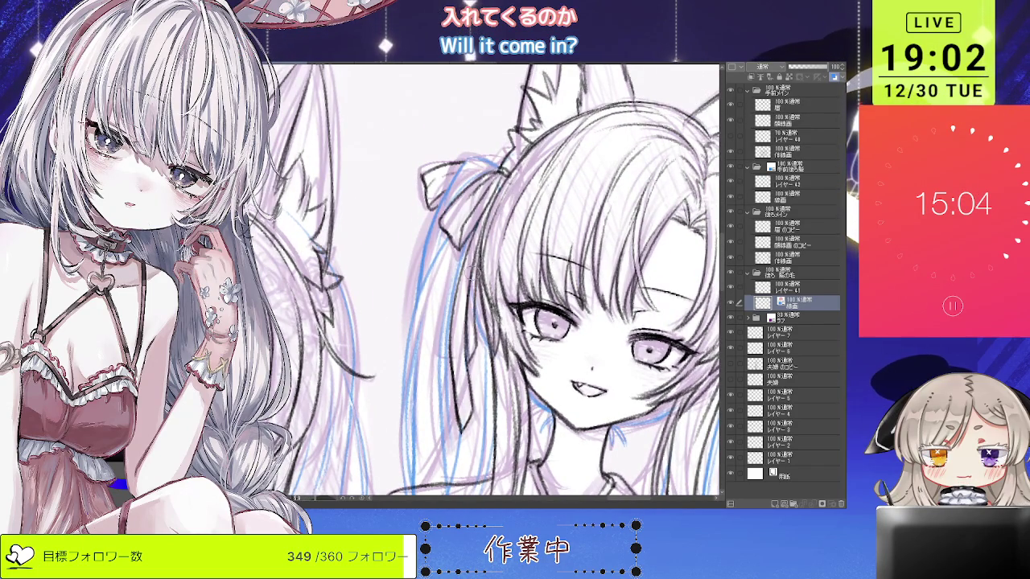
Erase the leftover blue sketch lines across the right girl's hair.
{"action": "scroll", "coordinate": [473, 259], "scroll_direction": "down", "scroll_amount": 2}
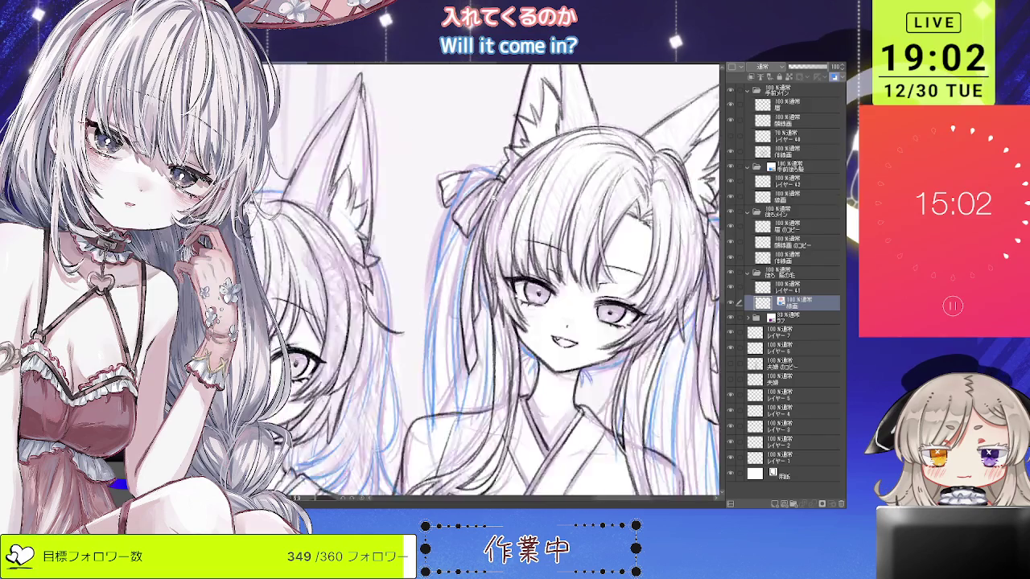
{"action": "scroll", "coordinate": [473, 259], "scroll_direction": "down", "scroll_amount": 3}
{"action": "scroll", "coordinate": [499, 226], "scroll_direction": "up", "scroll_amount": 3}
{"action": "scroll", "coordinate": [522, 172], "scroll_direction": "up", "scroll_amount": 2}
{"action": "scroll", "coordinate": [494, 282], "scroll_direction": "down", "scroll_amount": 2}
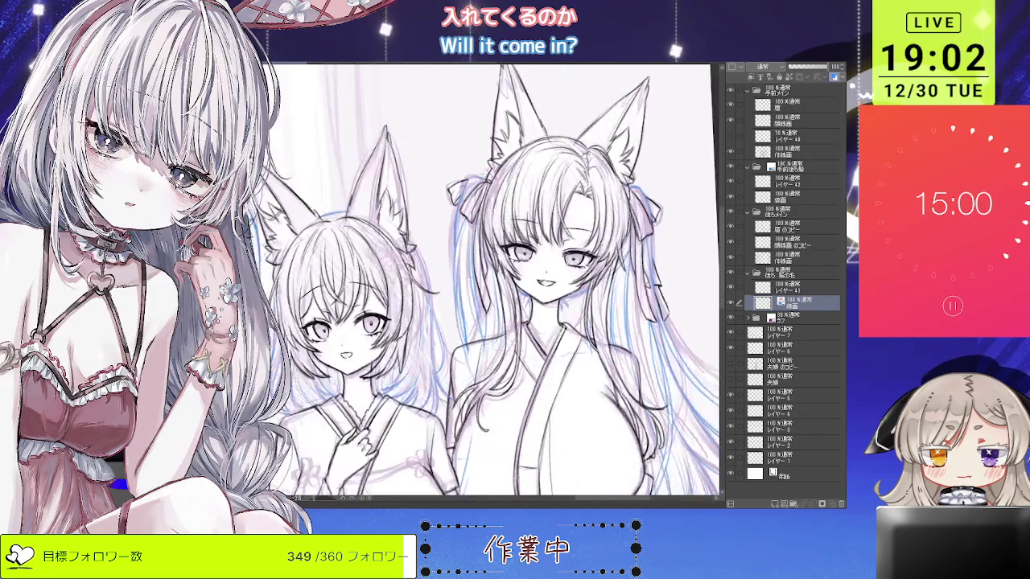
{"action": "scroll", "coordinate": [495, 282], "scroll_direction": "up", "scroll_amount": 1}
{"action": "scroll", "coordinate": [495, 281], "scroll_direction": "up", "scroll_amount": 2}
{"action": "scroll", "coordinate": [473, 282], "scroll_direction": "down", "scroll_amount": 2}
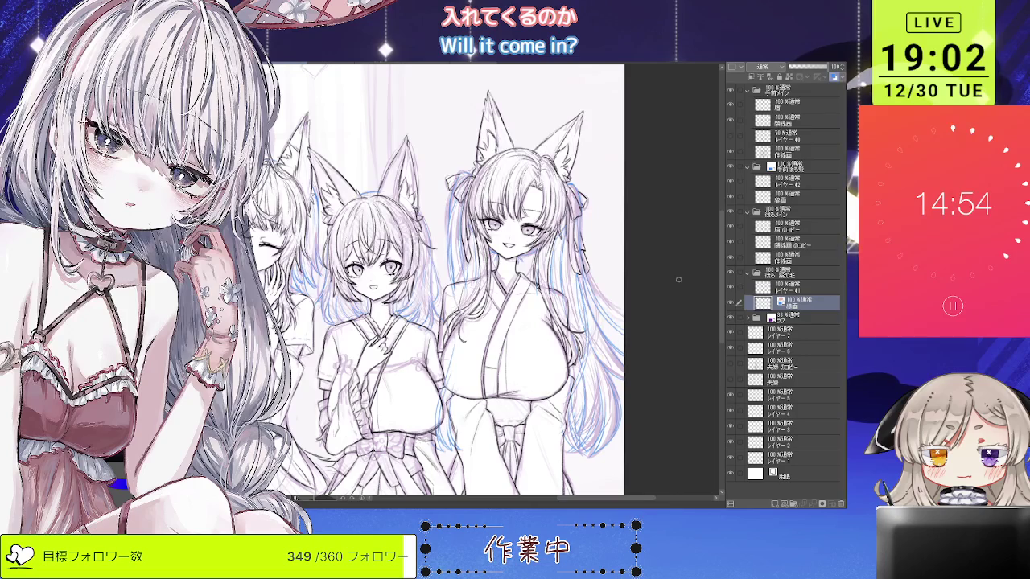
{"action": "left_click_drag", "start_coordinate": [447, 386], "coordinate": [607, 290]}
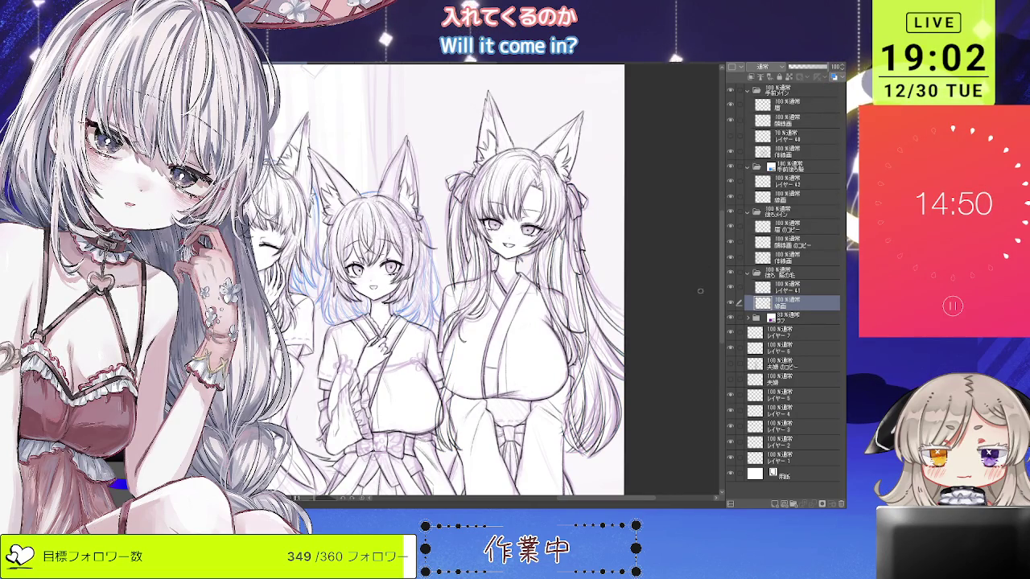
{"action": "left_click", "coordinate": [790, 288]}
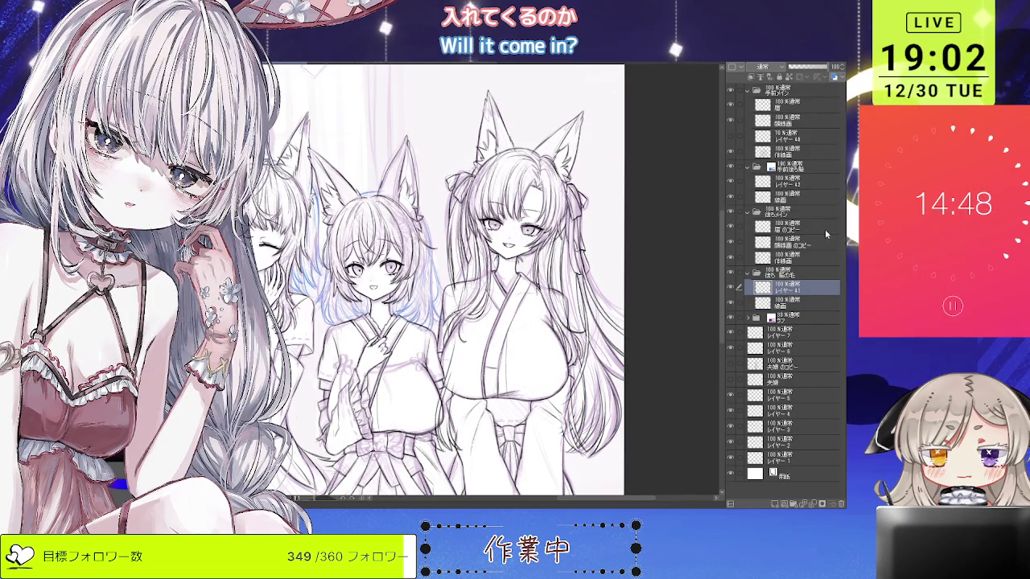
Merge レイヤー41 down into the 線画 layer and recentre the view.
{"action": "key", "text": "ctrl+e"}
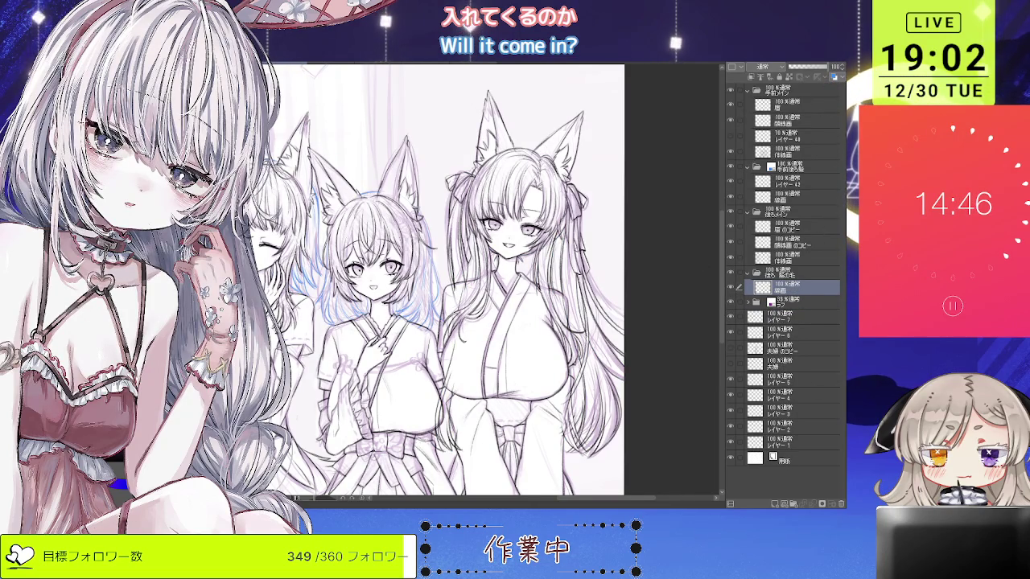
{"action": "left_click_drag", "start_coordinate": [451, 282], "coordinate": [463, 296]}
{"action": "scroll", "coordinate": [466, 274], "scroll_direction": "down", "scroll_amount": 1}
{"action": "scroll", "coordinate": [467, 273], "scroll_direction": "down", "scroll_amount": 1}
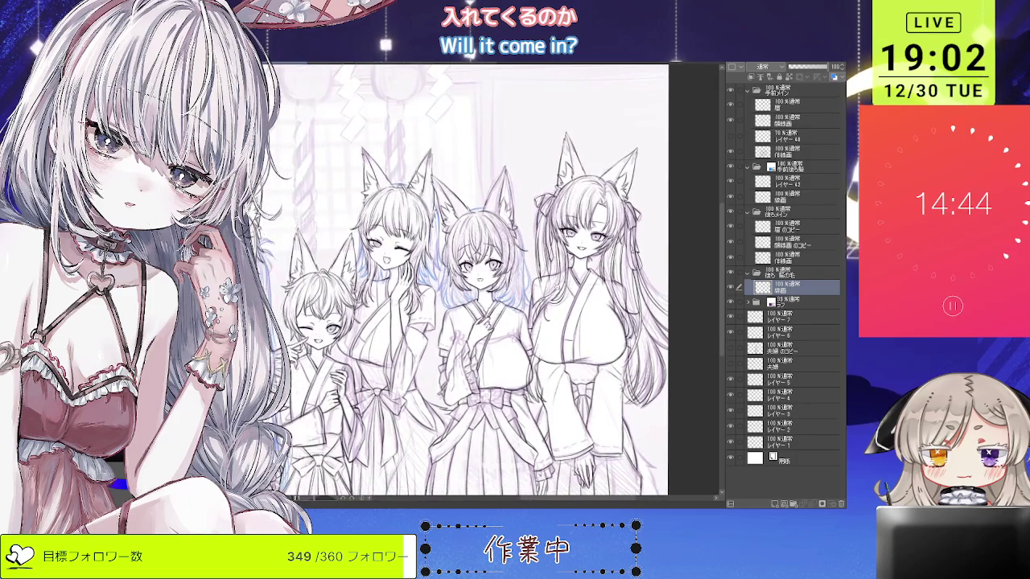
{"action": "scroll", "coordinate": [467, 273], "scroll_direction": "down", "scroll_amount": 1}
Zoom in and select the 手前後ろ髪 folder to hide the blue lines, then return to 線画.
{"action": "left_click_drag", "start_coordinate": [451, 281], "coordinate": [497, 292]}
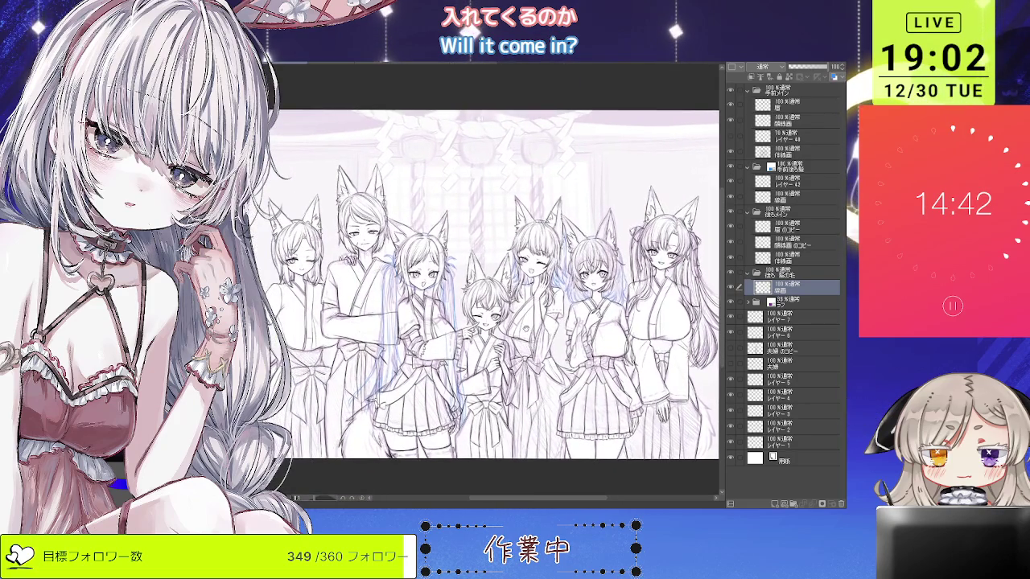
{"action": "scroll", "coordinate": [509, 308], "scroll_direction": "up", "scroll_amount": 1}
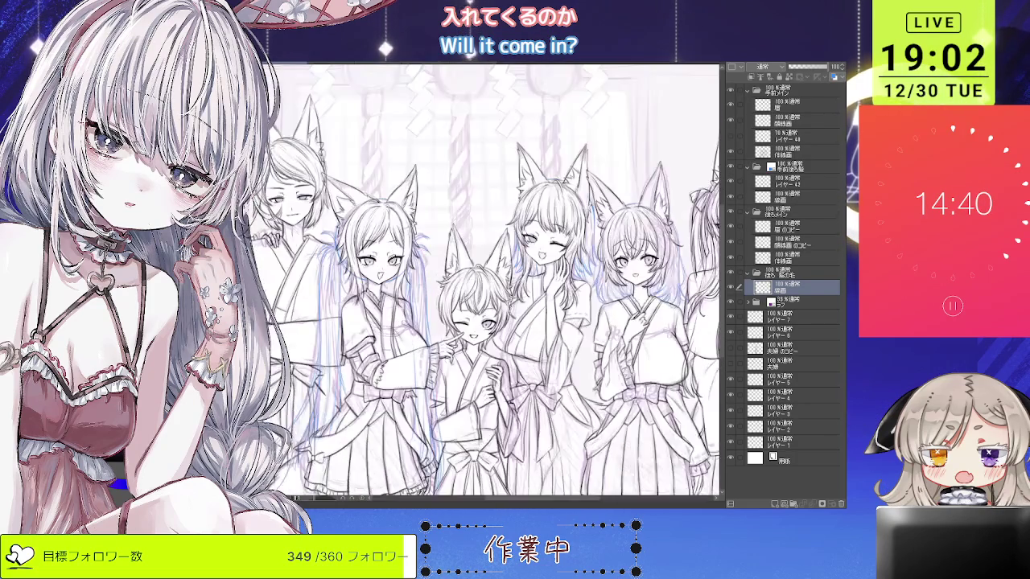
{"action": "scroll", "coordinate": [509, 308], "scroll_direction": "down", "scroll_amount": 1}
{"action": "scroll", "coordinate": [509, 308], "scroll_direction": "up", "scroll_amount": 2}
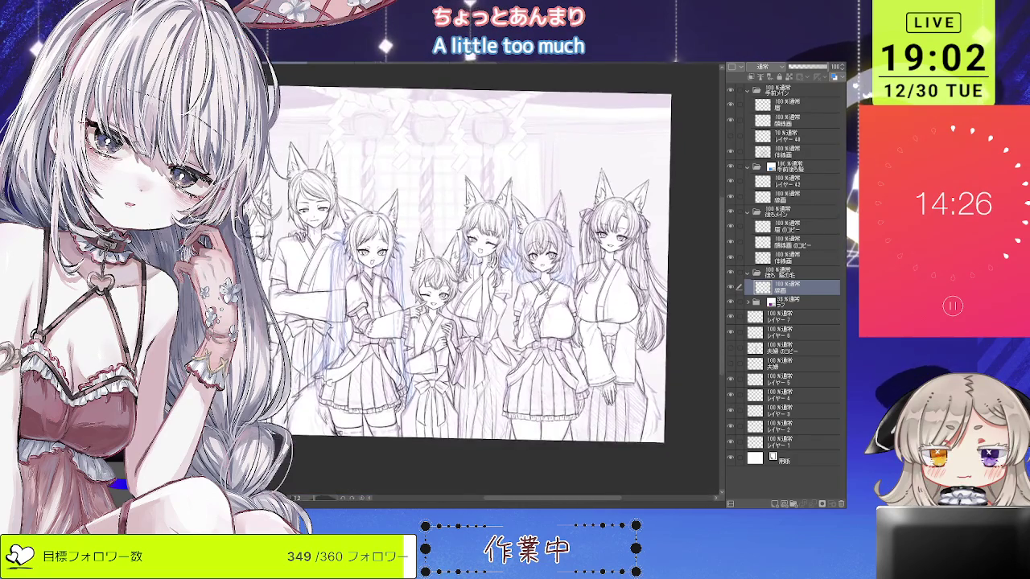
{"action": "key", "text": "ctrl+plus"}
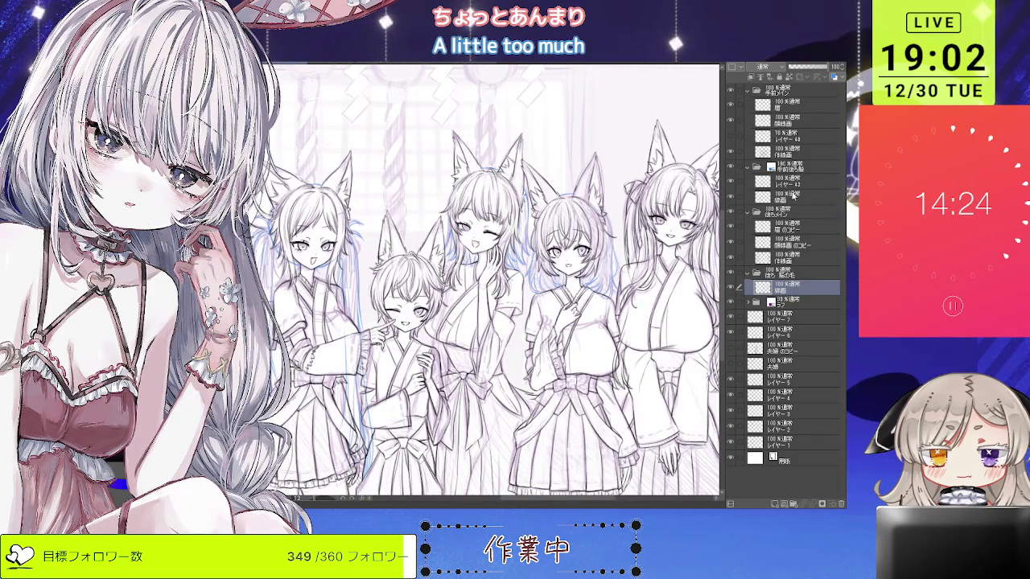
{"action": "left_click", "coordinate": [812, 165]}
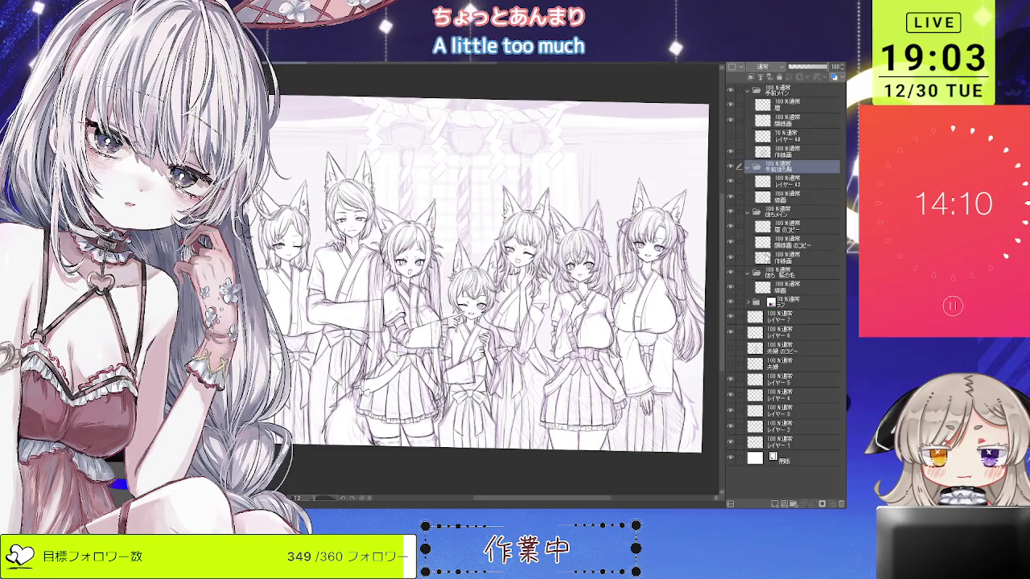
{"action": "left_click", "coordinate": [749, 286]}
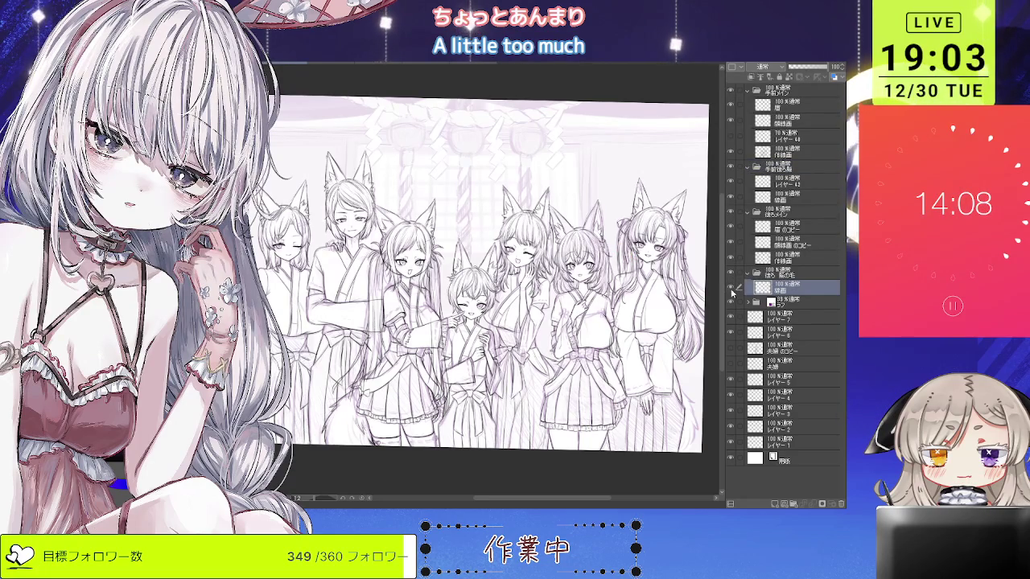
Zoom and rotate the view onto the fox tail beside the central girl's skirt.
{"action": "scroll", "coordinate": [483, 322], "scroll_direction": "up", "scroll_amount": 5}
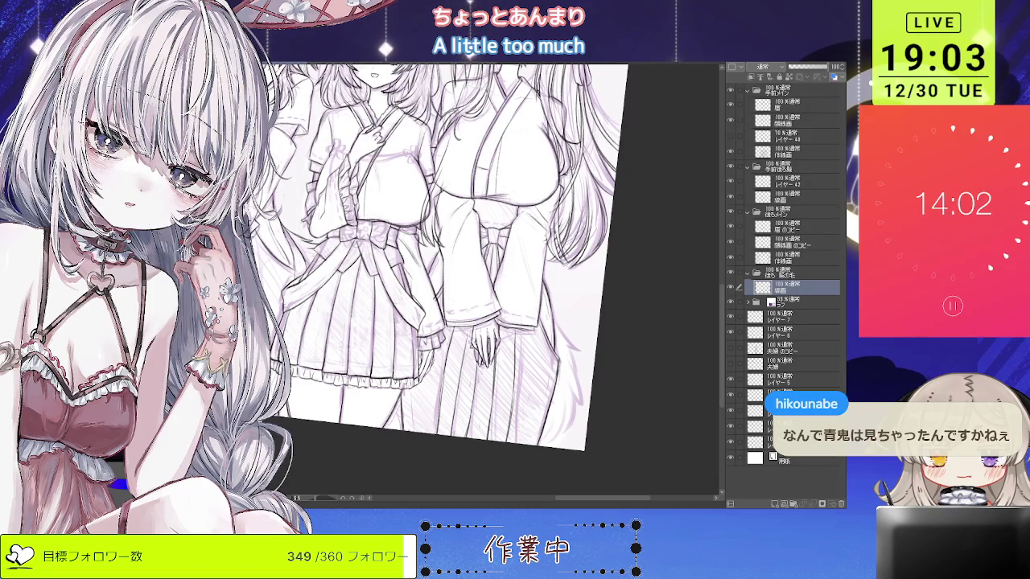
{"action": "scroll", "coordinate": [547, 341], "scroll_direction": "up", "scroll_amount": 2}
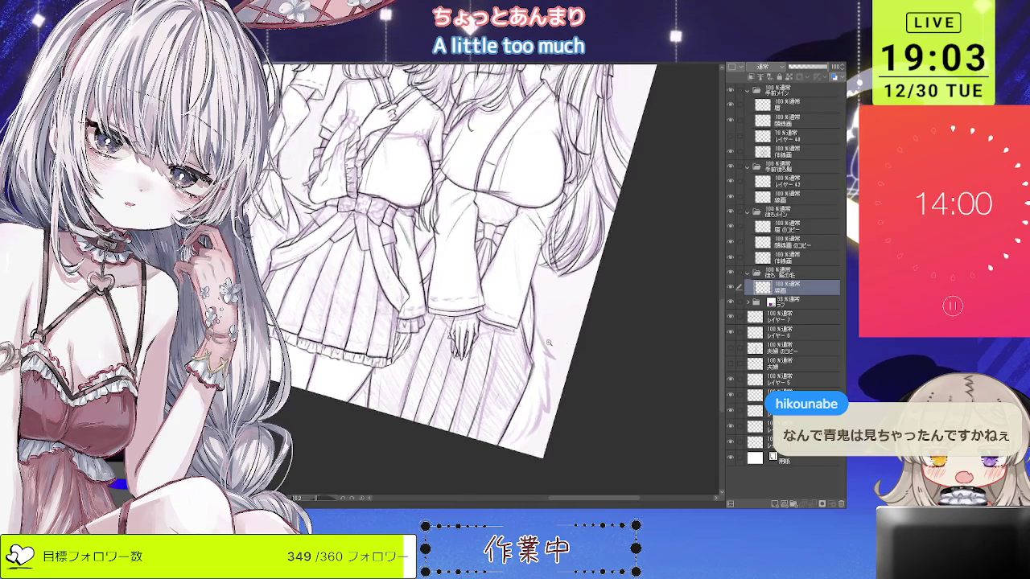
{"action": "scroll", "coordinate": [548, 341], "scroll_direction": "up", "scroll_amount": 3}
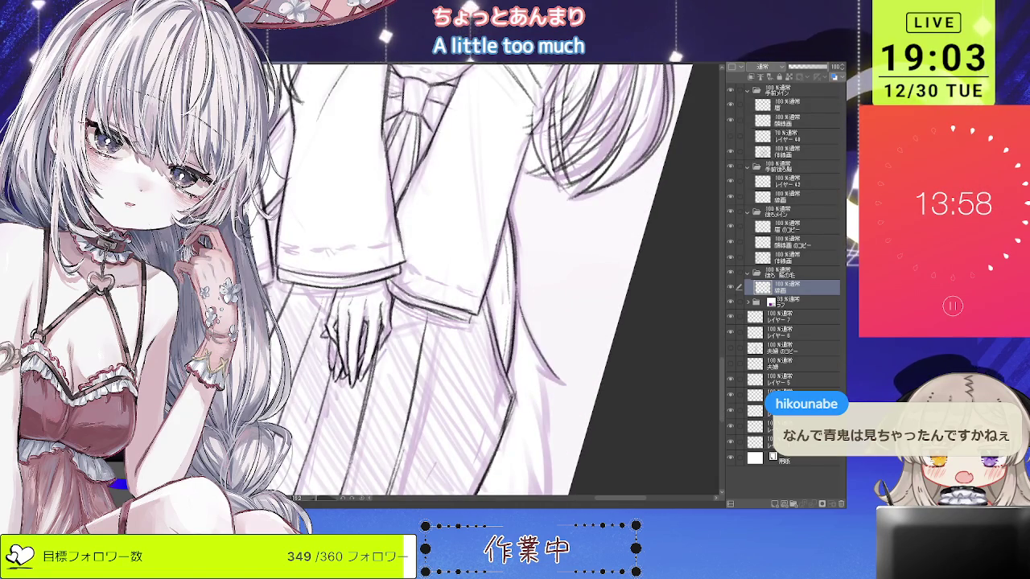
{"action": "mouse_move", "coordinate": [519, 304]}
{"action": "left_mouse_down"}
{"action": "mouse_move", "coordinate": [552, 339]}
{"action": "mouse_move", "coordinate": [530, 305]}
{"action": "left_mouse_up"}
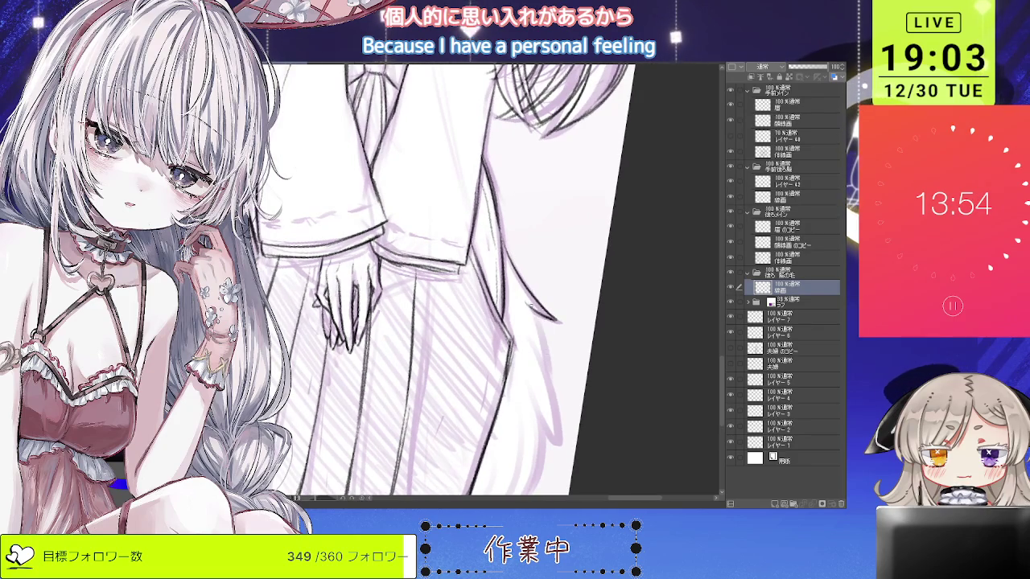
{"action": "left_click_drag", "start_coordinate": [531, 305], "coordinate": [548, 338]}
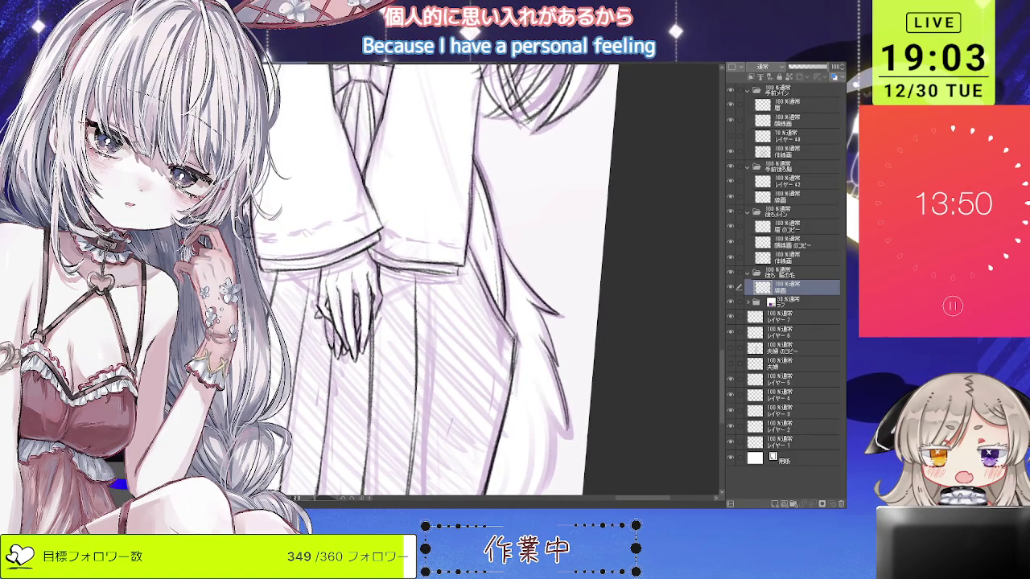
{"action": "left_click_drag", "start_coordinate": [550, 386], "coordinate": [587, 346]}
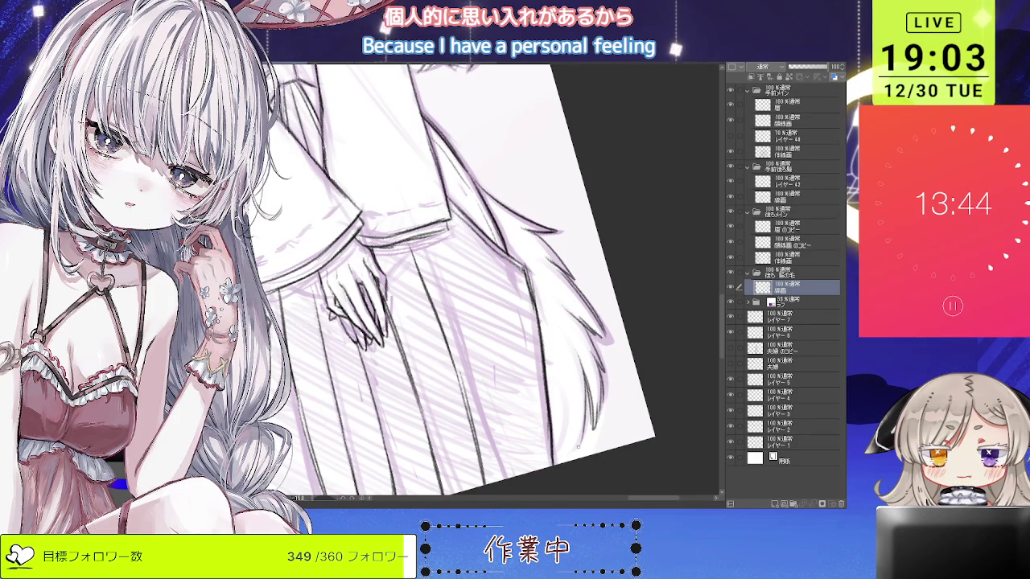
{"action": "scroll", "coordinate": [568, 396], "scroll_direction": "down", "scroll_amount": 3}
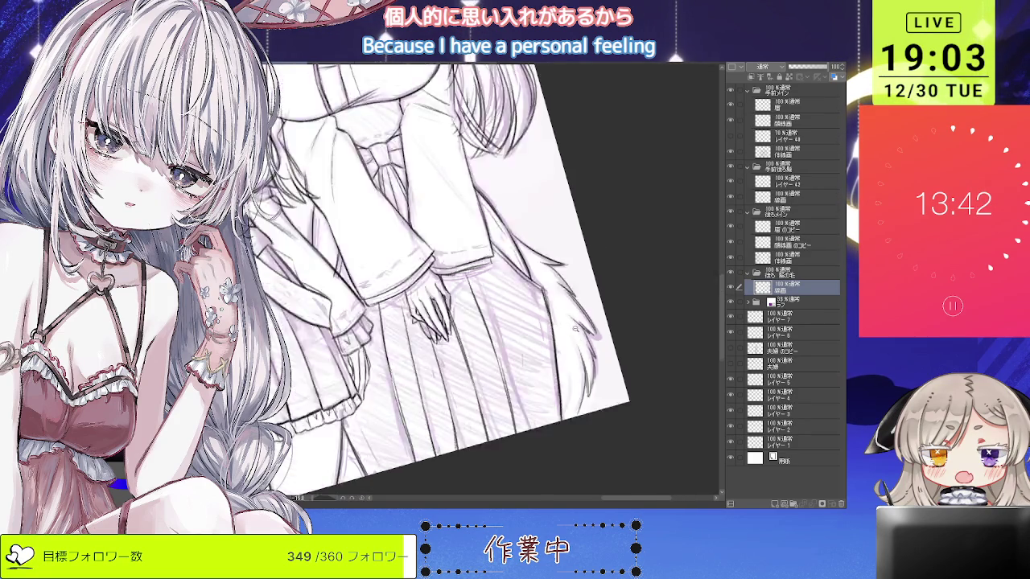
{"action": "scroll", "coordinate": [465, 311], "scroll_direction": "up", "scroll_amount": 1}
{"action": "scroll", "coordinate": [465, 311], "scroll_direction": "up", "scroll_amount": 1}
{"action": "scroll", "coordinate": [465, 311], "scroll_direction": "up", "scroll_amount": 1}
{"action": "scroll", "coordinate": [465, 310], "scroll_direction": "up", "scroll_amount": 2}
{"action": "scroll", "coordinate": [466, 310], "scroll_direction": "up", "scroll_amount": 1}
Undo the short bottom fur stroke and redraw the lowest tail strand longer.
{"action": "key", "text": "ctrl+z"}
{"action": "left_click_drag", "start_coordinate": [469, 278], "coordinate": [509, 403]}
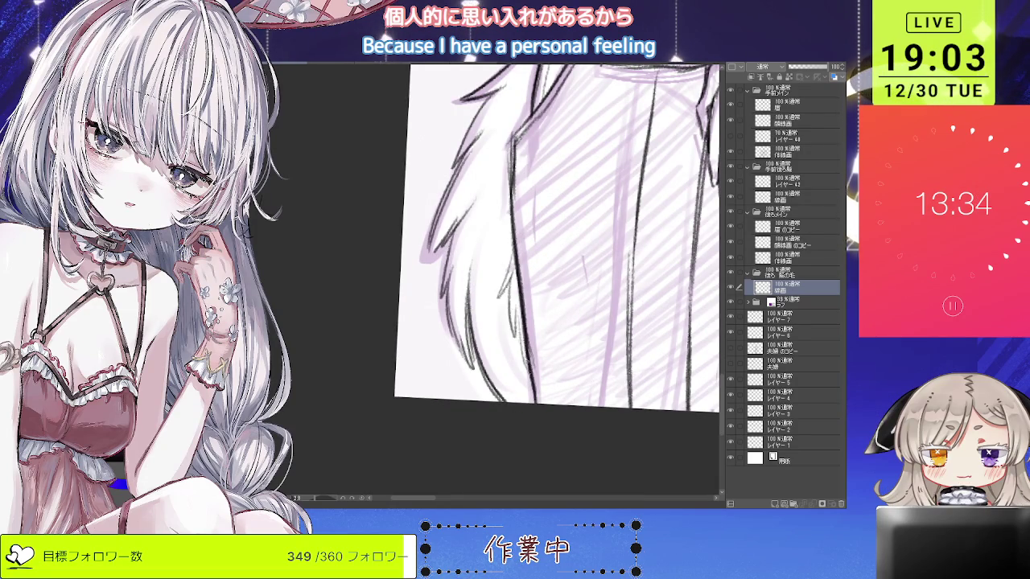
{"action": "scroll", "coordinate": [471, 283], "scroll_direction": "up", "scroll_amount": 1}
{"action": "scroll", "coordinate": [471, 283], "scroll_direction": "down", "scroll_amount": 2}
{"action": "scroll", "coordinate": [459, 317], "scroll_direction": "up", "scroll_amount": 1}
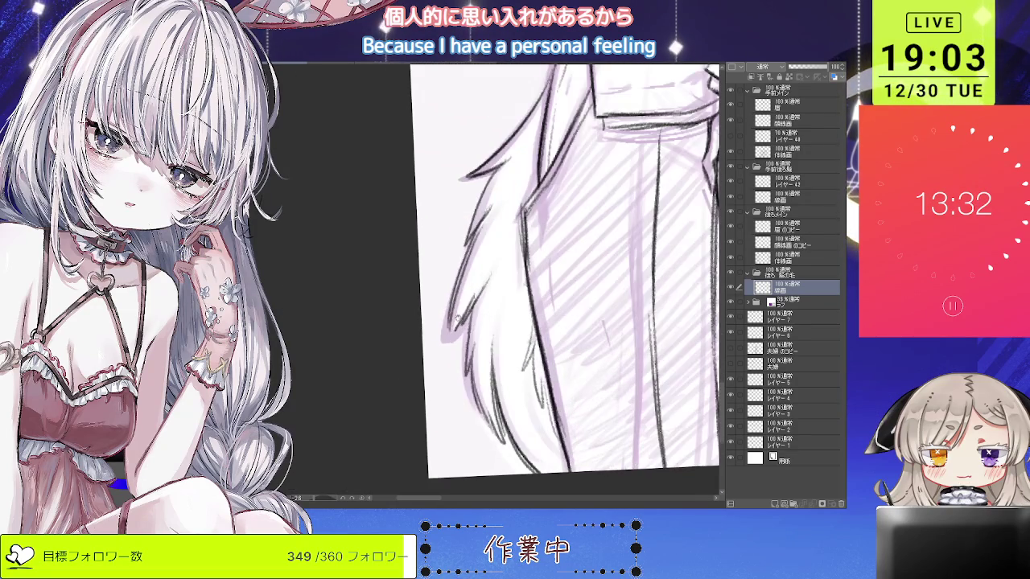
{"action": "scroll", "coordinate": [488, 274], "scroll_direction": "down", "scroll_amount": 1}
{"action": "scroll", "coordinate": [489, 274], "scroll_direction": "down", "scroll_amount": 1}
{"action": "scroll", "coordinate": [489, 274], "scroll_direction": "down", "scroll_amount": 1}
{"action": "scroll", "coordinate": [489, 274], "scroll_direction": "down", "scroll_amount": 1}
{"action": "scroll", "coordinate": [489, 274], "scroll_direction": "down", "scroll_amount": 1}
{"action": "scroll", "coordinate": [547, 225], "scroll_direction": "down", "scroll_amount": 1}
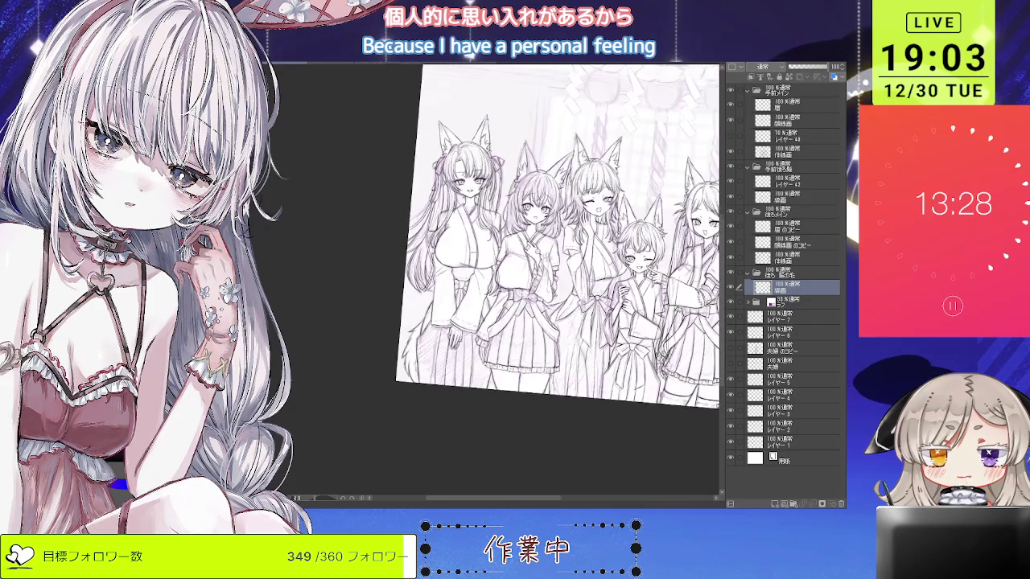
{"action": "scroll", "coordinate": [596, 175], "scroll_direction": "down", "scroll_amount": 1}
{"action": "scroll", "coordinate": [596, 174], "scroll_direction": "up", "scroll_amount": 1}
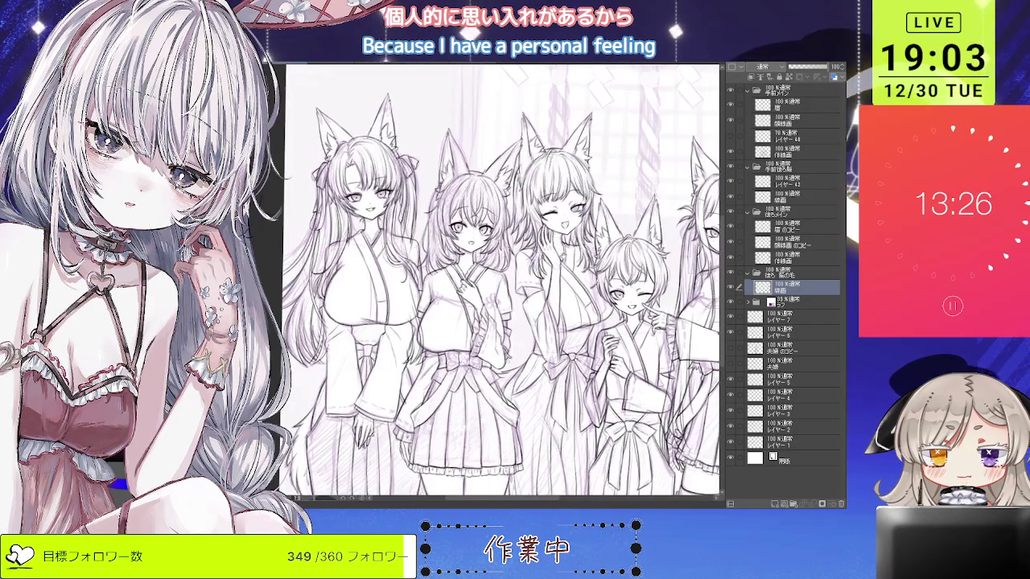
Flip the canvas horizontally to check the drawing's balance, then flip it back.
{"action": "key", "text": "h"}
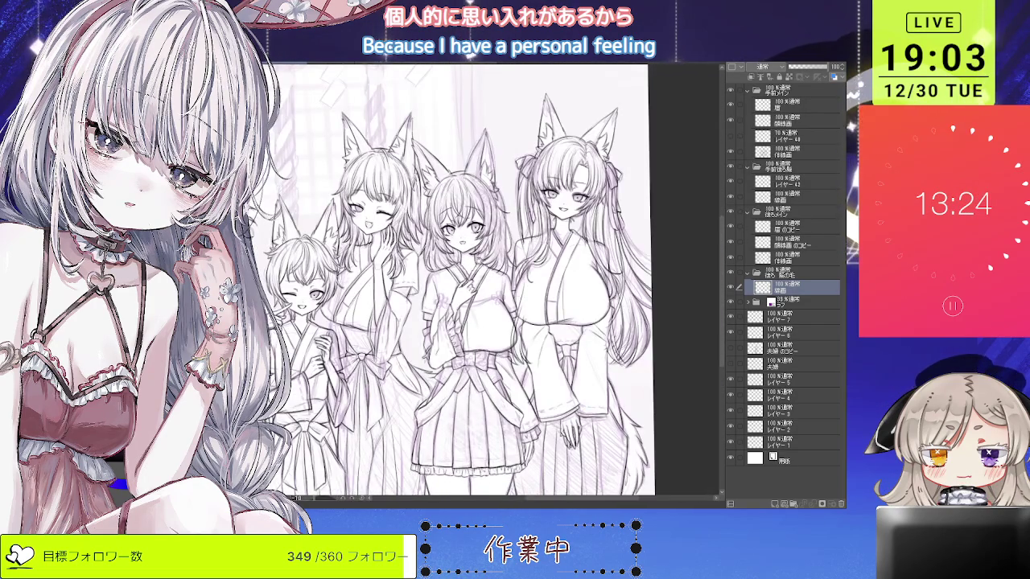
{"action": "key", "text": "h"}
{"action": "scroll", "coordinate": [483, 266], "scroll_direction": "up", "scroll_amount": 1}
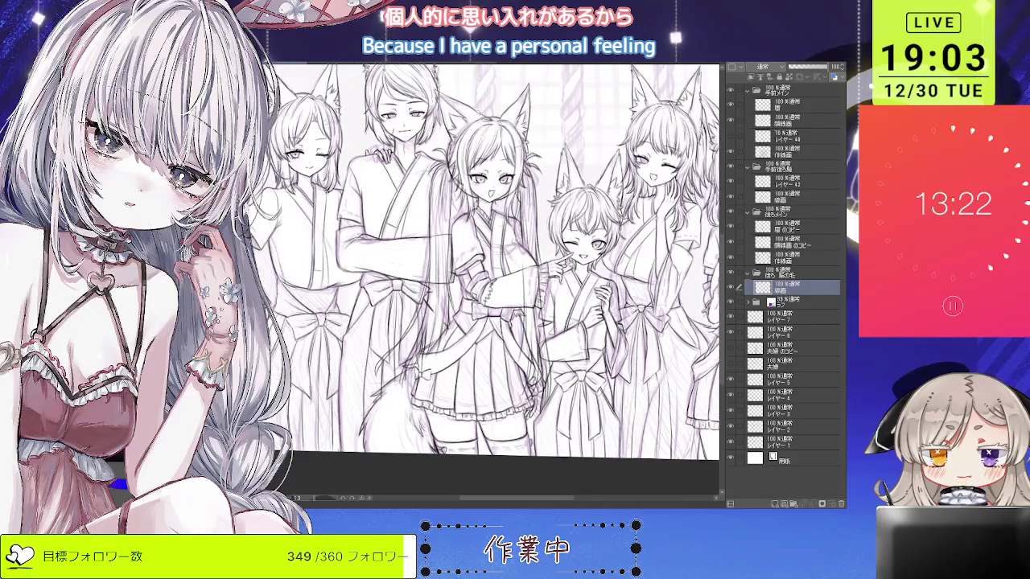
{"action": "scroll", "coordinate": [483, 266], "scroll_direction": "up", "scroll_amount": 1}
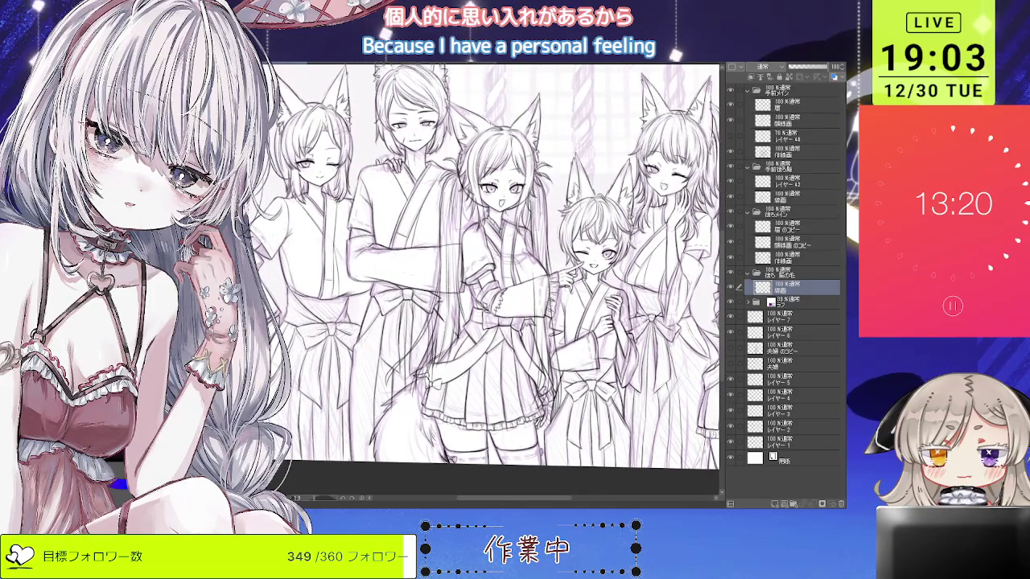
{"action": "scroll", "coordinate": [483, 266], "scroll_direction": "up", "scroll_amount": 2}
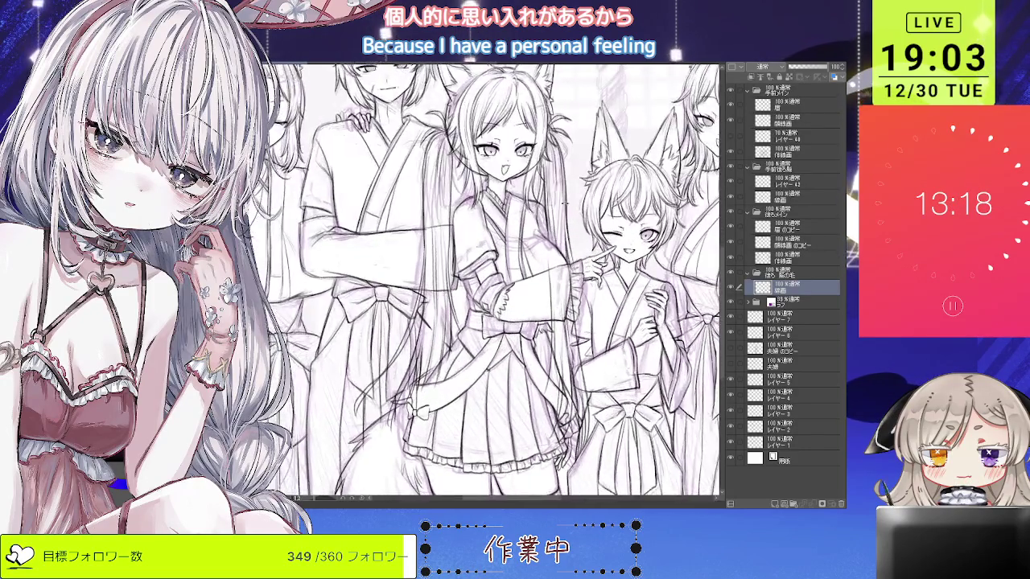
{"action": "scroll", "coordinate": [483, 266], "scroll_direction": "up", "scroll_amount": 1}
{"action": "scroll", "coordinate": [483, 265], "scroll_direction": "up", "scroll_amount": 1}
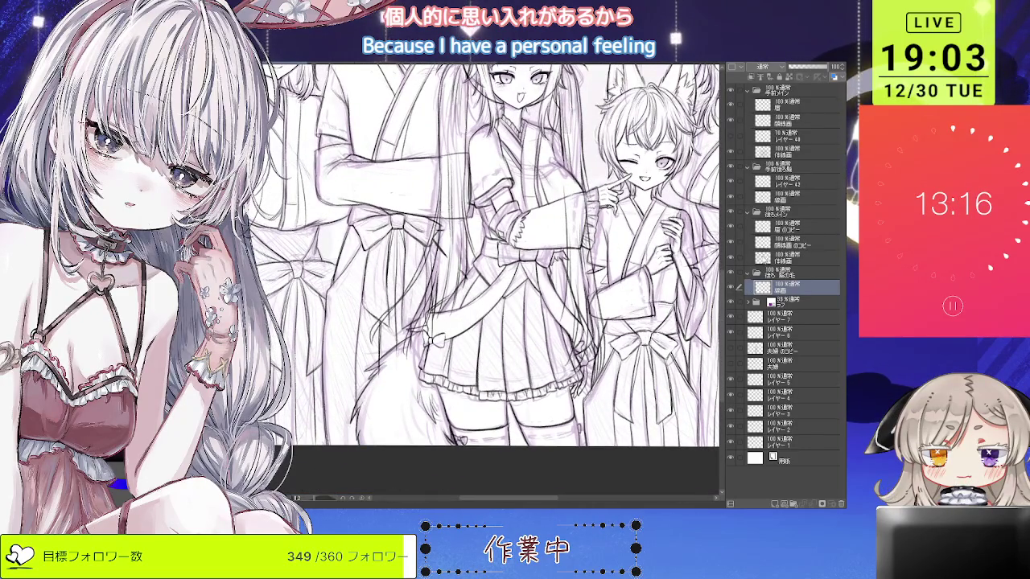
{"action": "left_click", "coordinate": [761, 258]}
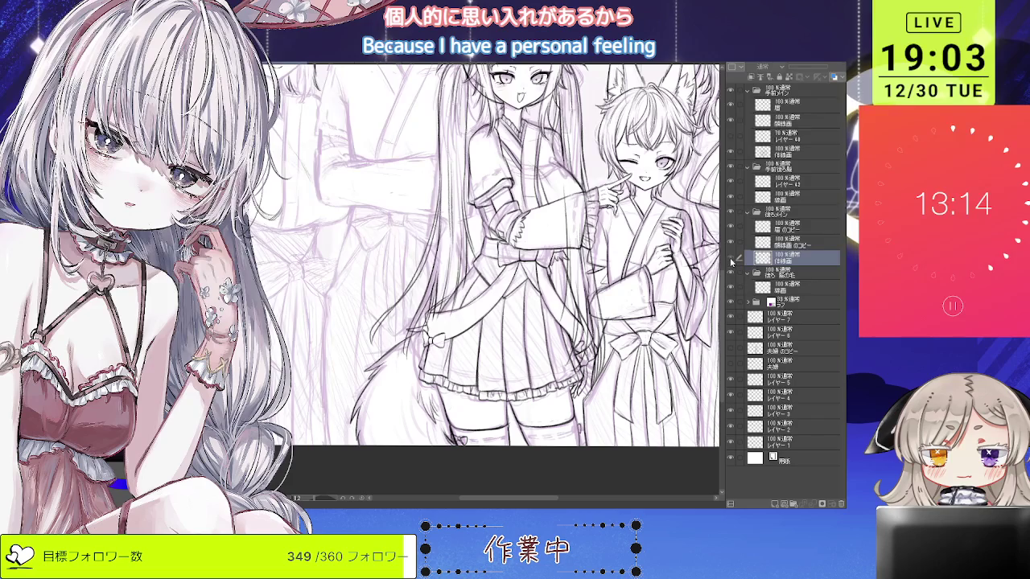
Toggle two upper line-art layers off and on to compare their lines.
{"action": "left_click", "coordinate": [738, 196]}
{"action": "left_click", "coordinate": [730, 198]}
{"action": "left_click", "coordinate": [730, 198]}
{"action": "left_click", "coordinate": [761, 151]}
{"action": "left_click", "coordinate": [731, 153]}
{"action": "left_click", "coordinate": [731, 153]}
Zoom in on the small bow at the central girl's skirt.
{"action": "scroll", "coordinate": [453, 317], "scroll_direction": "up", "scroll_amount": 2}
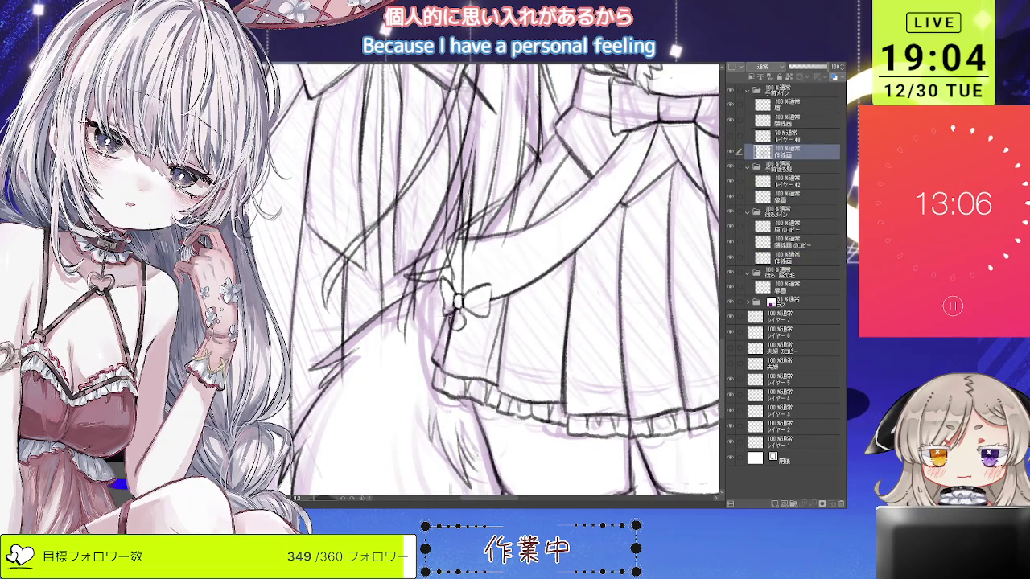
{"action": "scroll", "coordinate": [455, 299], "scroll_direction": "down", "scroll_amount": 3}
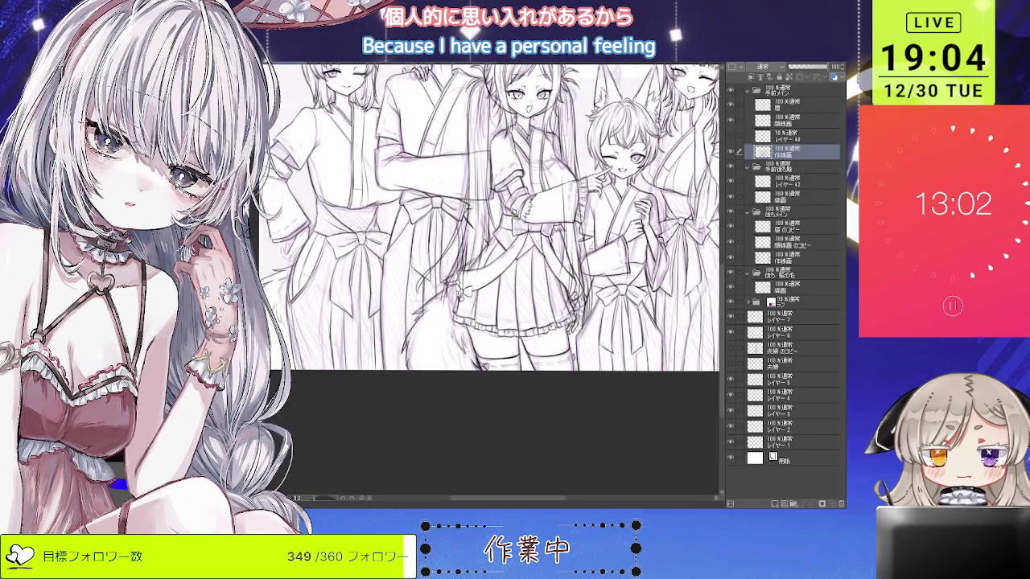
{"action": "scroll", "coordinate": [459, 295], "scroll_direction": "up", "scroll_amount": 4}
{"action": "scroll", "coordinate": [481, 279], "scroll_direction": "up", "scroll_amount": 2}
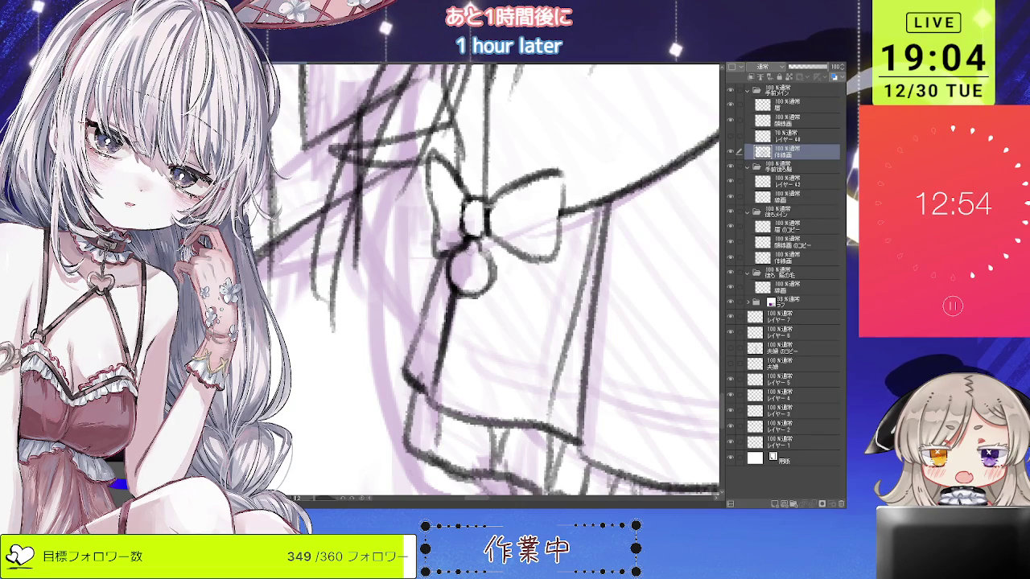
{"action": "scroll", "coordinate": [461, 277], "scroll_direction": "down", "scroll_amount": 2}
{"action": "scroll", "coordinate": [514, 329], "scroll_direction": "down", "scroll_amount": 2}
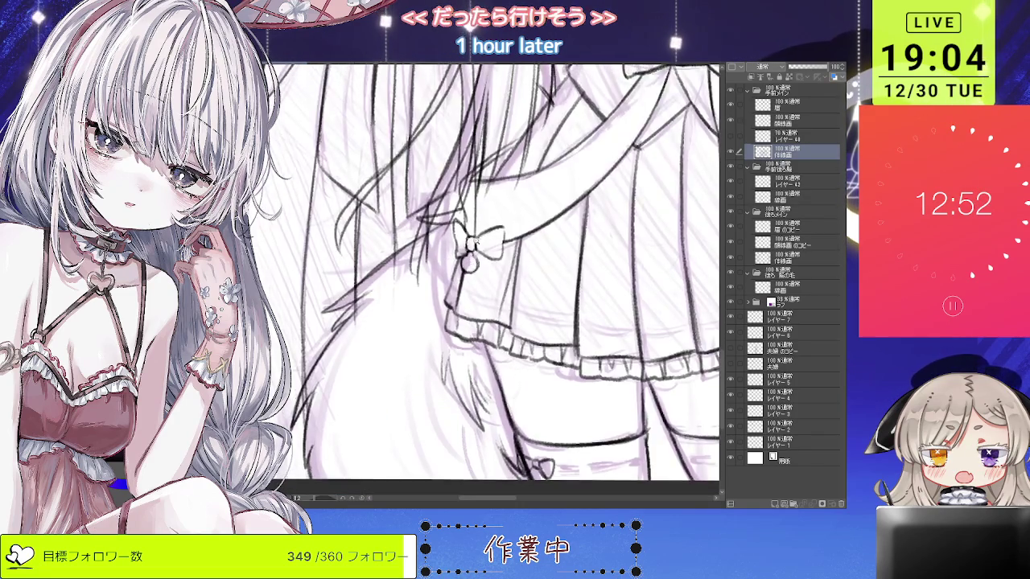
{"action": "scroll", "coordinate": [514, 329], "scroll_direction": "down", "scroll_amount": 2}
{"action": "scroll", "coordinate": [514, 328], "scroll_direction": "down", "scroll_amount": 2}
{"action": "scroll", "coordinate": [515, 328], "scroll_direction": "up", "scroll_amount": 3}
{"action": "scroll", "coordinate": [514, 330], "scroll_direction": "up", "scroll_amount": 1}
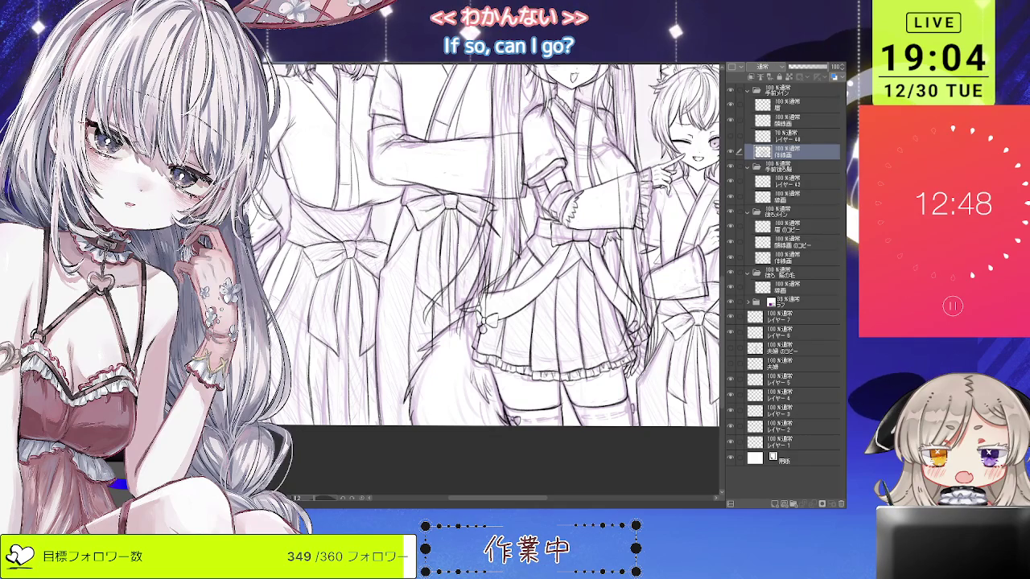
{"action": "scroll", "coordinate": [499, 318], "scroll_direction": "up", "scroll_amount": 1}
{"action": "scroll", "coordinate": [498, 318], "scroll_direction": "up", "scroll_amount": 1}
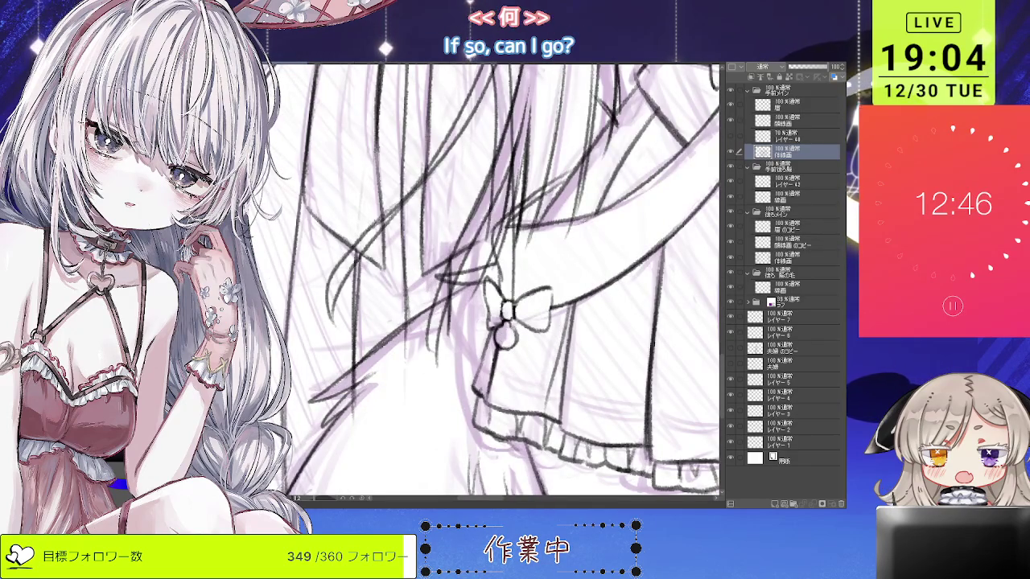
Undo the stray dark strokes inside the bow loop and zoom out to the full drawing.
{"action": "mouse_move", "coordinate": [506, 338]}
{"action": "left_mouse_down"}
{"action": "mouse_move", "coordinate": [461, 351]}
{"action": "mouse_move", "coordinate": [483, 361]}
{"action": "left_mouse_up"}
{"action": "scroll", "coordinate": [461, 350], "scroll_direction": "up", "scroll_amount": 2}
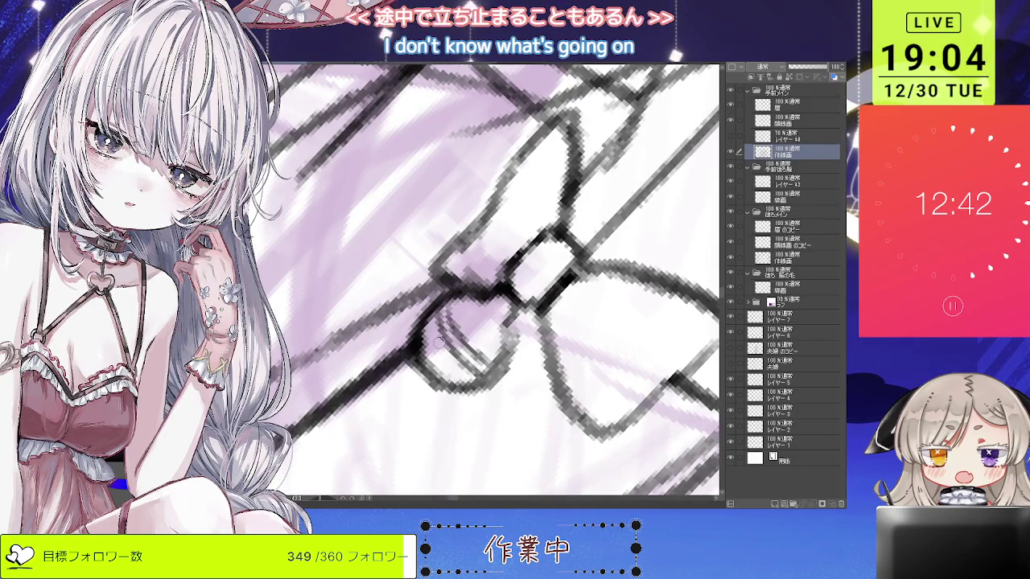
{"action": "key", "text": "ctrl+z"}
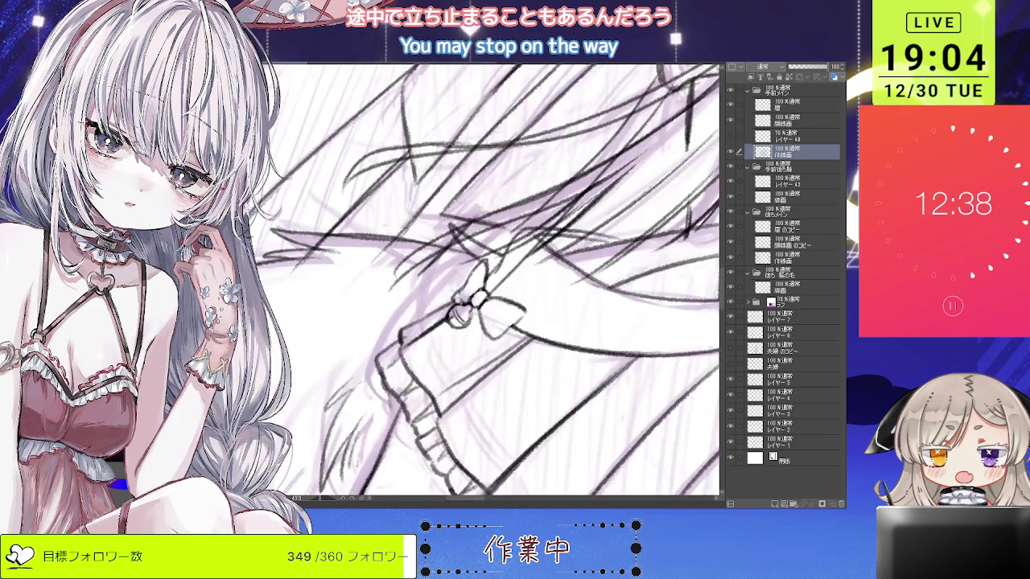
{"action": "scroll", "coordinate": [460, 216], "scroll_direction": "down", "scroll_amount": 5}
{"action": "scroll", "coordinate": [462, 216], "scroll_direction": "down", "scroll_amount": 3}
{"action": "scroll", "coordinate": [461, 216], "scroll_direction": "down", "scroll_amount": 3}
{"action": "scroll", "coordinate": [462, 216], "scroll_direction": "down", "scroll_amount": 1}
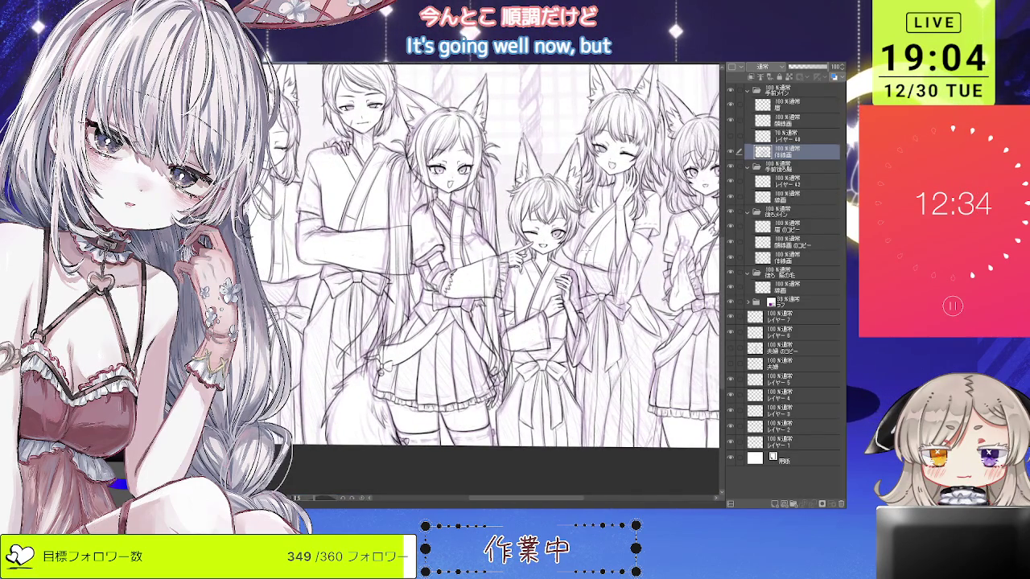
{"action": "scroll", "coordinate": [568, 351], "scroll_direction": "up", "scroll_amount": 1}
{"action": "scroll", "coordinate": [568, 350], "scroll_direction": "up", "scroll_amount": 2}
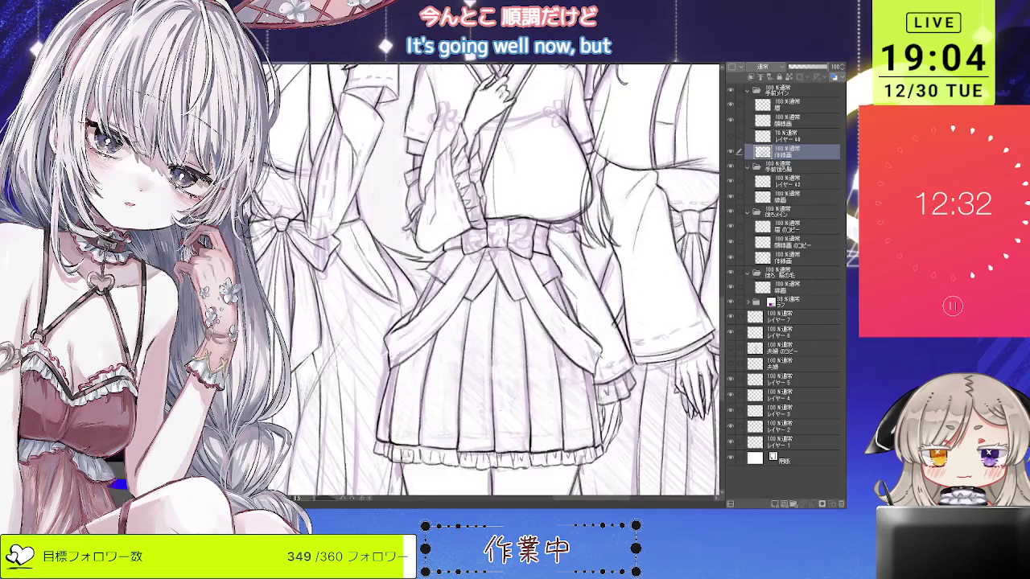
{"action": "scroll", "coordinate": [598, 352], "scroll_direction": "up", "scroll_amount": 2}
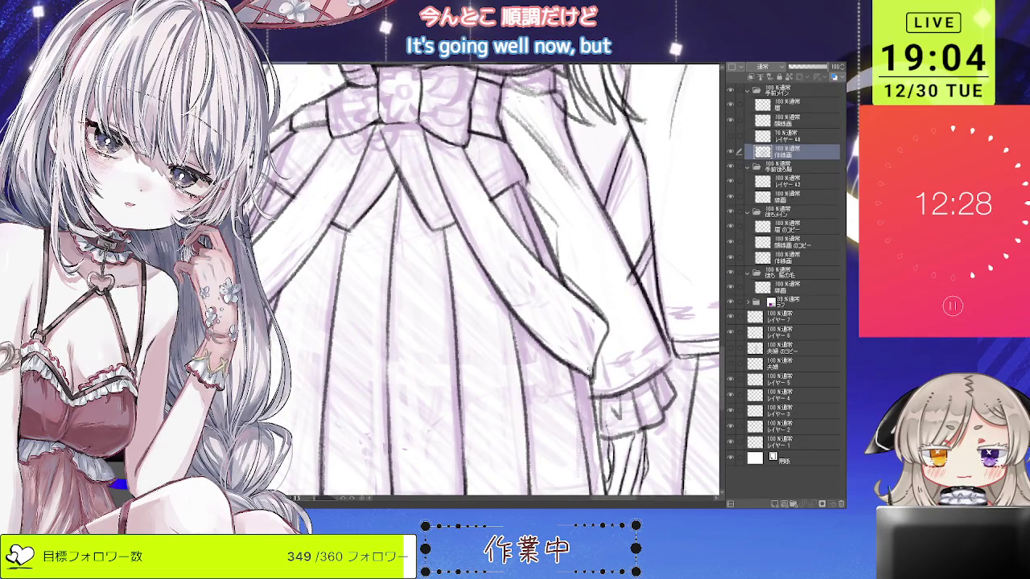
{"action": "scroll", "coordinate": [585, 372], "scroll_direction": "down", "scroll_amount": 3}
{"action": "scroll", "coordinate": [596, 373], "scroll_direction": "down", "scroll_amount": 1}
{"action": "scroll", "coordinate": [604, 373], "scroll_direction": "down", "scroll_amount": 1}
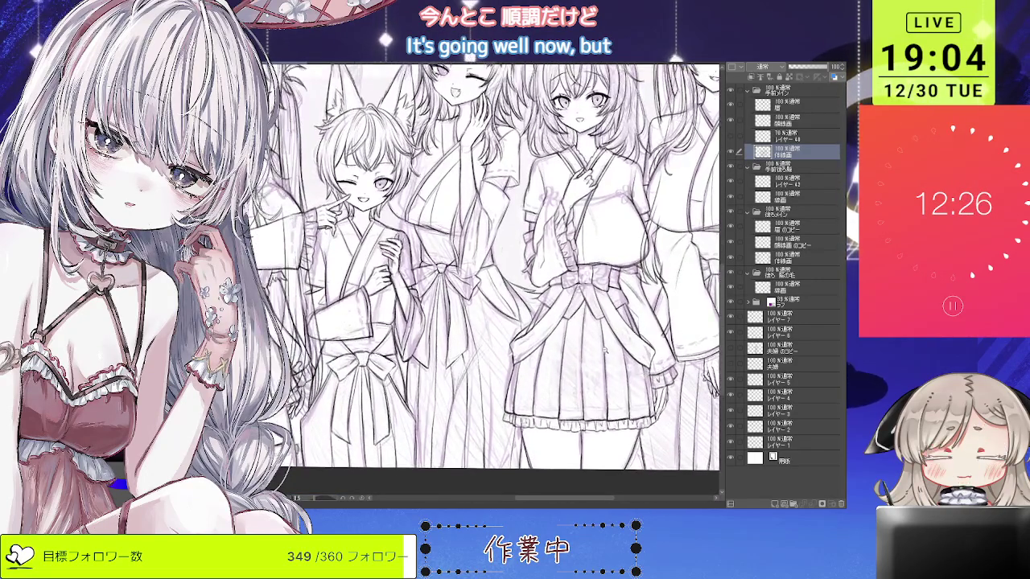
{"action": "scroll", "coordinate": [613, 373], "scroll_direction": "down", "scroll_amount": 1}
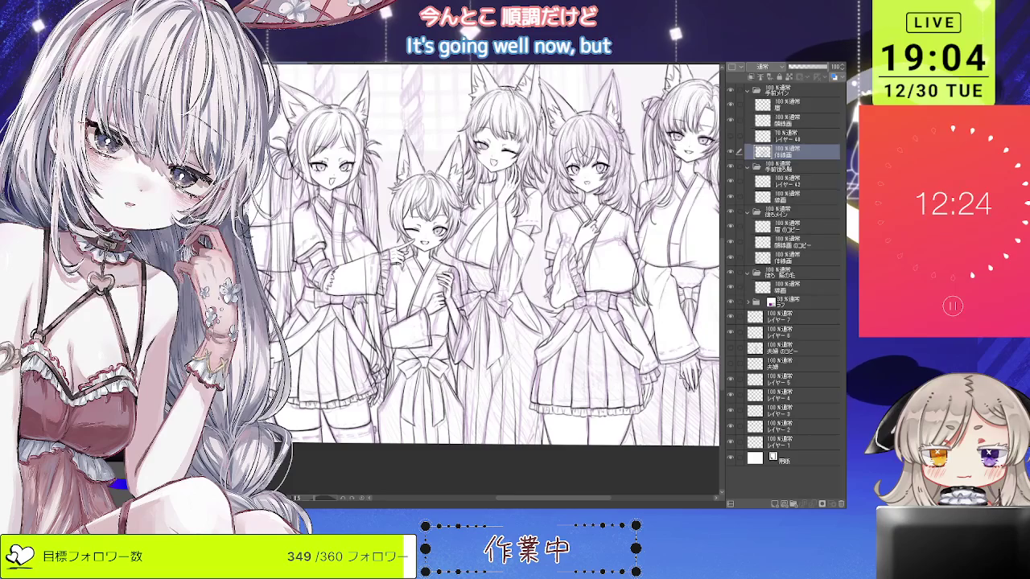
{"action": "scroll", "coordinate": [648, 374], "scroll_direction": "up", "scroll_amount": 4}
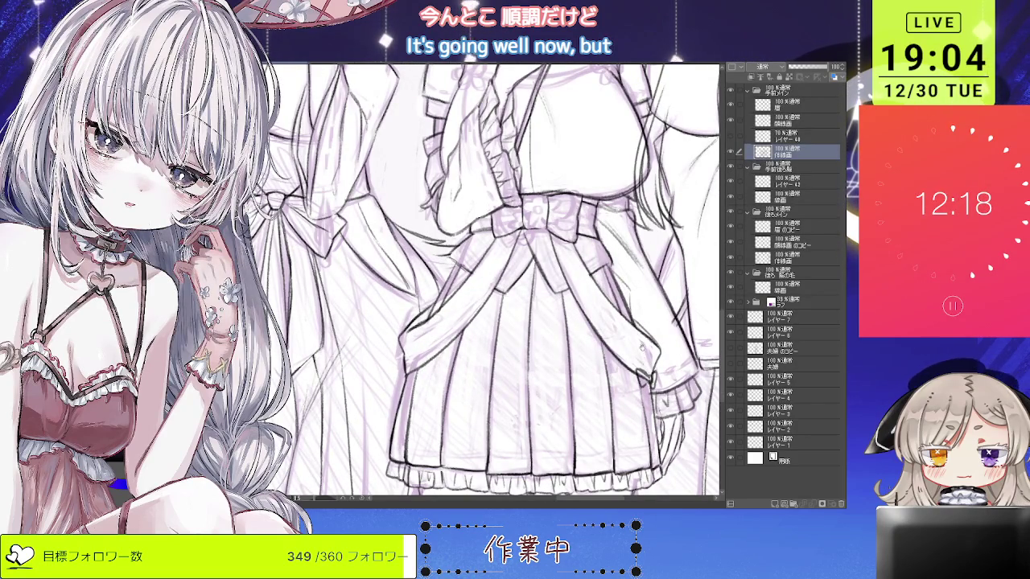
{"action": "scroll", "coordinate": [543, 338], "scroll_direction": "up", "scroll_amount": 1}
{"action": "scroll", "coordinate": [543, 338], "scroll_direction": "up", "scroll_amount": 1}
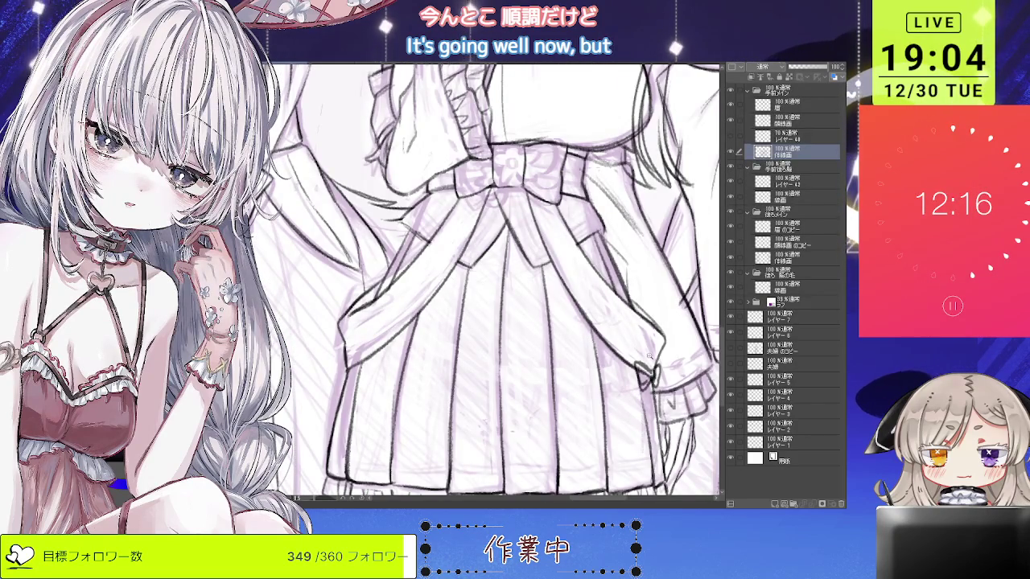
{"action": "scroll", "coordinate": [499, 282], "scroll_direction": "down", "scroll_amount": 3}
{"action": "scroll", "coordinate": [499, 281], "scroll_direction": "up", "scroll_amount": 2}
{"action": "scroll", "coordinate": [498, 282], "scroll_direction": "up", "scroll_amount": 1}
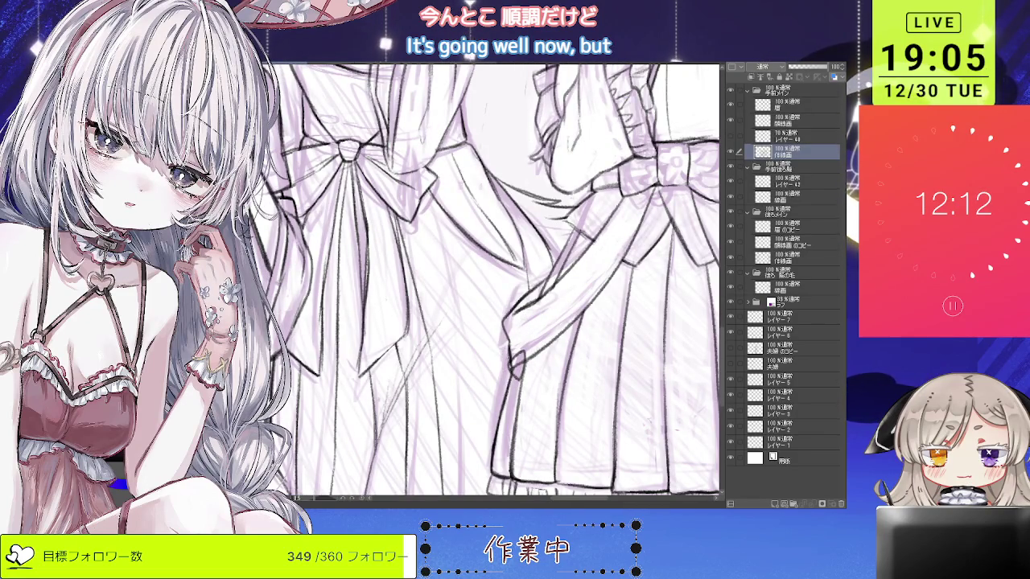
{"action": "scroll", "coordinate": [483, 282], "scroll_direction": "down", "scroll_amount": 1}
{"action": "scroll", "coordinate": [483, 281], "scroll_direction": "down", "scroll_amount": 1}
{"action": "scroll", "coordinate": [483, 282], "scroll_direction": "down", "scroll_amount": 1}
{"action": "scroll", "coordinate": [483, 282], "scroll_direction": "down", "scroll_amount": 1}
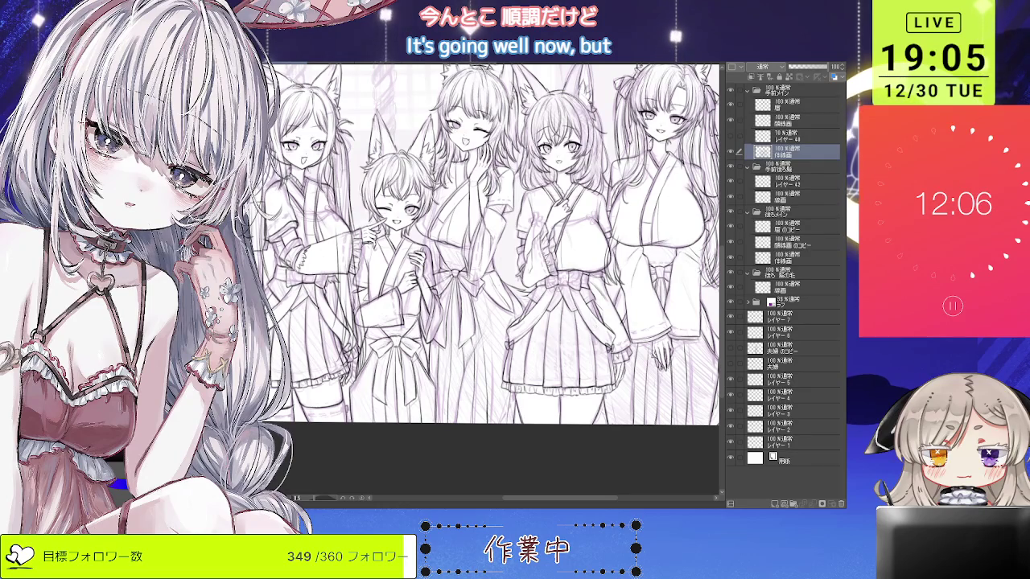
{"action": "key", "text": "minus"}
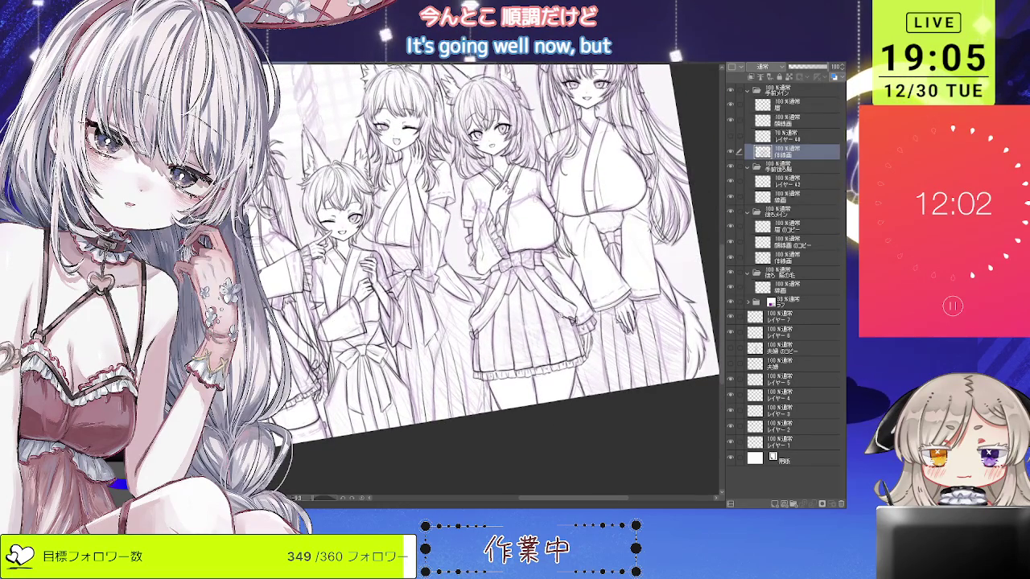
{"action": "scroll", "coordinate": [533, 340], "scroll_direction": "up", "scroll_amount": 2}
{"action": "scroll", "coordinate": [532, 339], "scroll_direction": "up", "scroll_amount": 2}
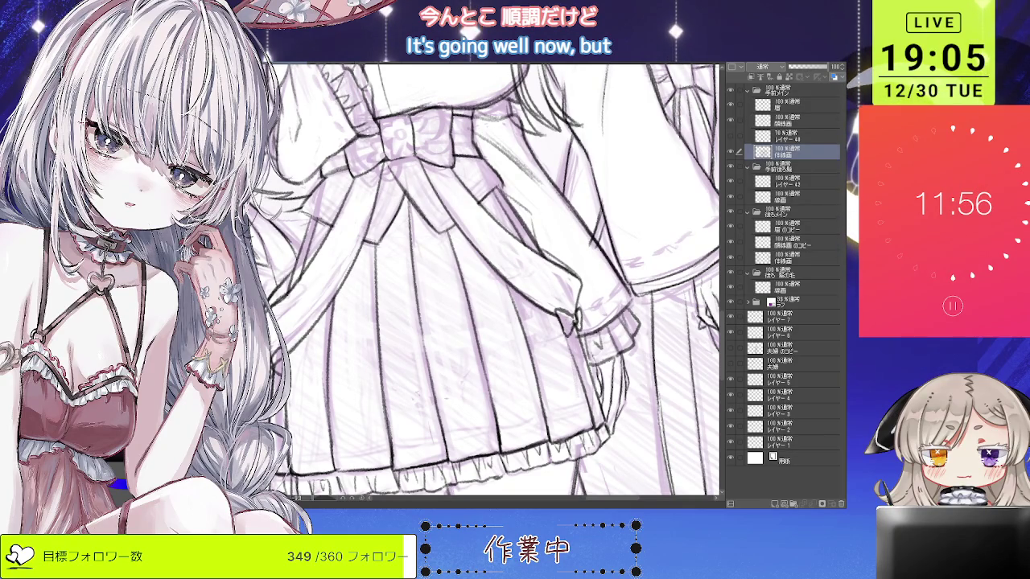
{"action": "scroll", "coordinate": [509, 335], "scroll_direction": "down", "scroll_amount": 1}
{"action": "scroll", "coordinate": [509, 335], "scroll_direction": "down", "scroll_amount": 2}
{"action": "scroll", "coordinate": [509, 335], "scroll_direction": "down", "scroll_amount": 1}
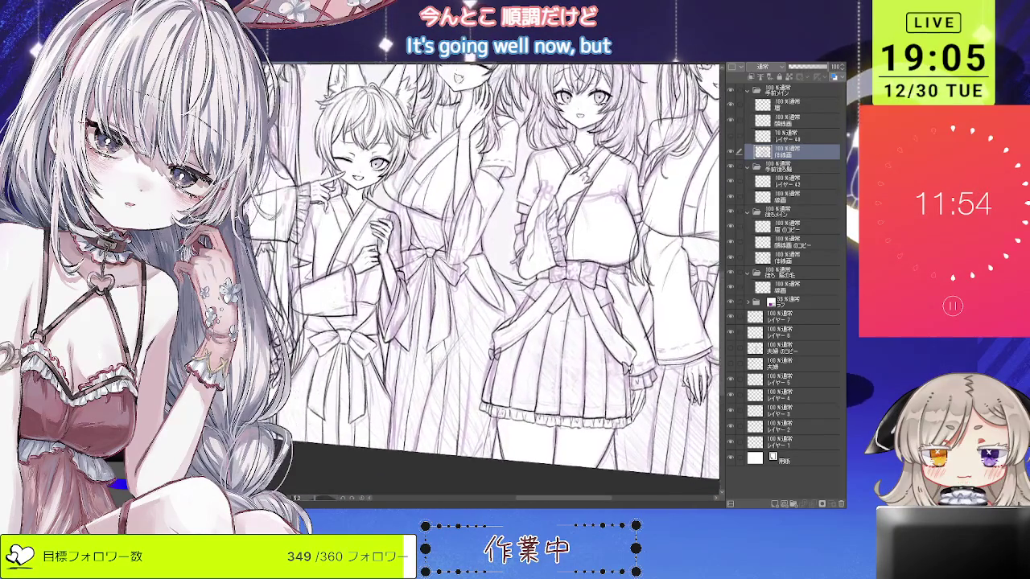
{"action": "scroll", "coordinate": [509, 335], "scroll_direction": "up", "scroll_amount": 2}
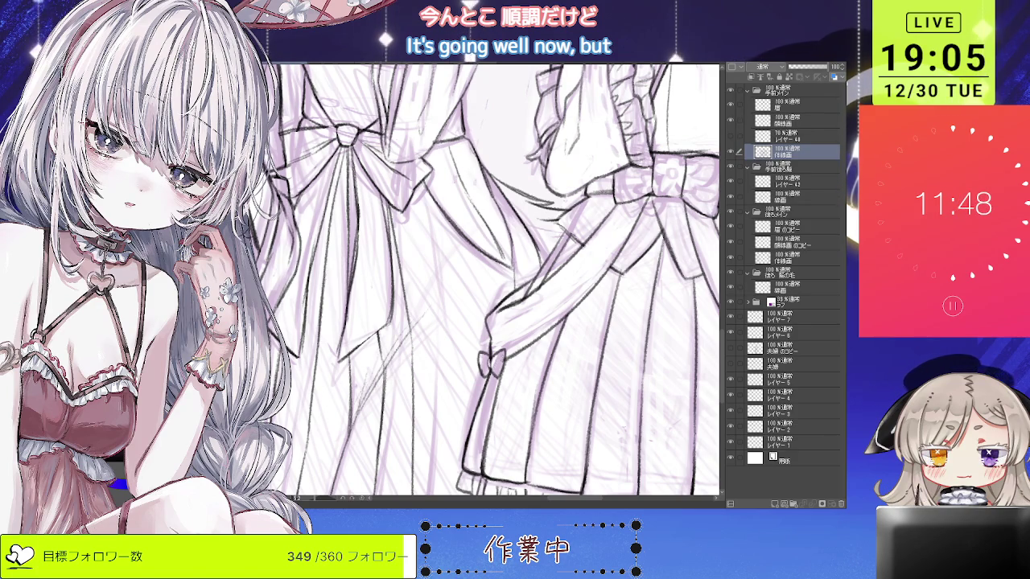
{"action": "scroll", "coordinate": [499, 281], "scroll_direction": "down", "scroll_amount": 3}
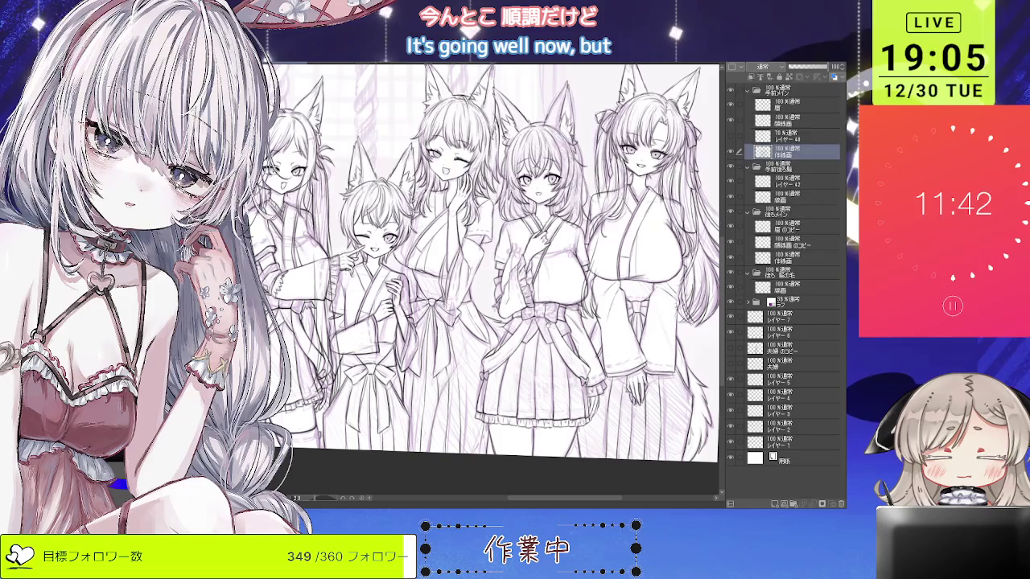
Look over the fox-eared maidens up close, then make a lower line-art layer active.
{"action": "scroll", "coordinate": [543, 306], "scroll_direction": "up", "scroll_amount": 3}
{"action": "scroll", "coordinate": [543, 306], "scroll_direction": "up", "scroll_amount": 2}
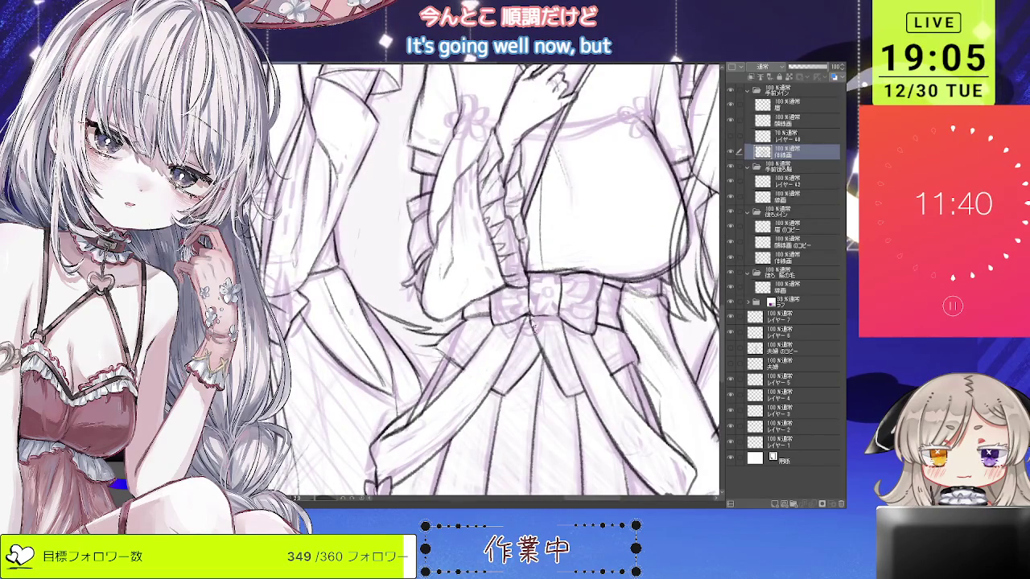
{"action": "scroll", "coordinate": [534, 326], "scroll_direction": "down", "scroll_amount": 5}
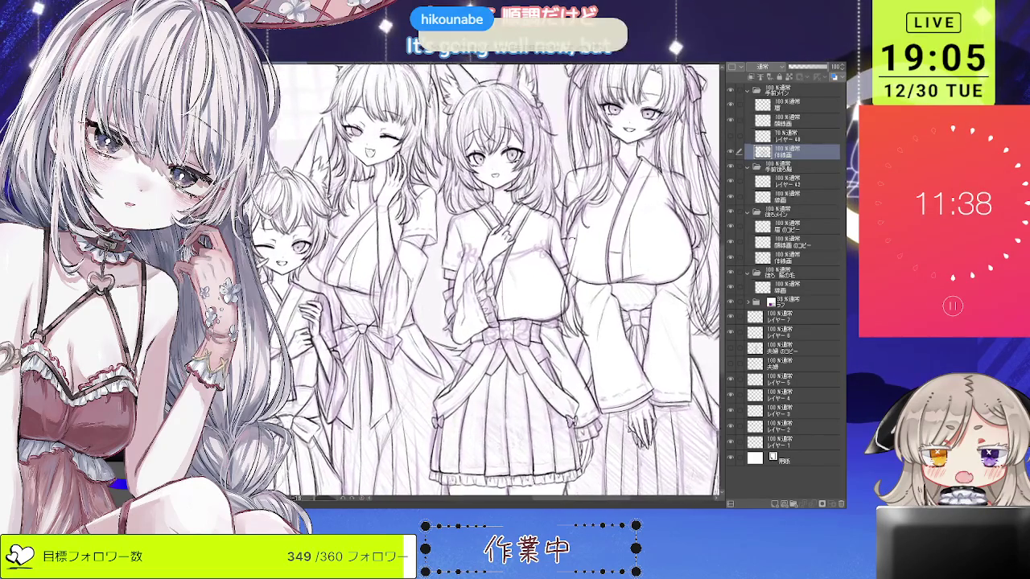
{"action": "scroll", "coordinate": [495, 281], "scroll_direction": "up", "scroll_amount": 1}
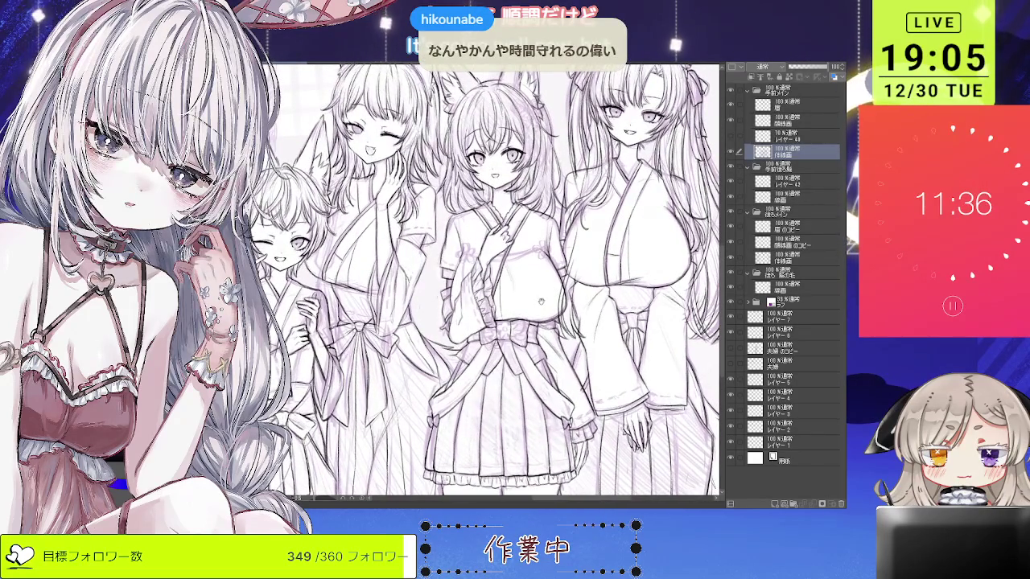
{"action": "scroll", "coordinate": [540, 302], "scroll_direction": "down", "scroll_amount": 1}
{"action": "scroll", "coordinate": [535, 301], "scroll_direction": "up", "scroll_amount": 2}
{"action": "scroll", "coordinate": [526, 298], "scroll_direction": "up", "scroll_amount": 1}
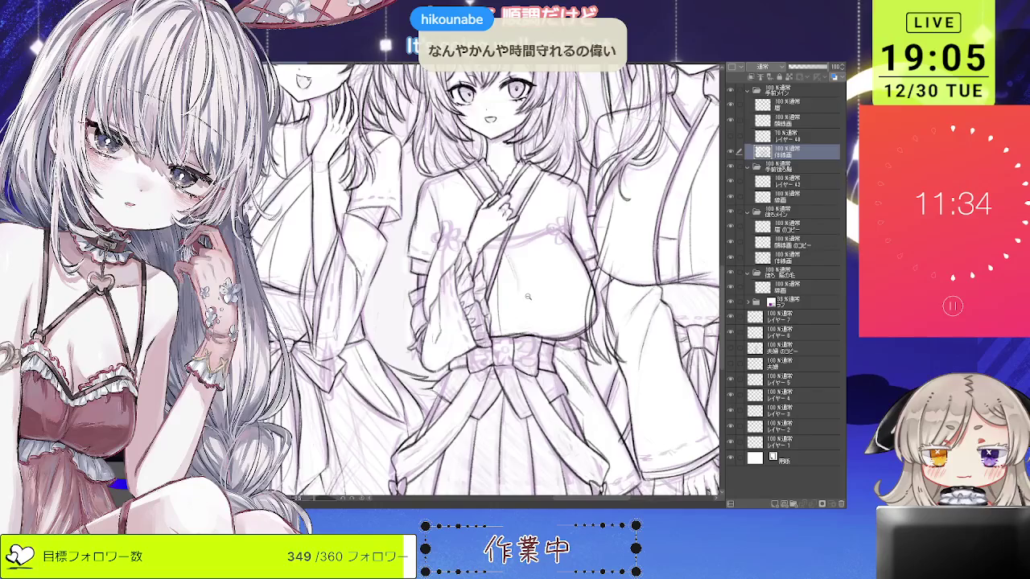
{"action": "scroll", "coordinate": [528, 297], "scroll_direction": "down", "scroll_amount": 2}
{"action": "scroll", "coordinate": [531, 297], "scroll_direction": "down", "scroll_amount": 2}
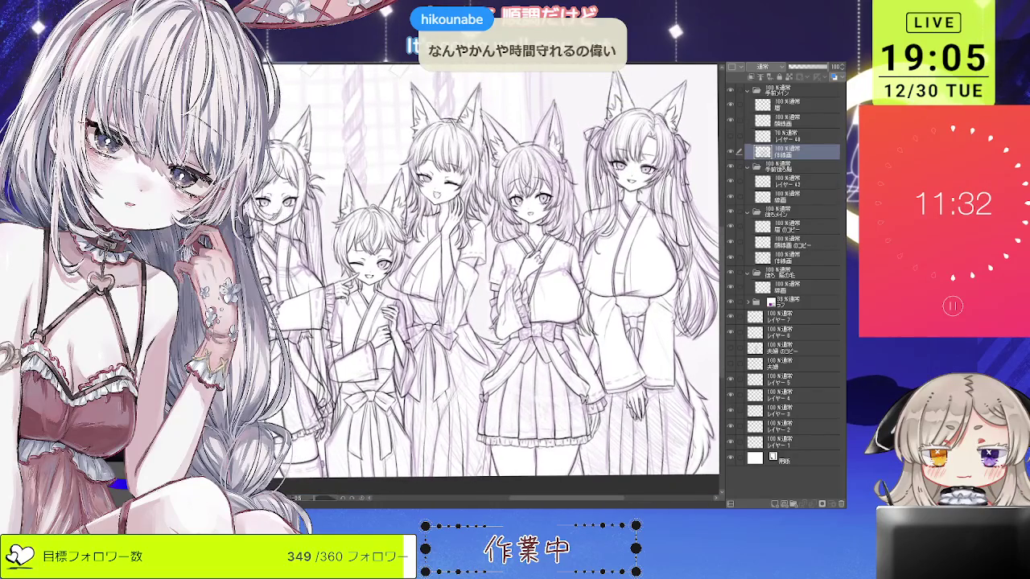
{"action": "scroll", "coordinate": [495, 274], "scroll_direction": "down", "scroll_amount": 1}
{"action": "scroll", "coordinate": [495, 273], "scroll_direction": "up", "scroll_amount": 1}
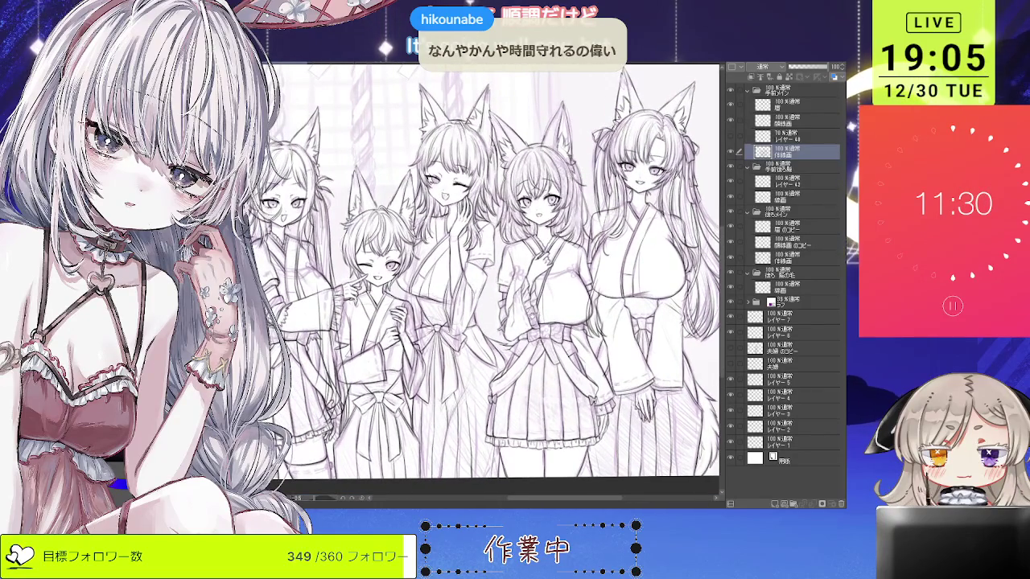
{"action": "scroll", "coordinate": [495, 273], "scroll_direction": "up", "scroll_amount": 1}
{"action": "scroll", "coordinate": [495, 274], "scroll_direction": "down", "scroll_amount": 1}
{"action": "scroll", "coordinate": [495, 274], "scroll_direction": "up", "scroll_amount": 2}
{"action": "scroll", "coordinate": [495, 274], "scroll_direction": "down", "scroll_amount": 2}
{"action": "scroll", "coordinate": [495, 274], "scroll_direction": "up", "scroll_amount": 1}
{"action": "scroll", "coordinate": [531, 298], "scroll_direction": "up", "scroll_amount": 1}
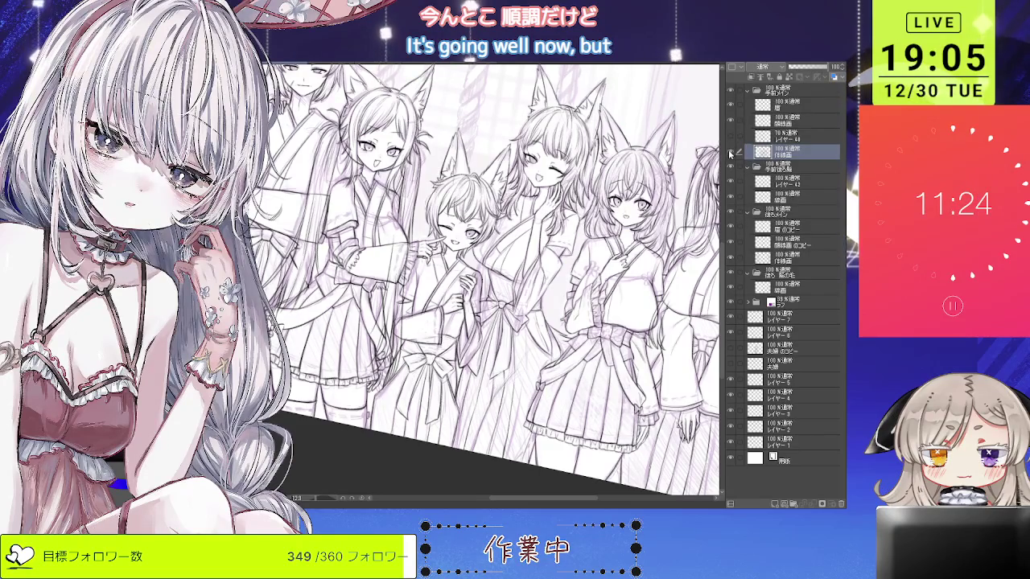
{"action": "scroll", "coordinate": [495, 277], "scroll_direction": "up", "scroll_amount": 1}
{"action": "scroll", "coordinate": [495, 278], "scroll_direction": "up", "scroll_amount": 1}
{"action": "scroll", "coordinate": [495, 277], "scroll_direction": "up", "scroll_amount": 1}
{"action": "scroll", "coordinate": [495, 278], "scroll_direction": "up", "scroll_amount": 2}
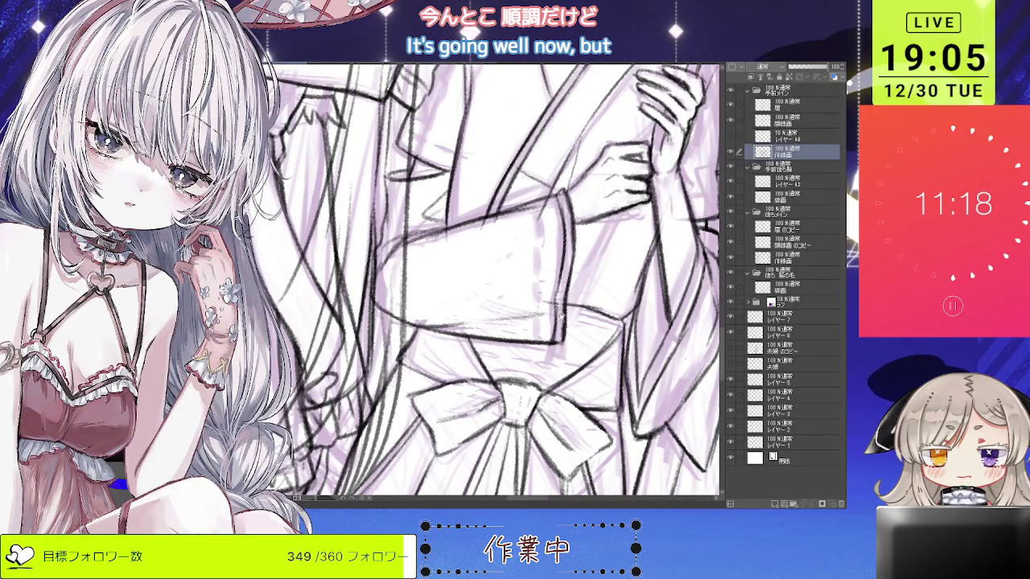
{"action": "scroll", "coordinate": [486, 281], "scroll_direction": "down", "scroll_amount": 3}
{"action": "scroll", "coordinate": [486, 281], "scroll_direction": "up", "scroll_amount": 1}
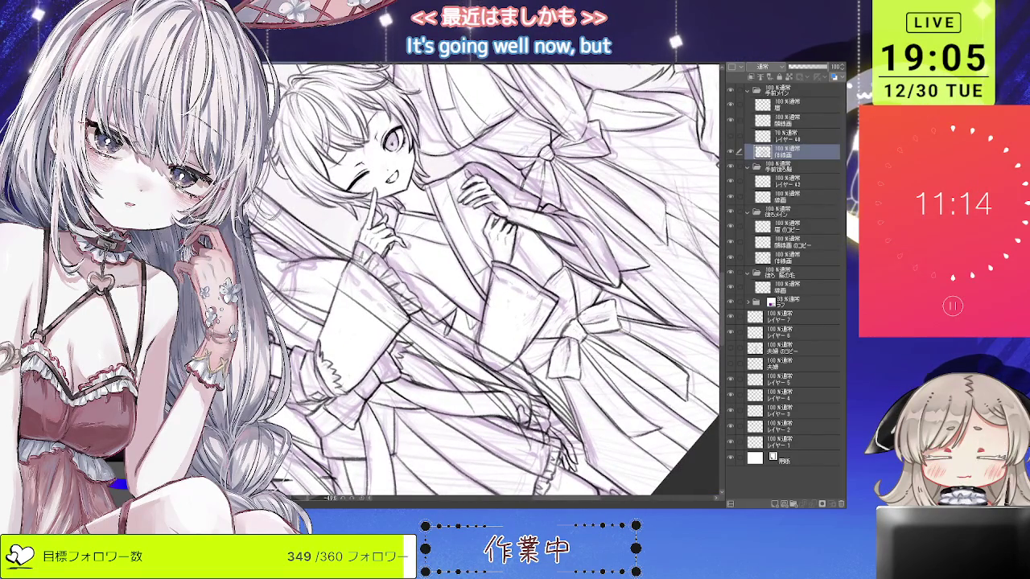
{"action": "scroll", "coordinate": [453, 269], "scroll_direction": "up", "scroll_amount": 3}
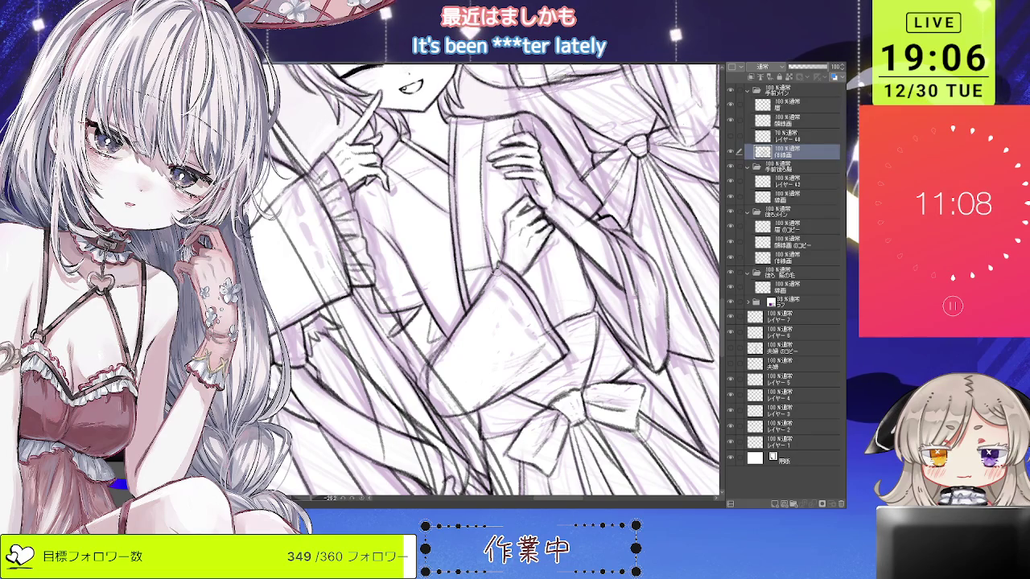
{"action": "scroll", "coordinate": [476, 296], "scroll_direction": "down", "scroll_amount": 1}
{"action": "scroll", "coordinate": [476, 296], "scroll_direction": "down", "scroll_amount": 1}
{"action": "scroll", "coordinate": [477, 296], "scroll_direction": "down", "scroll_amount": 2}
{"action": "scroll", "coordinate": [477, 297], "scroll_direction": "down", "scroll_amount": 1}
{"action": "scroll", "coordinate": [483, 281], "scroll_direction": "down", "scroll_amount": 1}
{"action": "scroll", "coordinate": [482, 281], "scroll_direction": "down", "scroll_amount": 1}
{"action": "scroll", "coordinate": [483, 281], "scroll_direction": "down", "scroll_amount": 1}
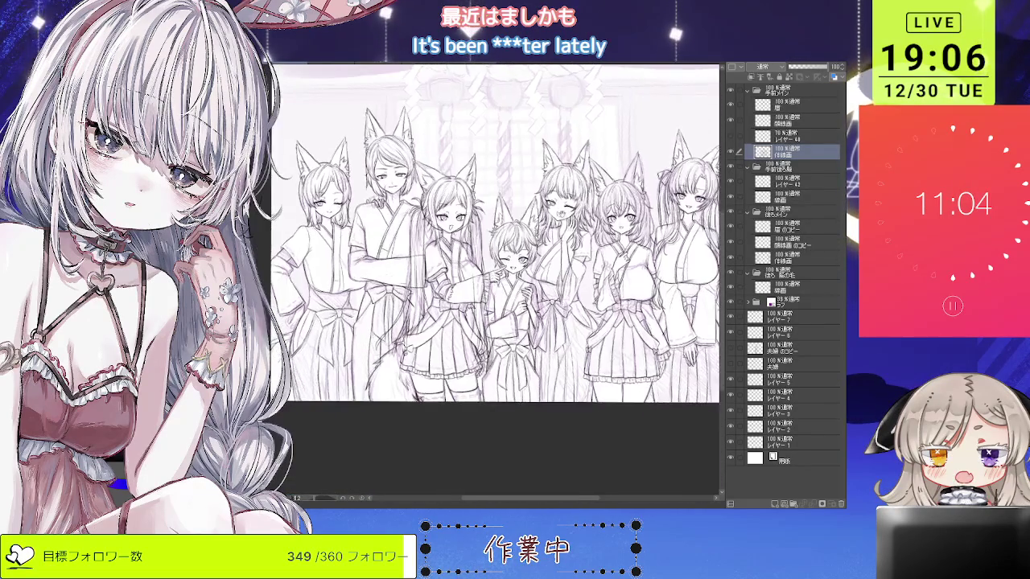
{"action": "scroll", "coordinate": [482, 282], "scroll_direction": "down", "scroll_amount": 1}
{"action": "scroll", "coordinate": [362, 241], "scroll_direction": "up", "scroll_amount": 1}
{"action": "scroll", "coordinate": [362, 241], "scroll_direction": "up", "scroll_amount": 1}
{"action": "scroll", "coordinate": [362, 241], "scroll_direction": "up", "scroll_amount": 1}
{"action": "scroll", "coordinate": [362, 242], "scroll_direction": "up", "scroll_amount": 1}
{"action": "scroll", "coordinate": [531, 282], "scroll_direction": "down", "scroll_amount": 1}
{"action": "scroll", "coordinate": [531, 282], "scroll_direction": "up", "scroll_amount": 1}
{"action": "scroll", "coordinate": [531, 282], "scroll_direction": "down", "scroll_amount": 2}
{"action": "scroll", "coordinate": [531, 281], "scroll_direction": "down", "scroll_amount": 1}
{"action": "scroll", "coordinate": [531, 281], "scroll_direction": "down", "scroll_amount": 1}
{"action": "left_click", "coordinate": [733, 257]}
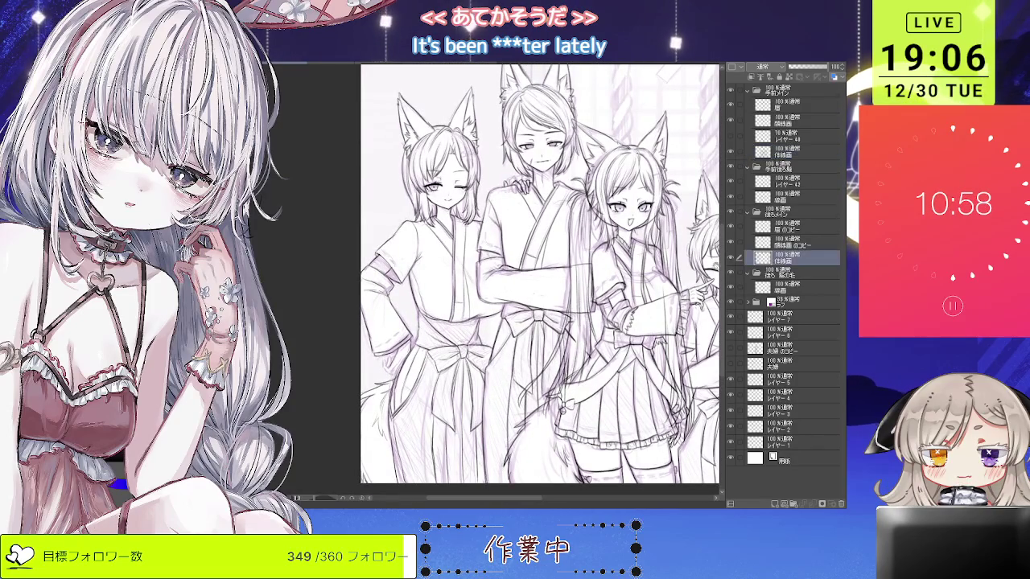
Zoom in on the standing maiden's collar and ink its first short strokes.
{"action": "key", "text": "ctrl+plus"}
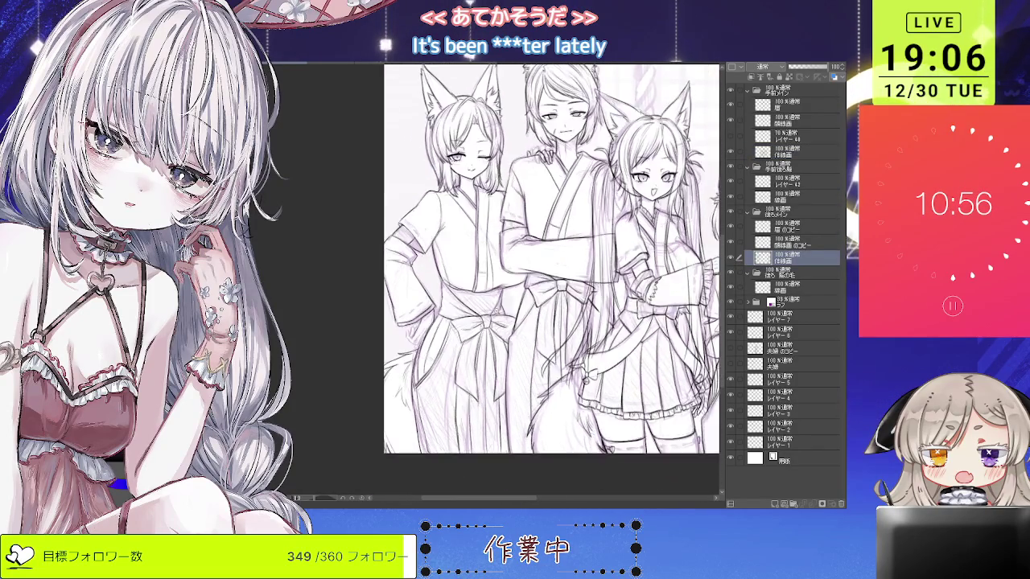
{"action": "key", "text": "ctrl+plus"}
{"action": "scroll", "coordinate": [523, 282], "scroll_direction": "left", "scroll_amount": 1}
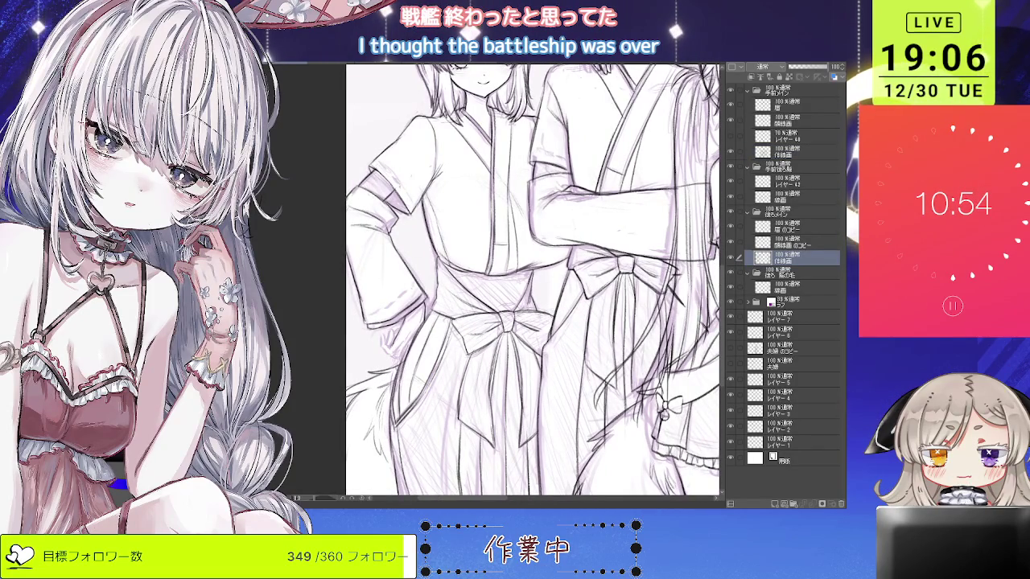
{"action": "key", "text": "ctrl+plus"}
{"action": "key", "text": "ctrl+plus"}
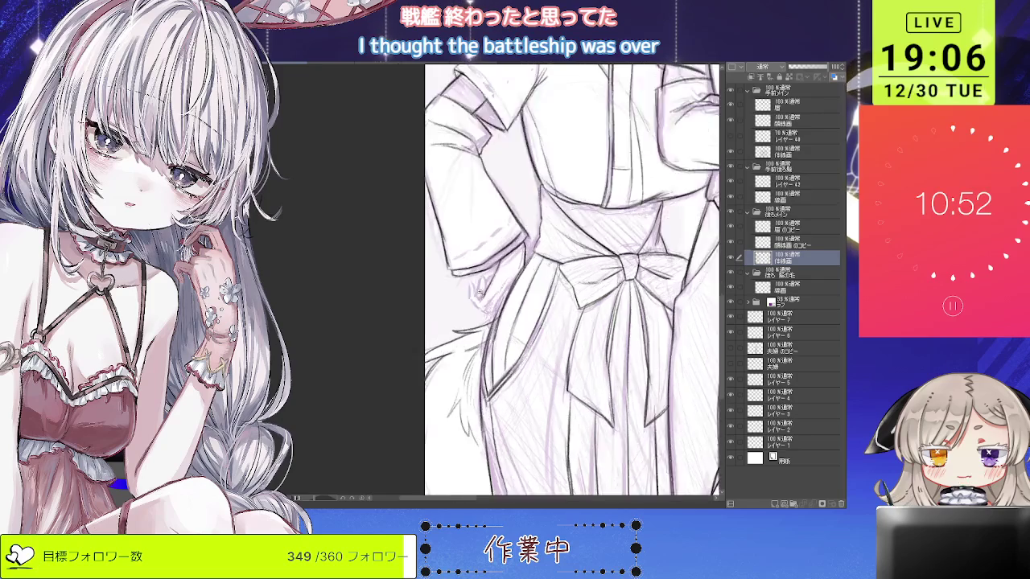
{"action": "key", "text": "ctrl+plus"}
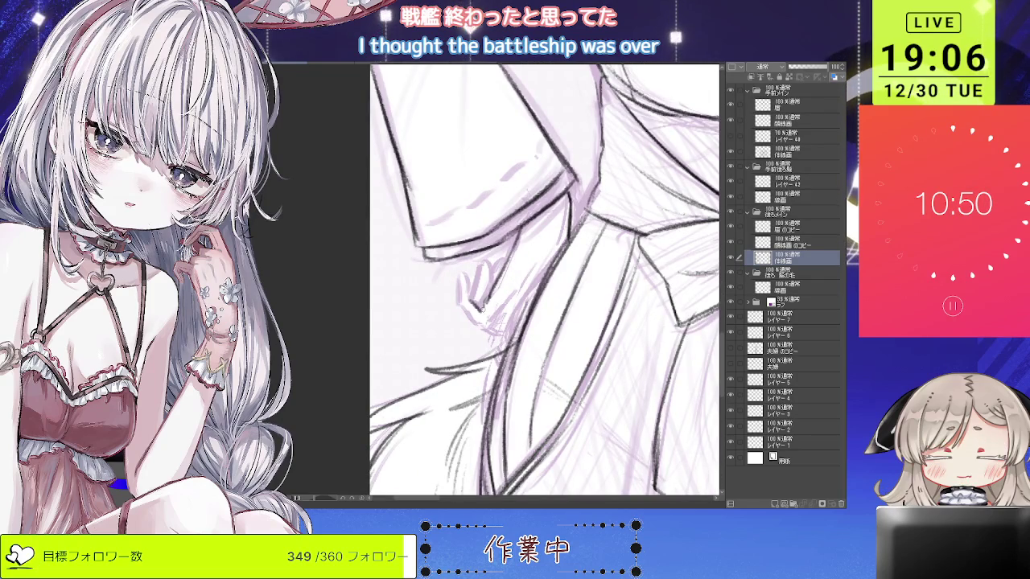
{"action": "left_click_drag", "start_coordinate": [466, 312], "coordinate": [484, 321]}
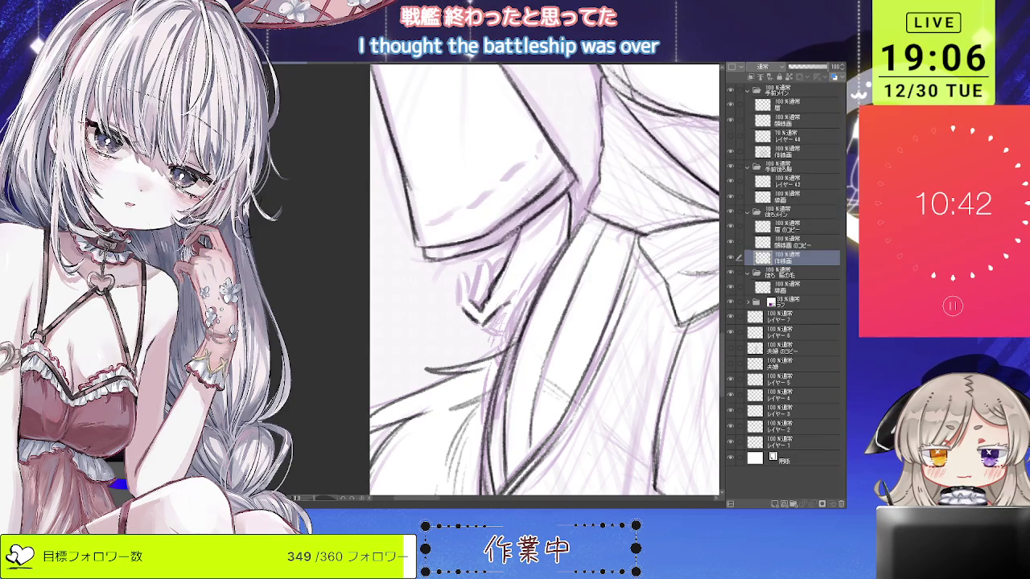
{"action": "left_click_drag", "start_coordinate": [571, 173], "coordinate": [552, 216]}
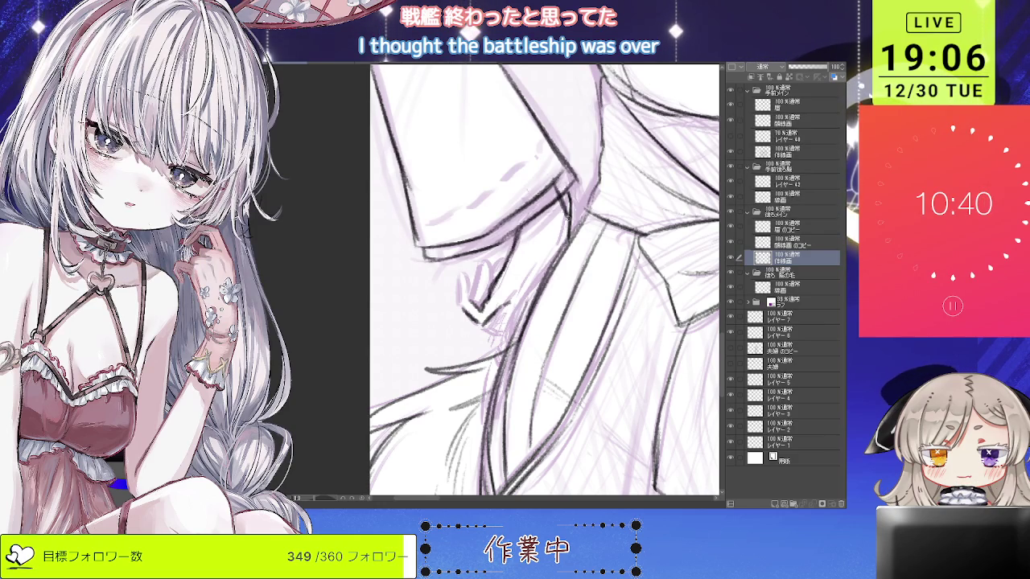
Redraw the main collar line several times until it sits right.
{"action": "key", "text": "ctrl+z"}
{"action": "left_click_drag", "start_coordinate": [568, 159], "coordinate": [544, 216]}
{"action": "key", "text": "ctrl+z"}
{"action": "left_click_drag", "start_coordinate": [566, 118], "coordinate": [521, 205]}
{"action": "key", "text": "ctrl+z"}
{"action": "left_click_drag", "start_coordinate": [566, 144], "coordinate": [541, 204]}
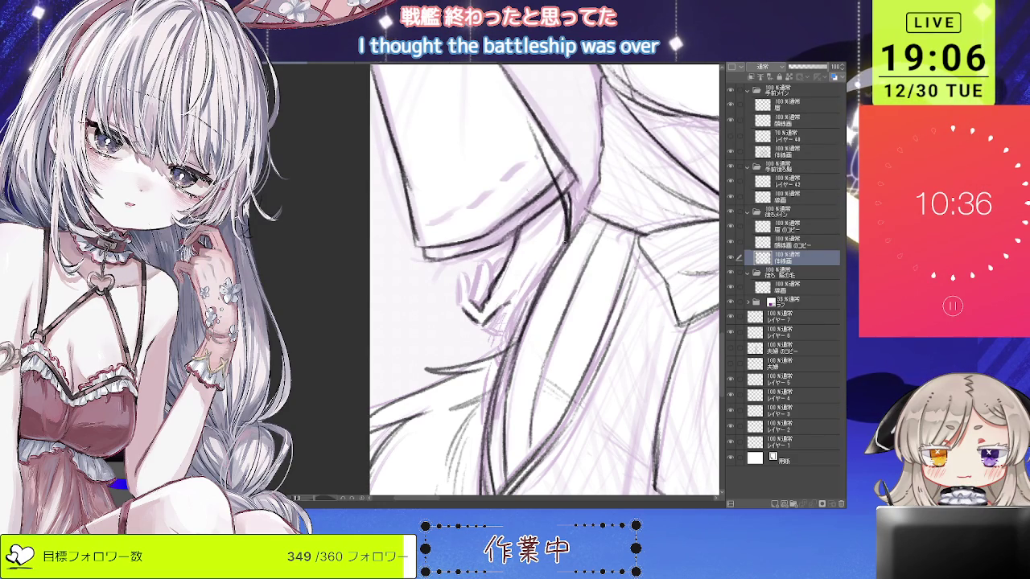
Remove a stray stroke and review the bow, sleeve and hand at varied zoom and tilt.
{"action": "key", "text": "ctrl+minus"}
{"action": "key", "text": "ctrl+minus"}
{"action": "key", "text": "ctrl+z"}
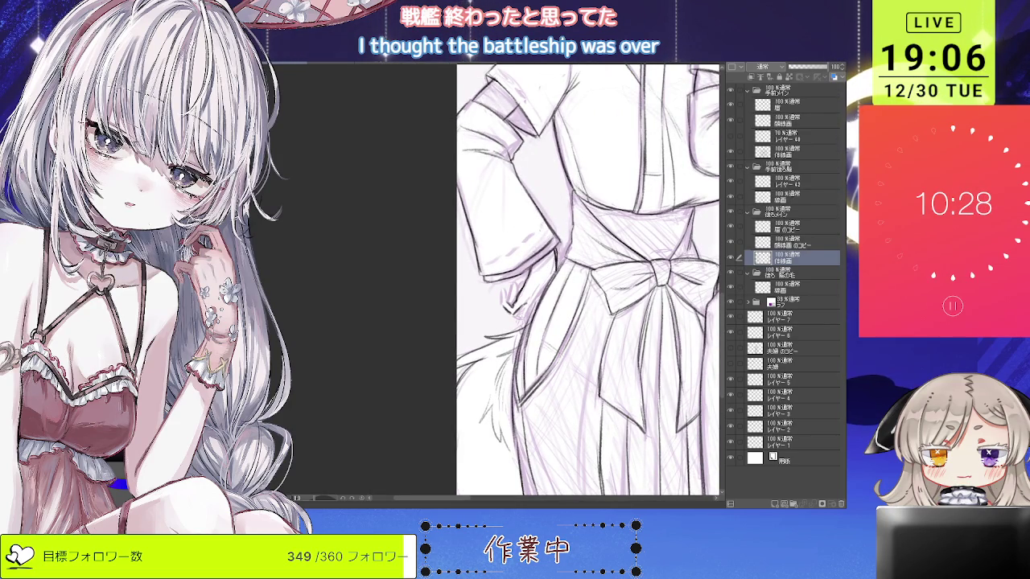
{"action": "key", "text": "ctrl+minus"}
{"action": "left_click_drag", "start_coordinate": [587, 282], "coordinate": [531, 209]}
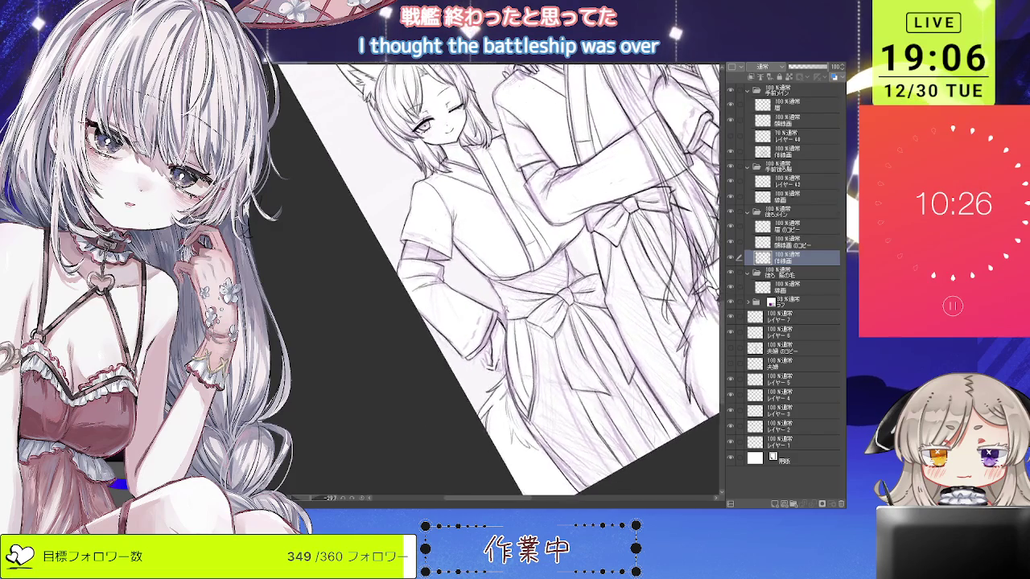
{"action": "key", "text": "ctrl+plus"}
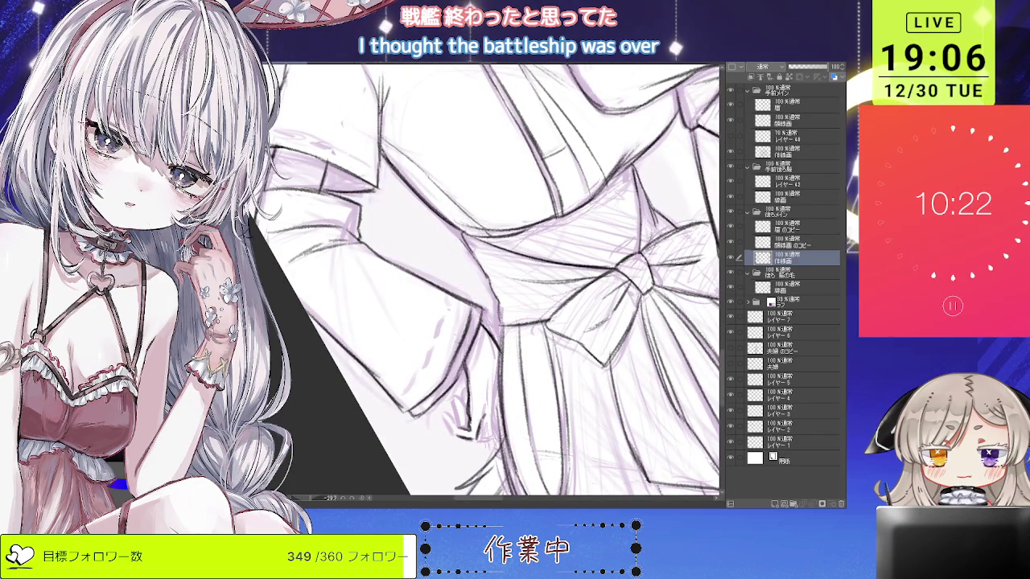
{"action": "key", "text": "ctrl+minus"}
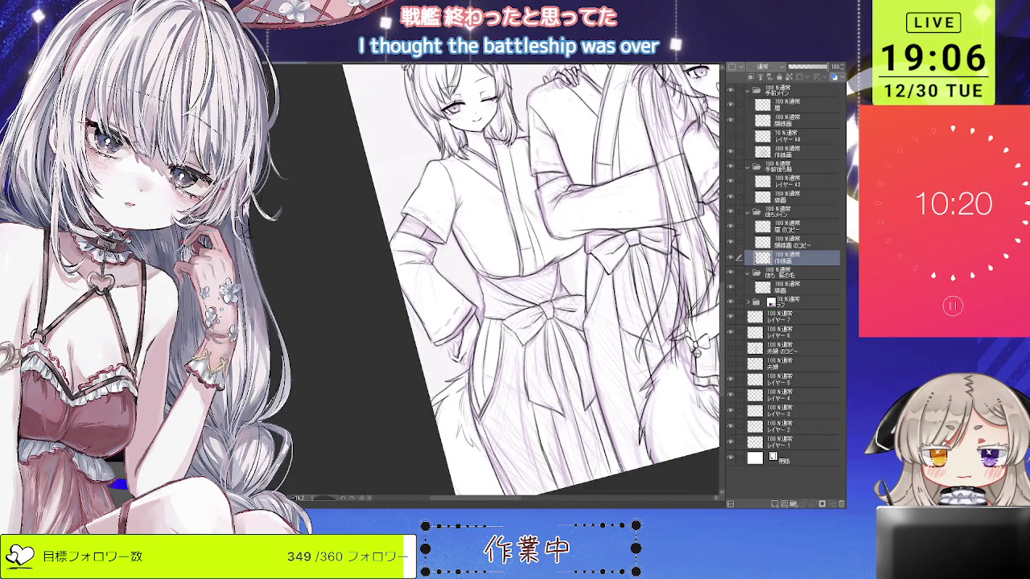
{"action": "key", "text": "ctrl+plus"}
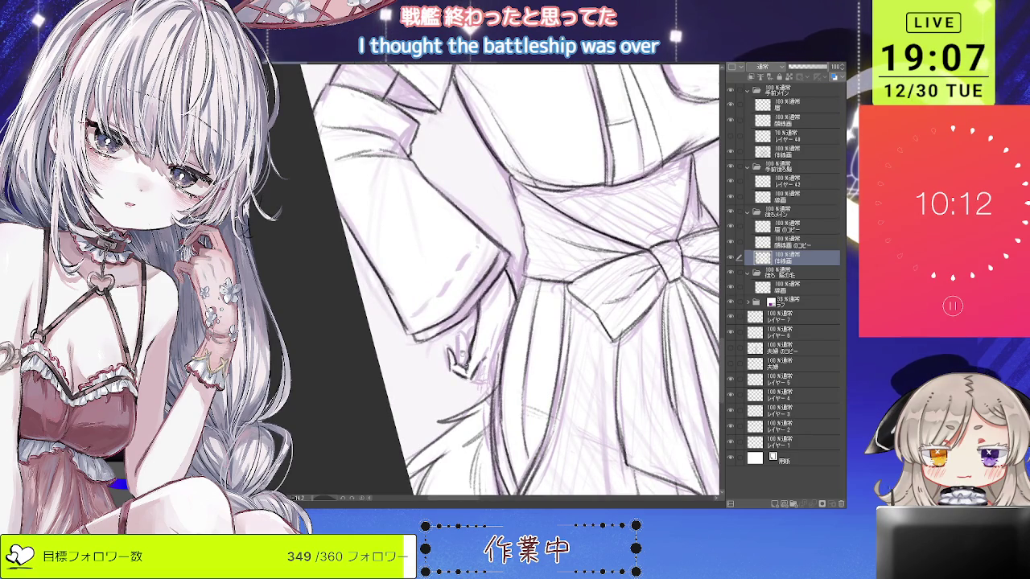
{"action": "key", "text": "ctrl+minus"}
{"action": "scroll", "coordinate": [456, 338], "scroll_direction": "up", "scroll_amount": 1}
{"action": "scroll", "coordinate": [456, 338], "scroll_direction": "up", "scroll_amount": 1}
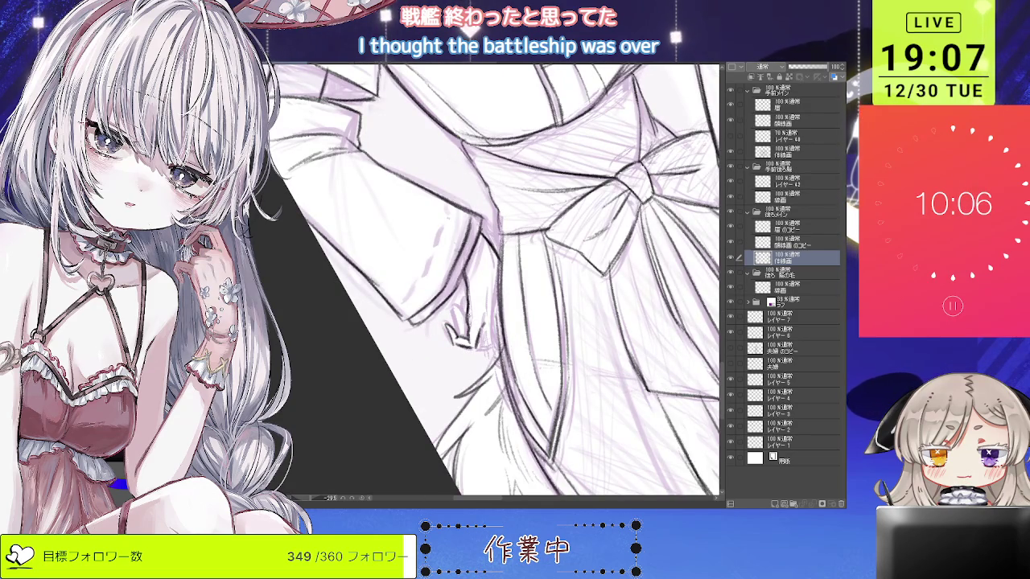
{"action": "scroll", "coordinate": [494, 282], "scroll_direction": "down", "scroll_amount": 2}
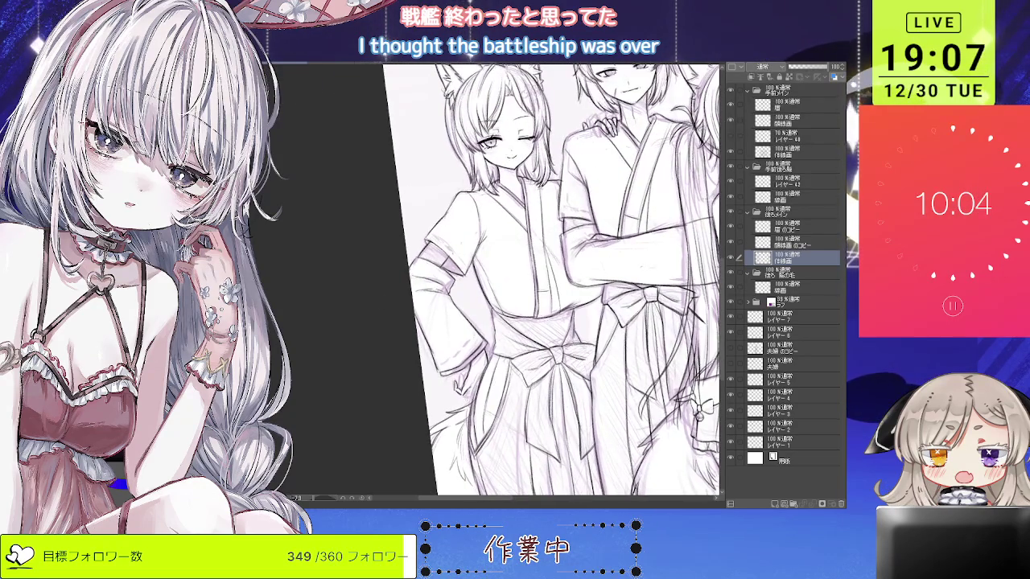
{"action": "scroll", "coordinate": [466, 389], "scroll_direction": "up", "scroll_amount": 2}
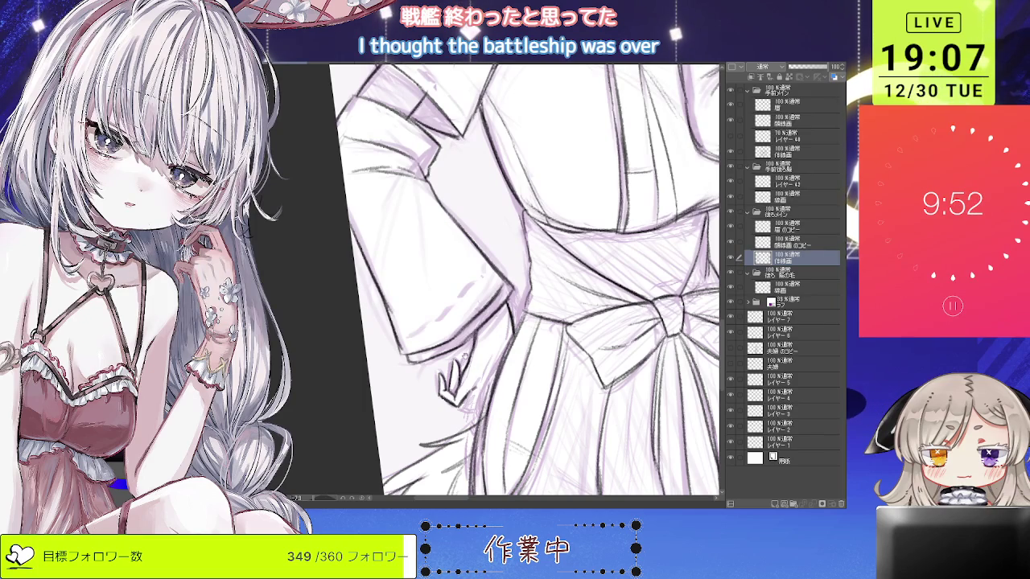
{"action": "scroll", "coordinate": [526, 279], "scroll_direction": "down", "scroll_amount": 1}
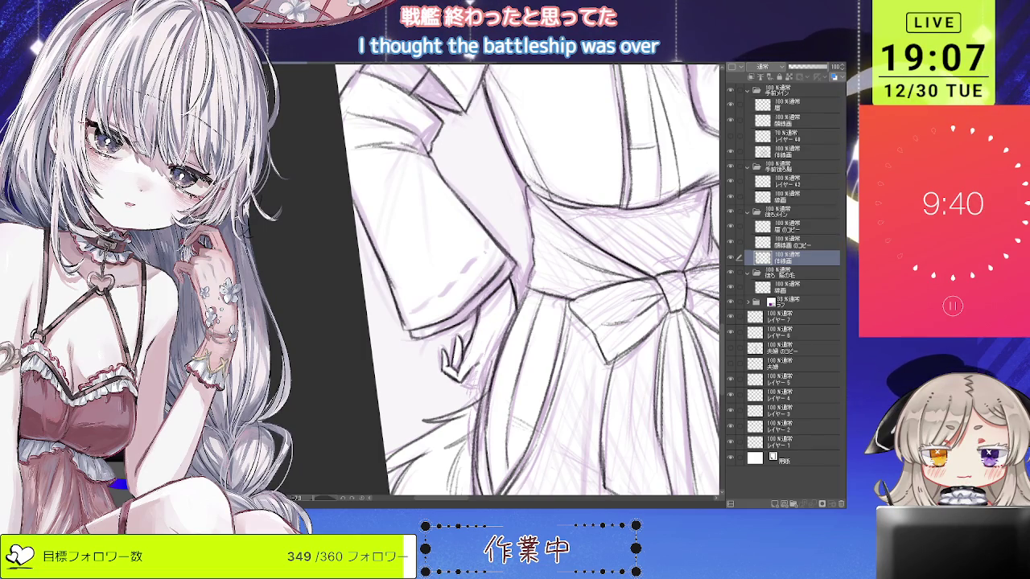
Flip the canvas view horizontally and scan the figures to check the line art.
{"action": "key", "text": "h"}
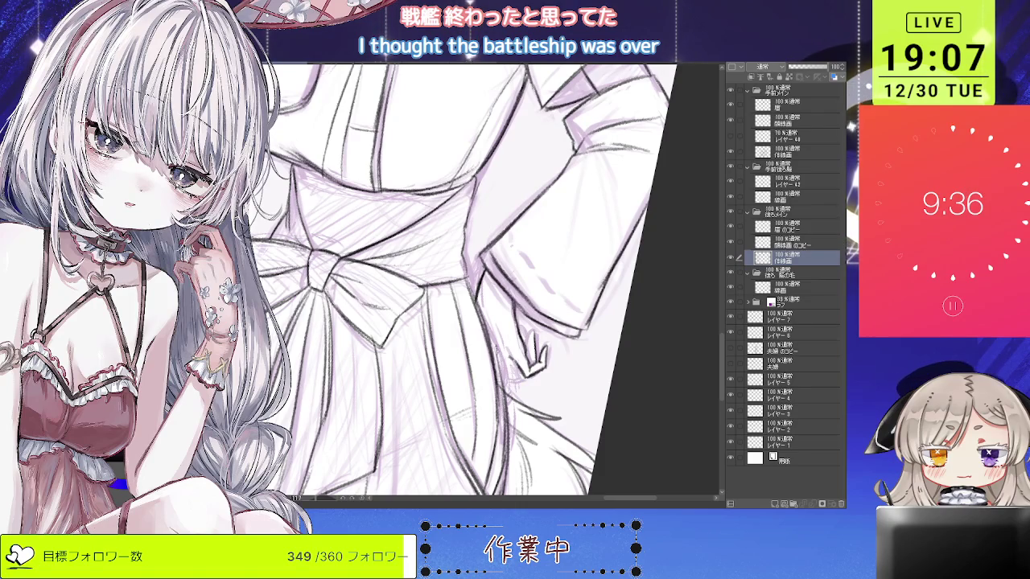
{"action": "scroll", "coordinate": [518, 312], "scroll_direction": "up", "scroll_amount": 2}
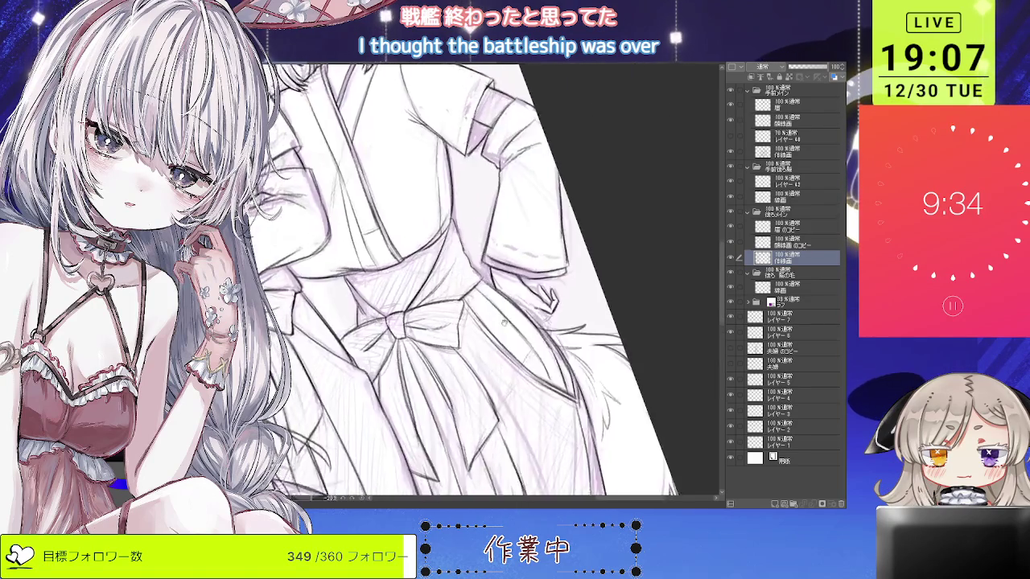
{"action": "scroll", "coordinate": [518, 311], "scroll_direction": "up", "scroll_amount": 2}
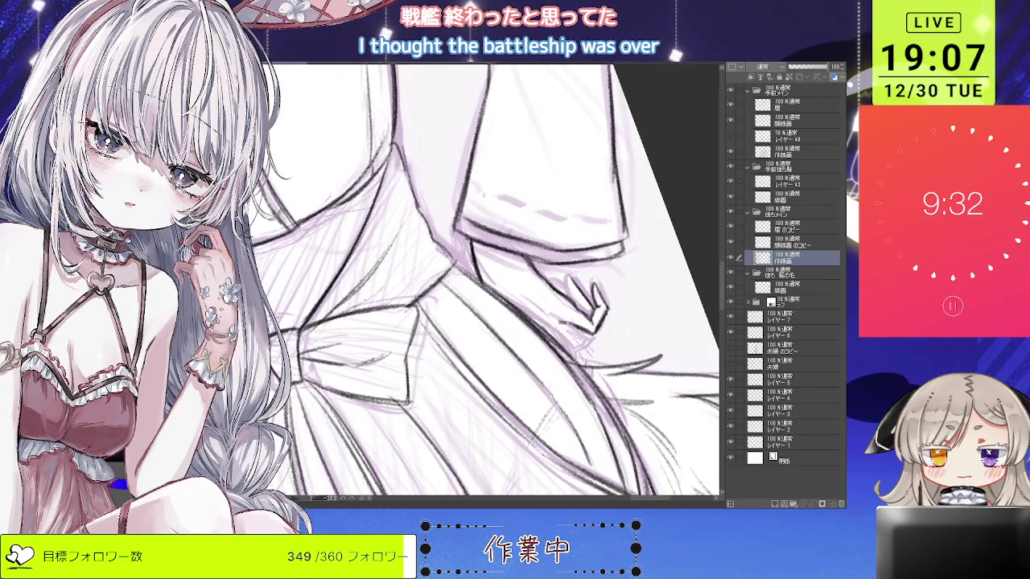
{"action": "scroll", "coordinate": [483, 282], "scroll_direction": "down", "scroll_amount": 2}
{"action": "scroll", "coordinate": [483, 282], "scroll_direction": "down", "scroll_amount": 1}
{"action": "scroll", "coordinate": [483, 282], "scroll_direction": "down", "scroll_amount": 1}
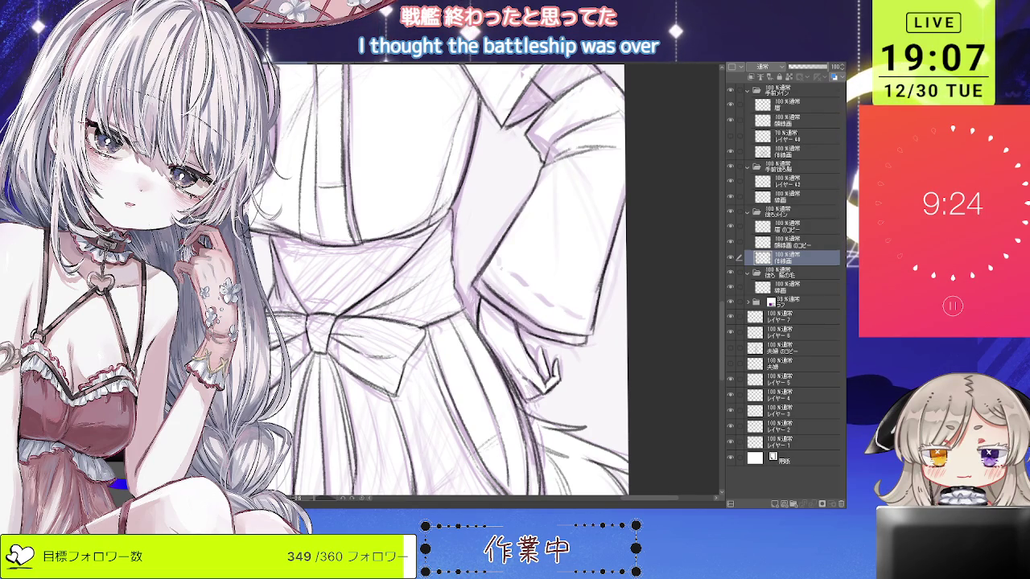
{"action": "scroll", "coordinate": [490, 324], "scroll_direction": "down", "scroll_amount": 1}
{"action": "scroll", "coordinate": [490, 324], "scroll_direction": "down", "scroll_amount": 1}
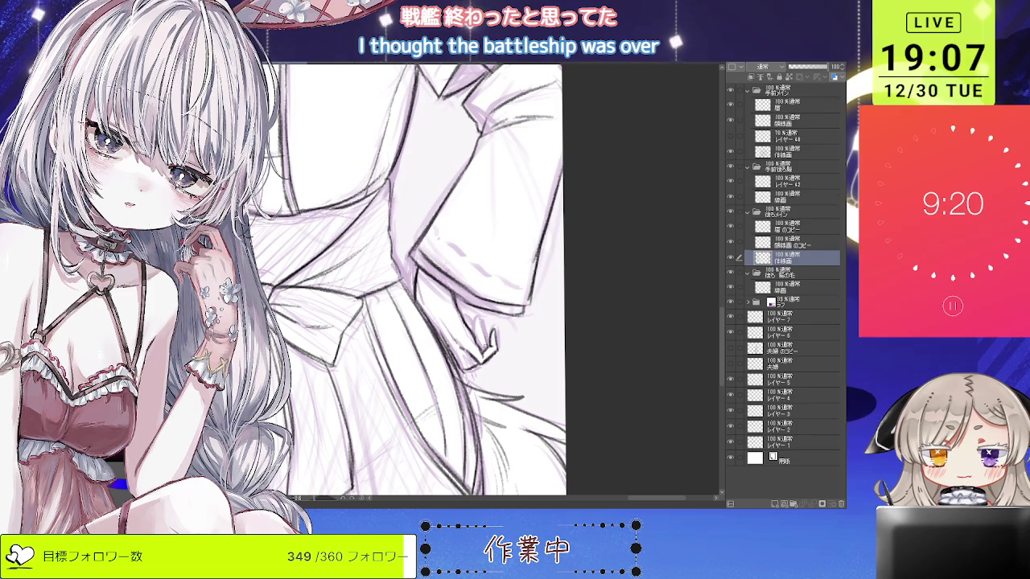
{"action": "scroll", "coordinate": [408, 279], "scroll_direction": "down", "scroll_amount": 1}
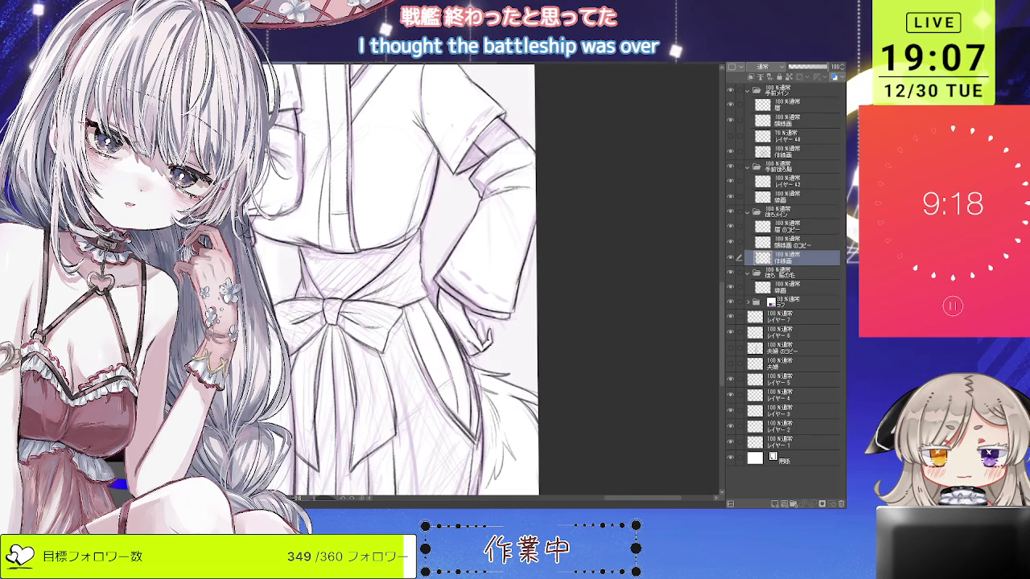
{"action": "scroll", "coordinate": [476, 337], "scroll_direction": "up", "scroll_amount": 2}
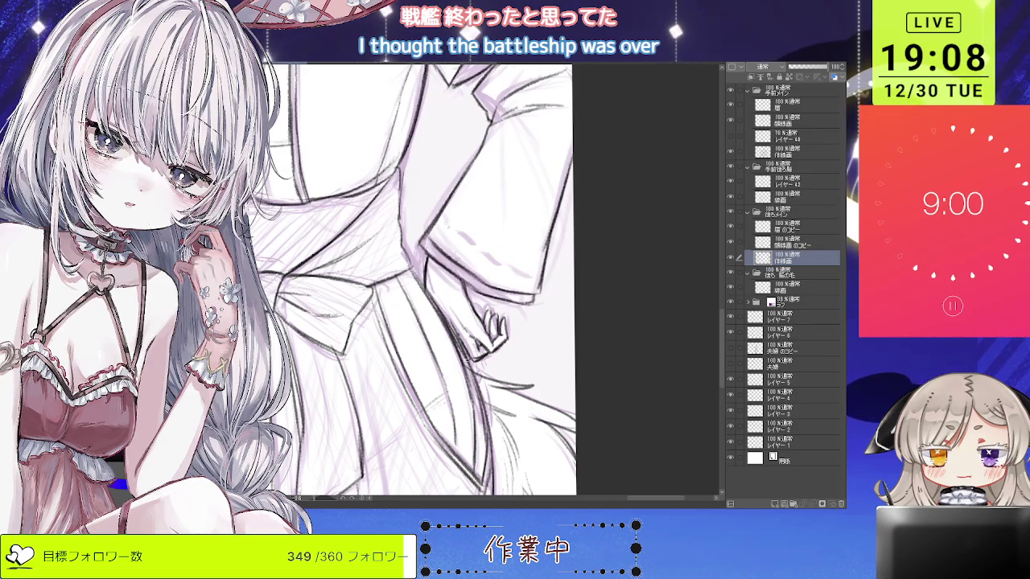
{"action": "scroll", "coordinate": [411, 282], "scroll_direction": "down", "scroll_amount": 3}
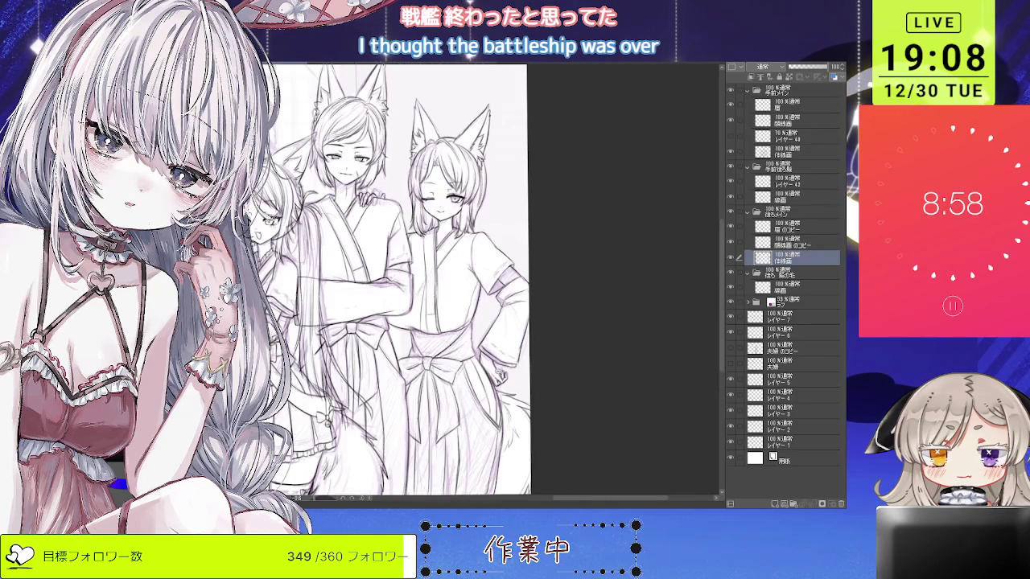
{"action": "scroll", "coordinate": [410, 282], "scroll_direction": "up", "scroll_amount": 3}
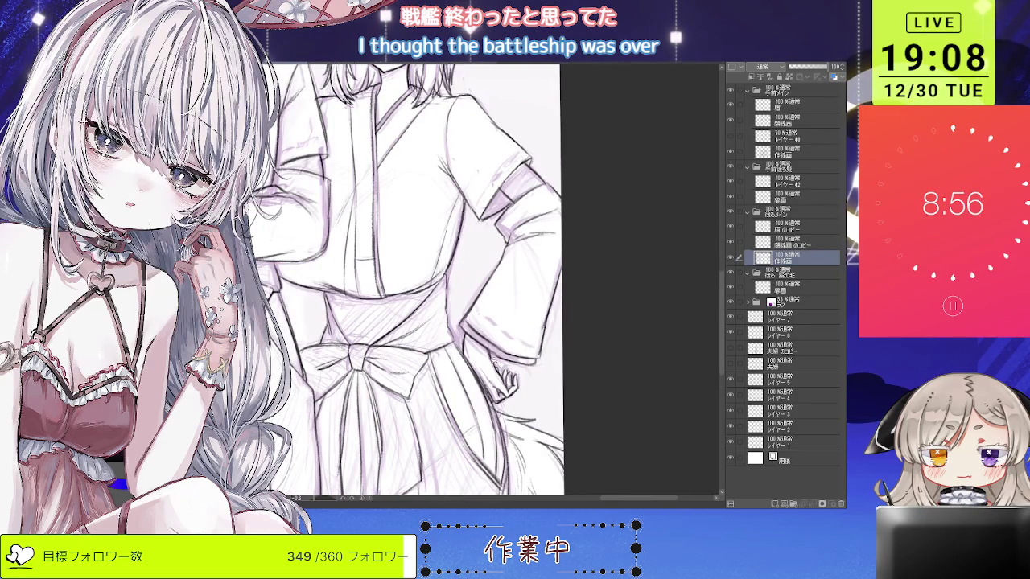
{"action": "scroll", "coordinate": [402, 282], "scroll_direction": "down", "scroll_amount": 2}
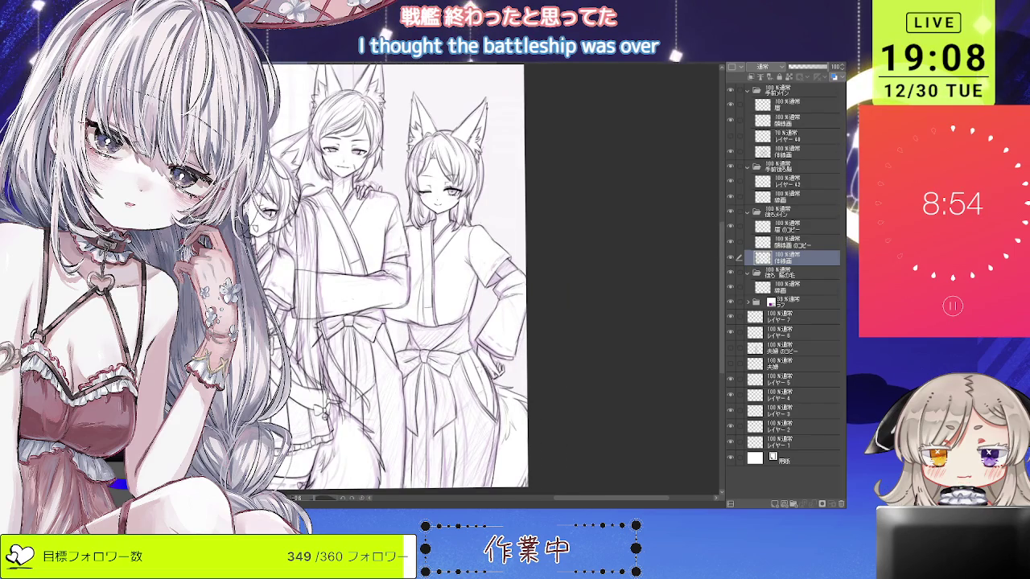
{"action": "scroll", "coordinate": [507, 346], "scroll_direction": "up", "scroll_amount": 2}
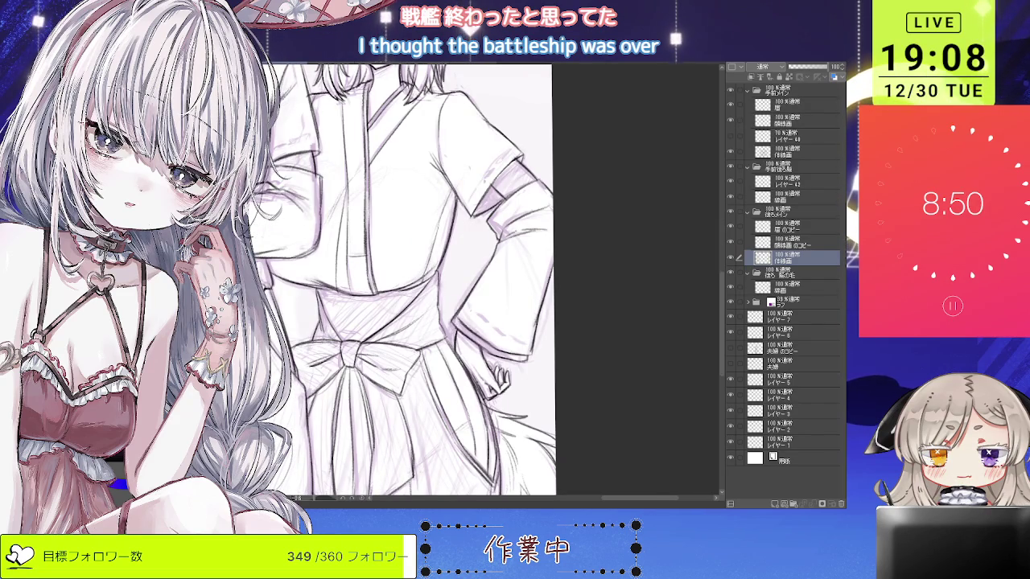
{"action": "scroll", "coordinate": [671, 238], "scroll_direction": "down", "scroll_amount": 2}
{"action": "scroll", "coordinate": [671, 238], "scroll_direction": "down", "scroll_amount": 1}
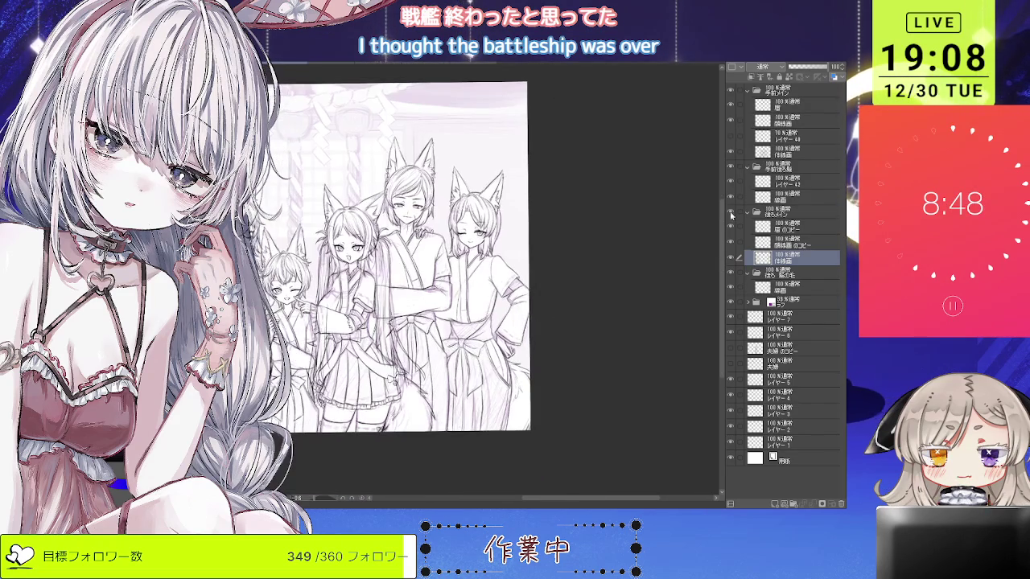
{"action": "key", "text": "h"}
{"action": "scroll", "coordinate": [671, 238], "scroll_direction": "up", "scroll_amount": 1}
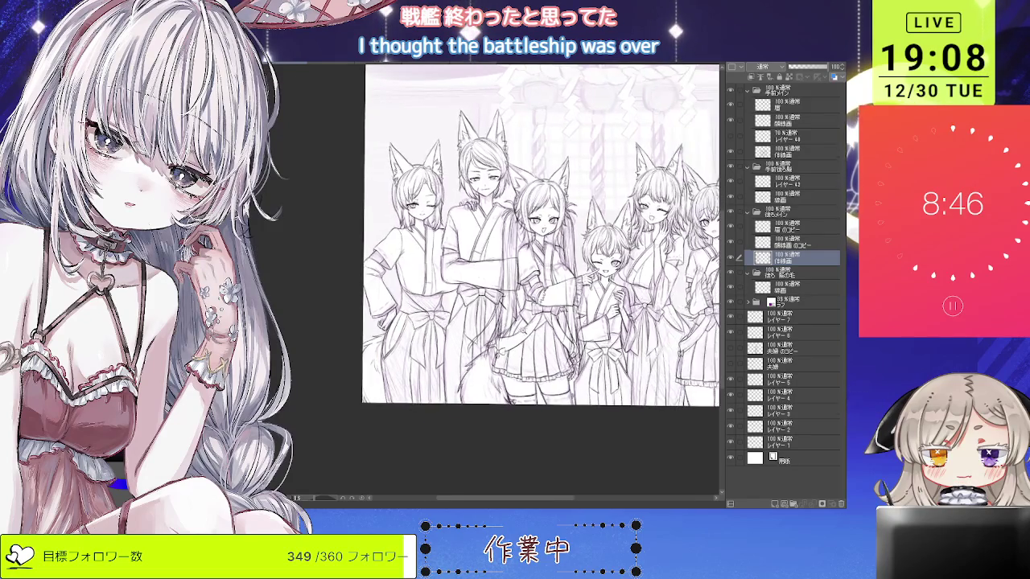
{"action": "scroll", "coordinate": [620, 295], "scroll_direction": "up", "scroll_amount": 2}
{"action": "left_click_drag", "start_coordinate": [563, 266], "coordinate": [269, 313]}
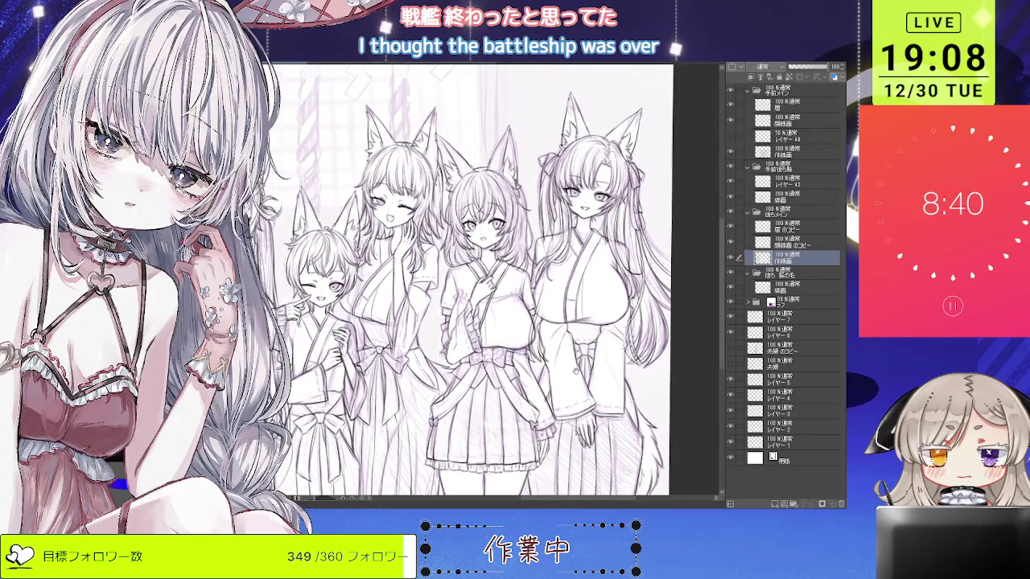
{"action": "left_click_drag", "start_coordinate": [605, 316], "coordinate": [651, 240]}
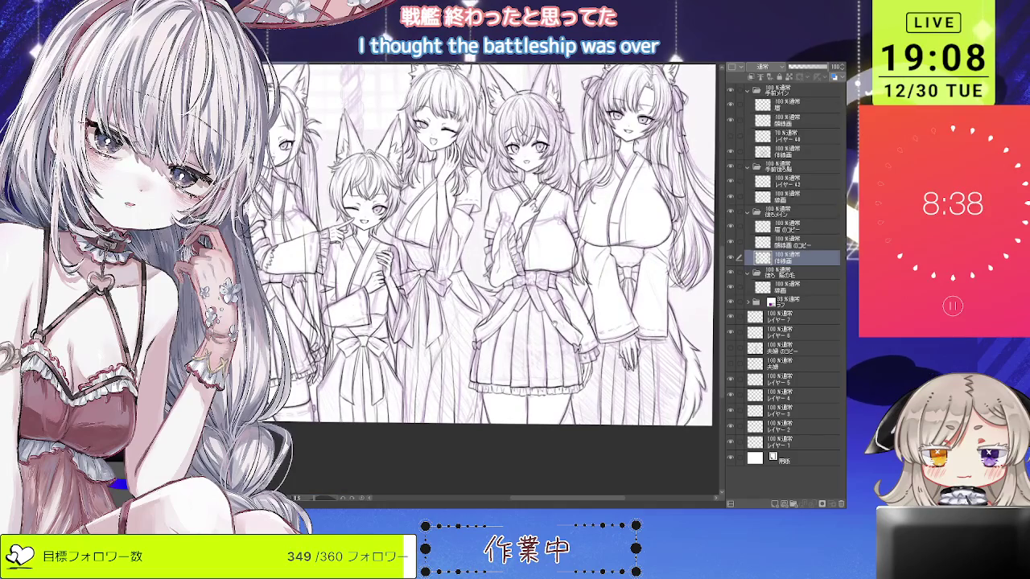
{"action": "scroll", "coordinate": [545, 341], "scroll_direction": "up", "scroll_amount": 1}
{"action": "scroll", "coordinate": [545, 341], "scroll_direction": "up", "scroll_amount": 1}
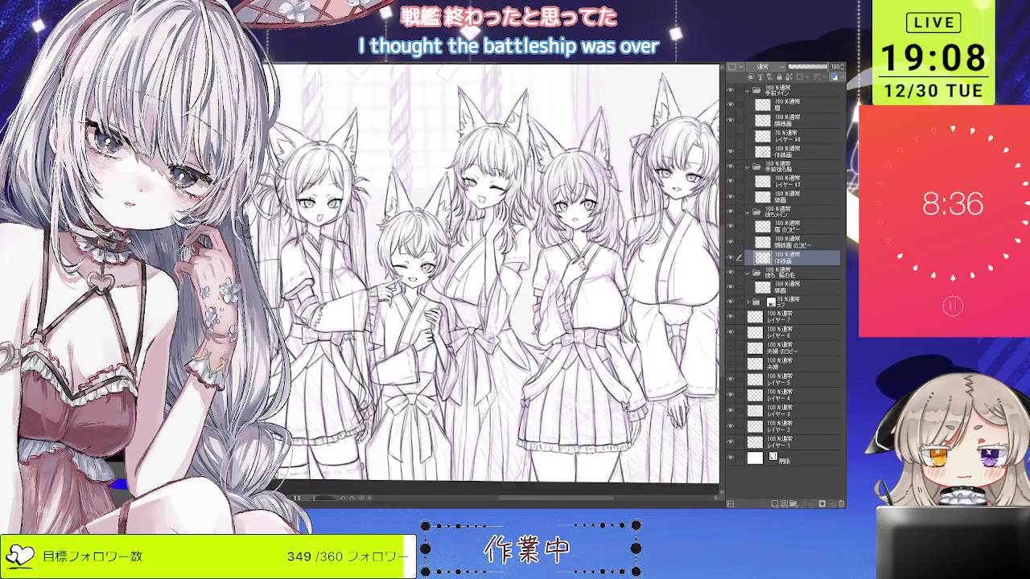
{"action": "left_click", "coordinate": [789, 150]}
{"action": "scroll", "coordinate": [475, 290], "scroll_direction": "up", "scroll_amount": 2}
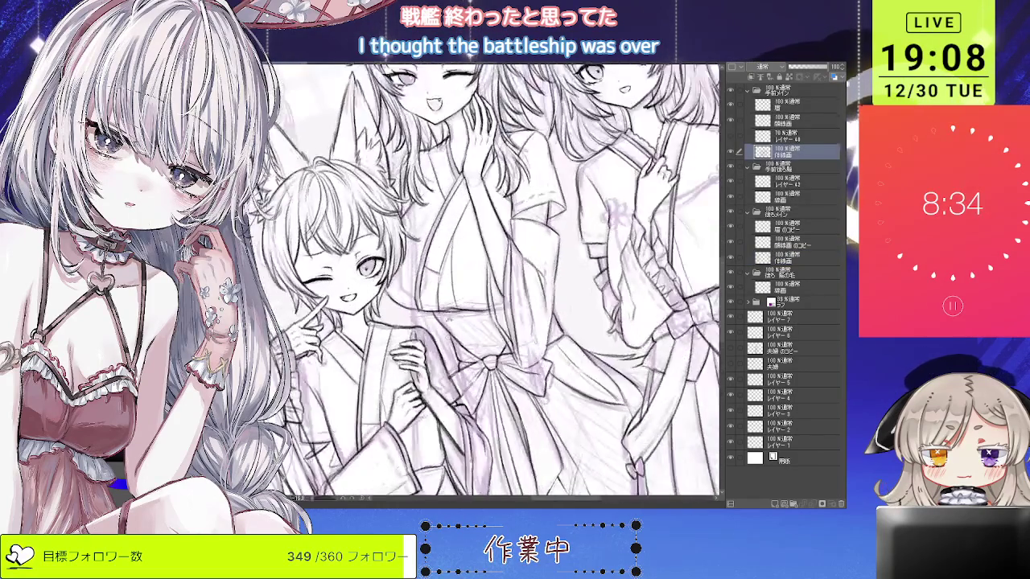
{"action": "scroll", "coordinate": [475, 290], "scroll_direction": "up", "scroll_amount": 2}
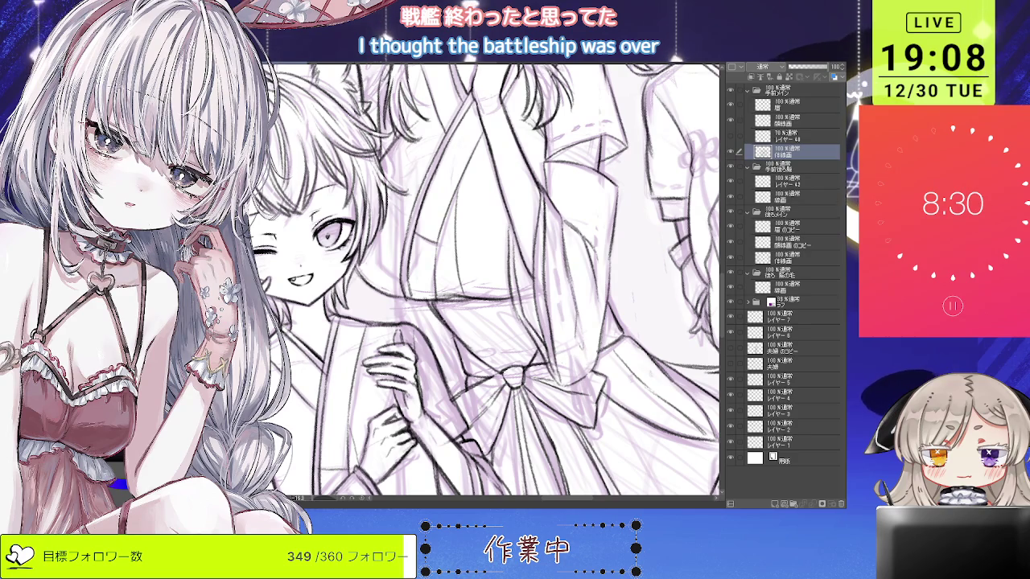
{"action": "scroll", "coordinate": [447, 327], "scroll_direction": "down", "scroll_amount": 2}
{"action": "scroll", "coordinate": [447, 327], "scroll_direction": "down", "scroll_amount": 1}
{"action": "scroll", "coordinate": [420, 265], "scroll_direction": "up", "scroll_amount": 1}
{"action": "scroll", "coordinate": [420, 266], "scroll_direction": "up", "scroll_amount": 2}
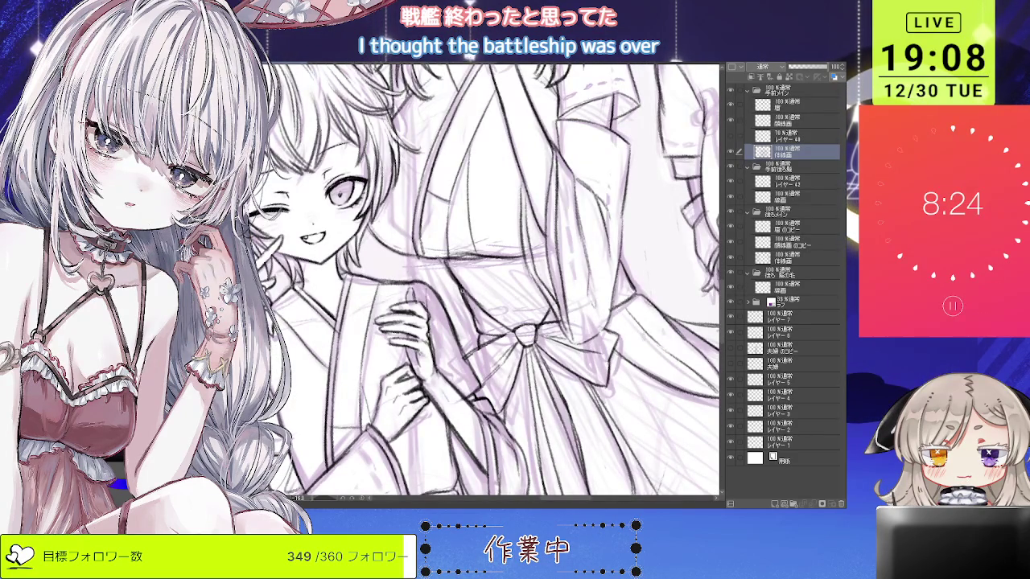
{"action": "scroll", "coordinate": [452, 272], "scroll_direction": "down", "scroll_amount": 2}
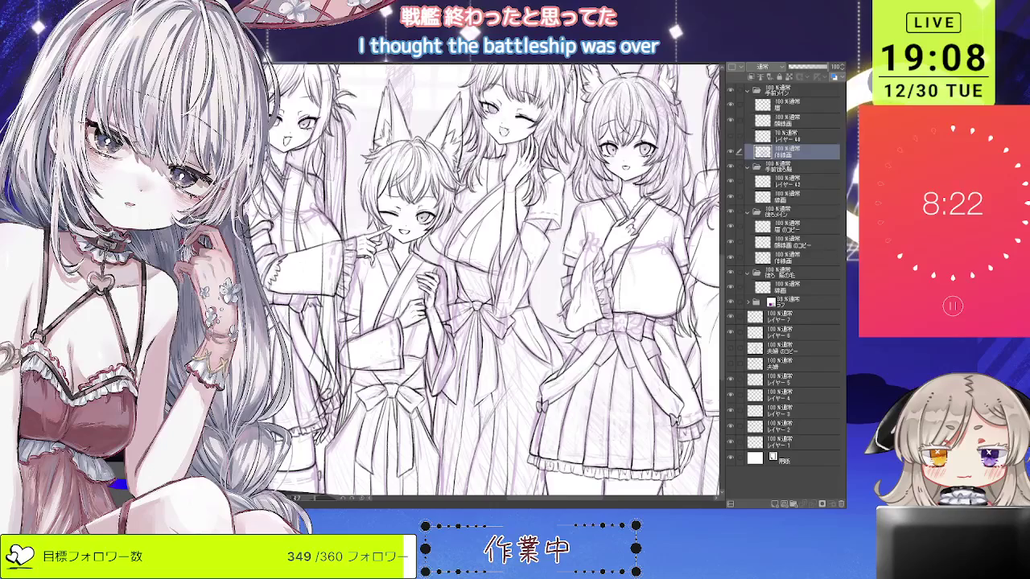
{"action": "scroll", "coordinate": [466, 194], "scroll_direction": "up", "scroll_amount": 1}
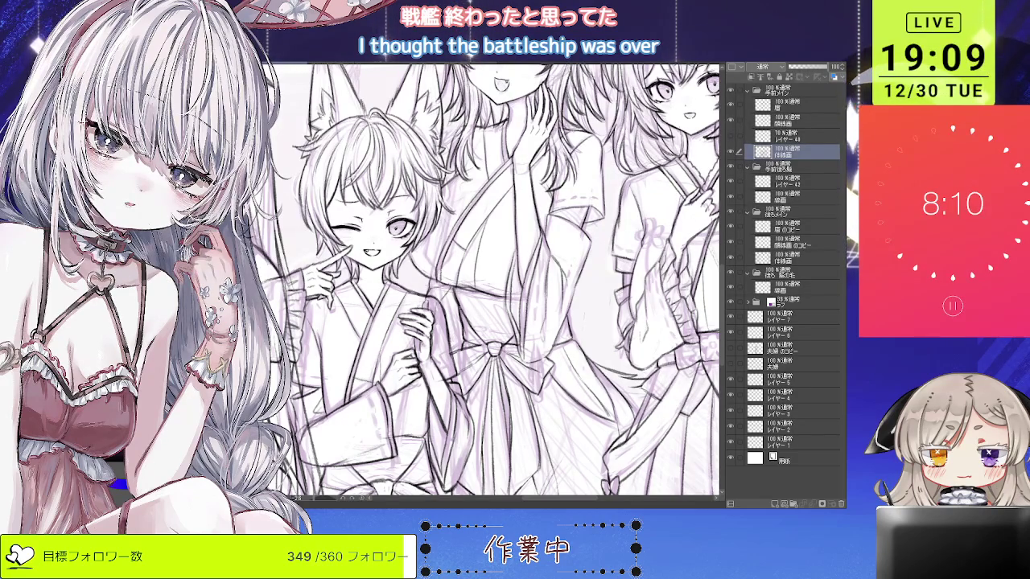
{"action": "key", "text": "ctrl+0"}
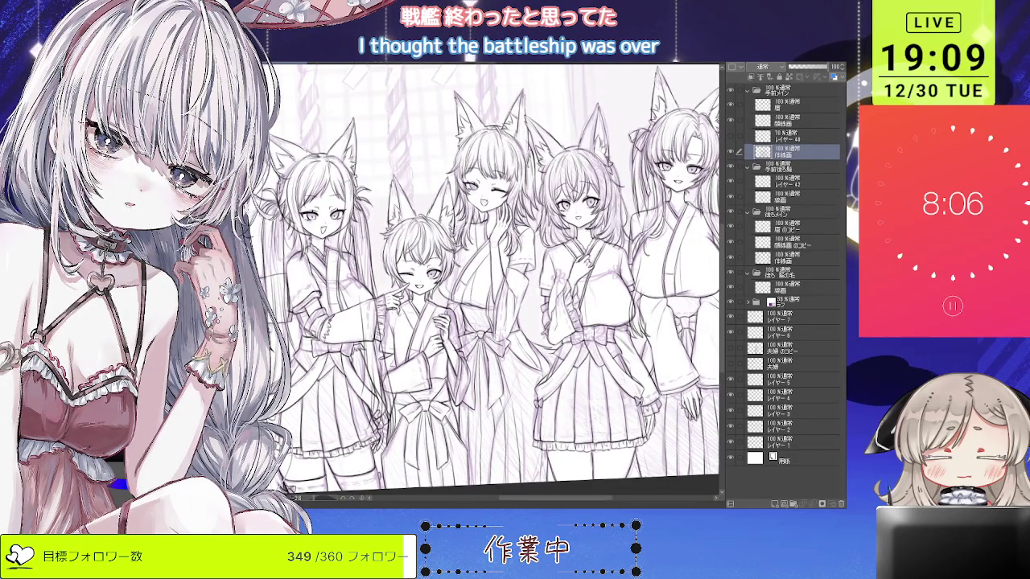
{"action": "key", "text": "ctrl+plus"}
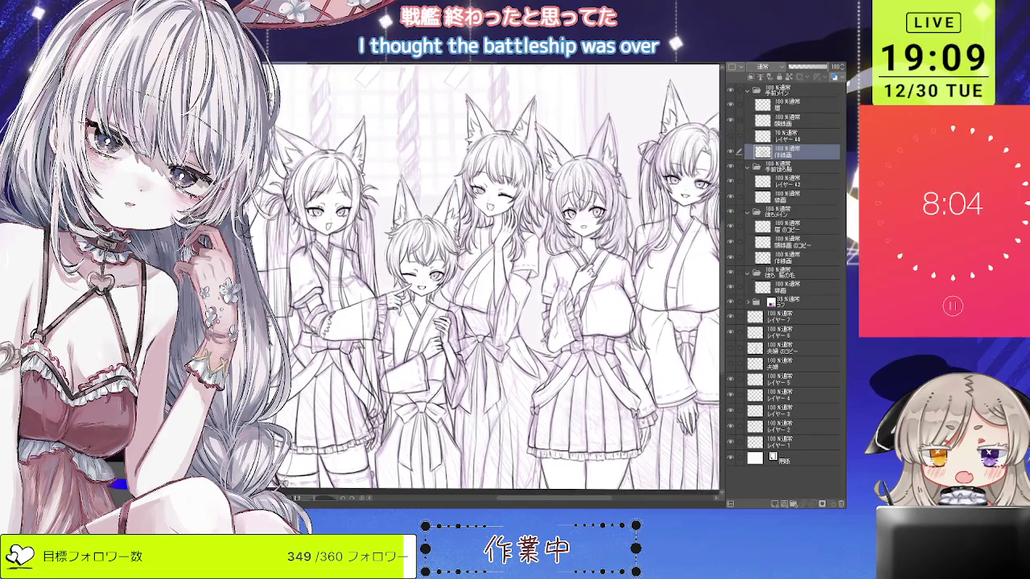
{"action": "key", "text": "ctrl+plus"}
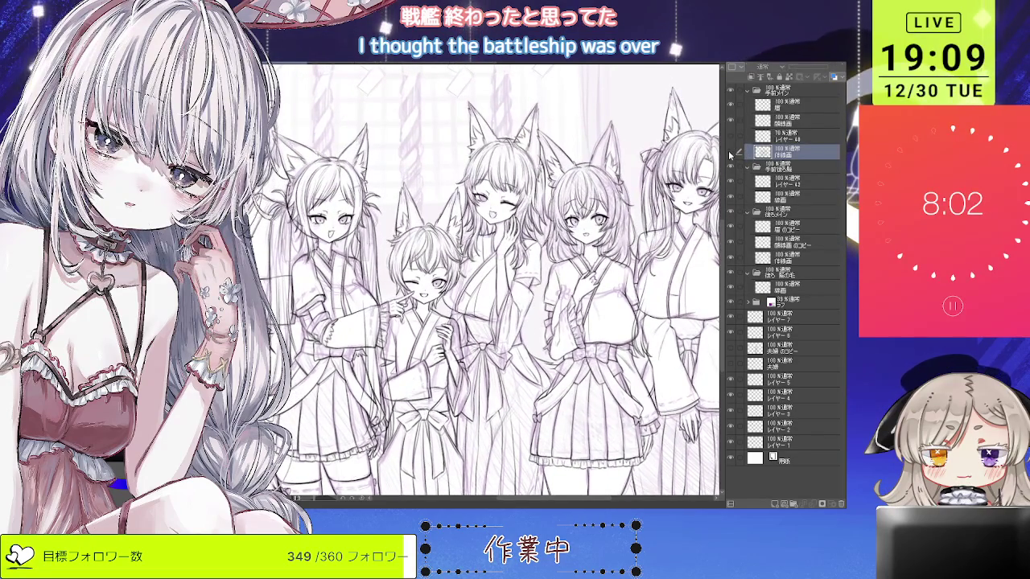
{"action": "key", "text": "ctrl+plus"}
{"action": "key", "text": "ctrl+plus"}
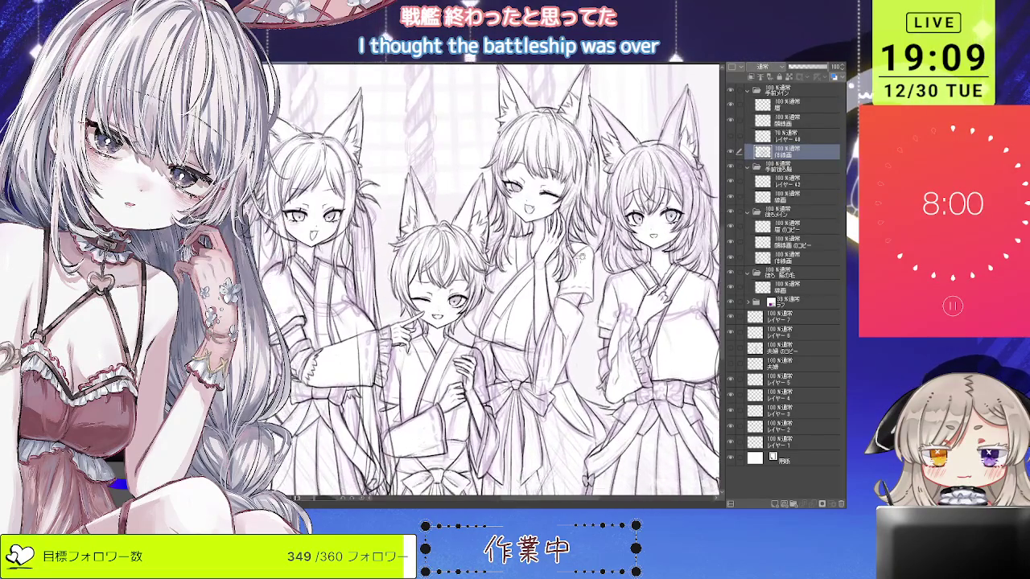
{"action": "key", "text": "ctrl+plus"}
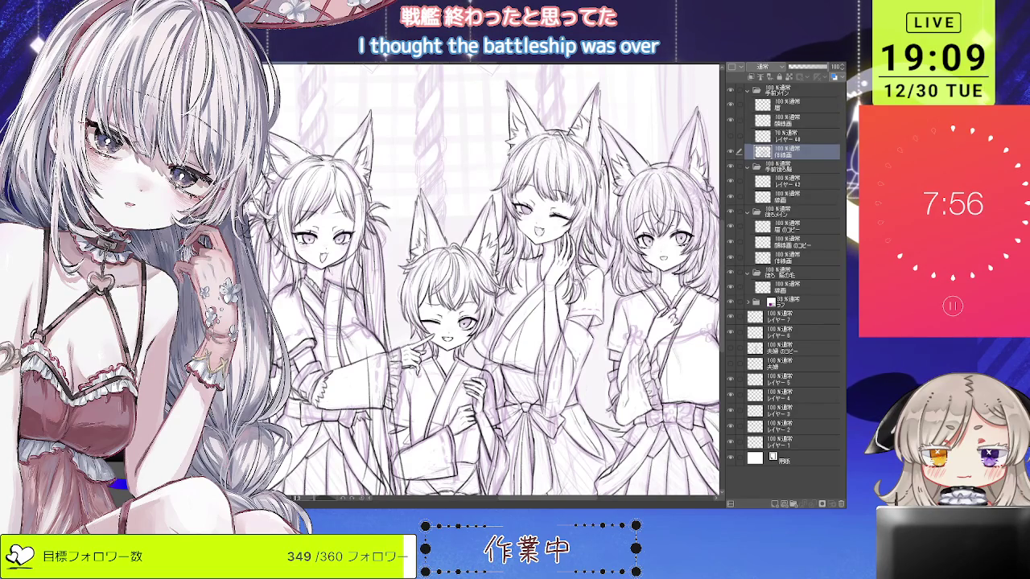
{"action": "key", "text": "ctrl+plus"}
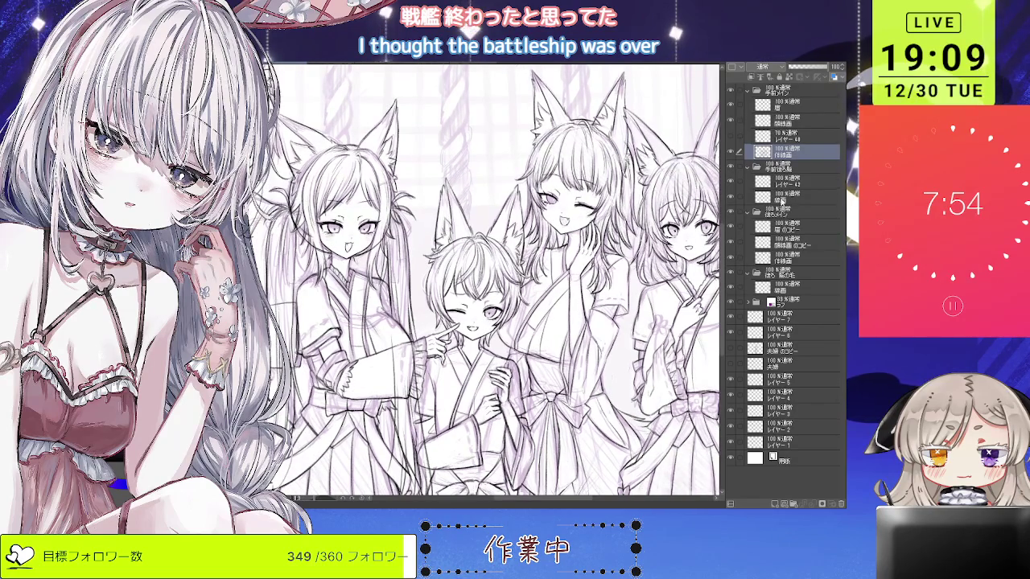
Show the blue hair sketch and select レイヤー42 inside the 手前(後ろ髪) folder.
{"action": "left_click", "coordinate": [779, 198]}
{"action": "left_click", "coordinate": [785, 167]}
{"action": "left_click", "coordinate": [831, 77]}
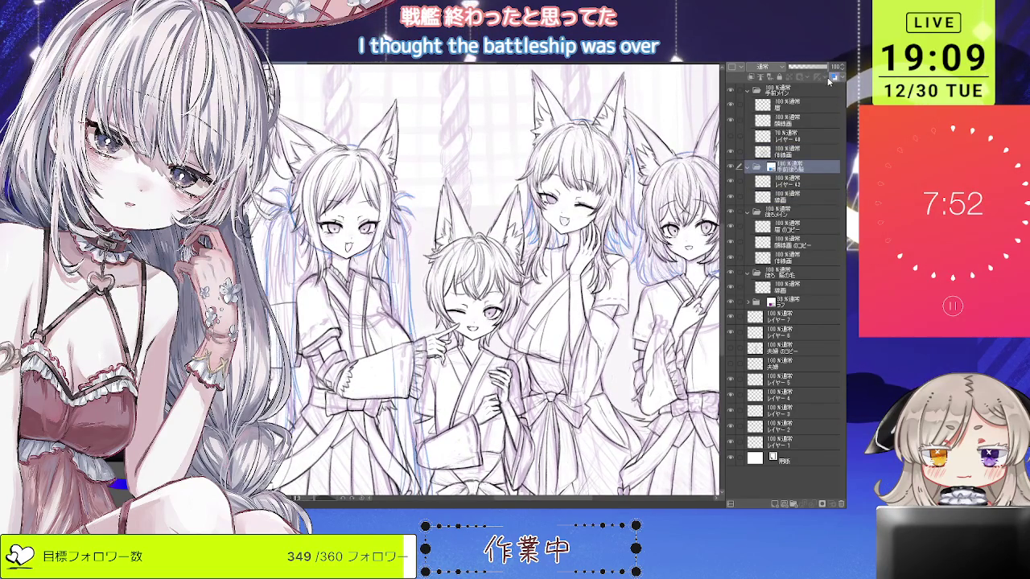
{"action": "left_click", "coordinate": [778, 182]}
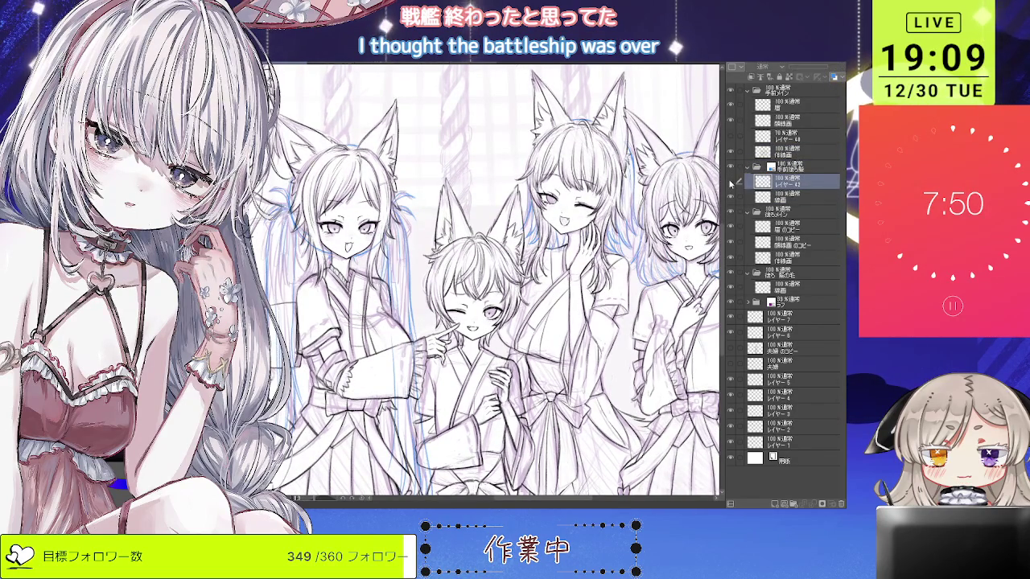
{"action": "left_click_drag", "start_coordinate": [627, 185], "coordinate": [721, 225]}
{"action": "key", "text": "ctrl+plus"}
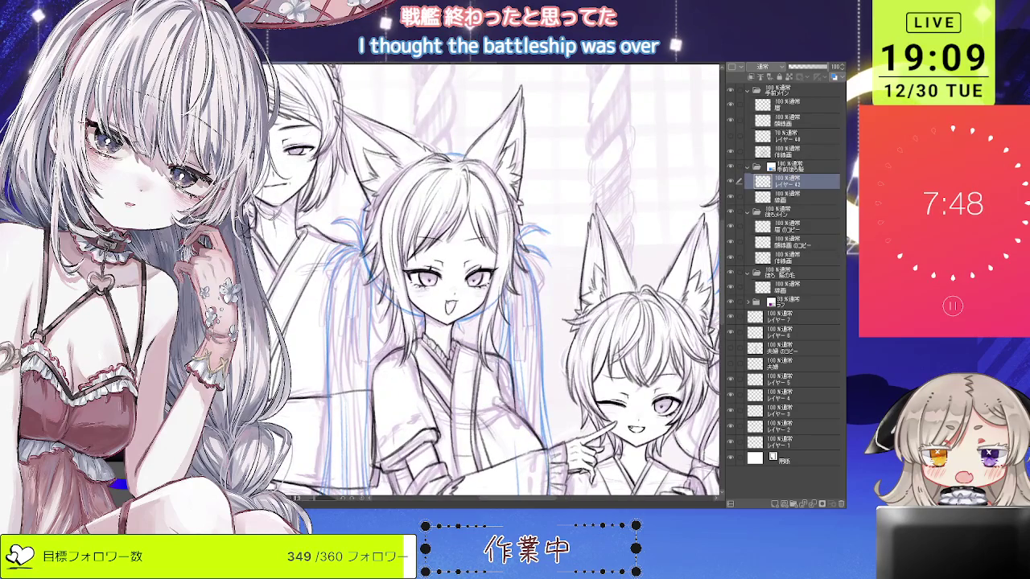
{"action": "left_click_drag", "start_coordinate": [483, 282], "coordinate": [555, 274]}
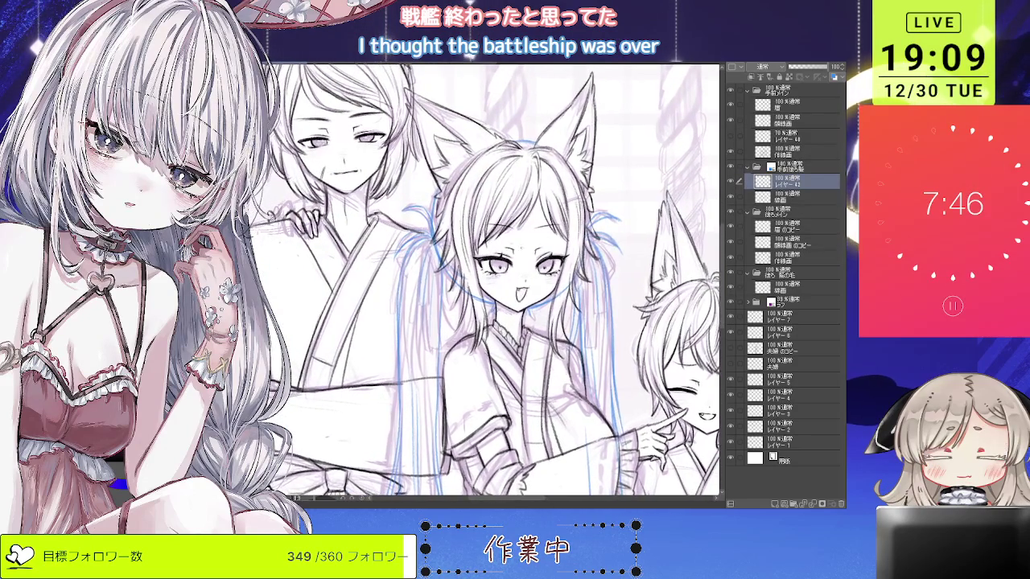
{"action": "scroll", "coordinate": [621, 266], "scroll_direction": "up", "scroll_amount": 1}
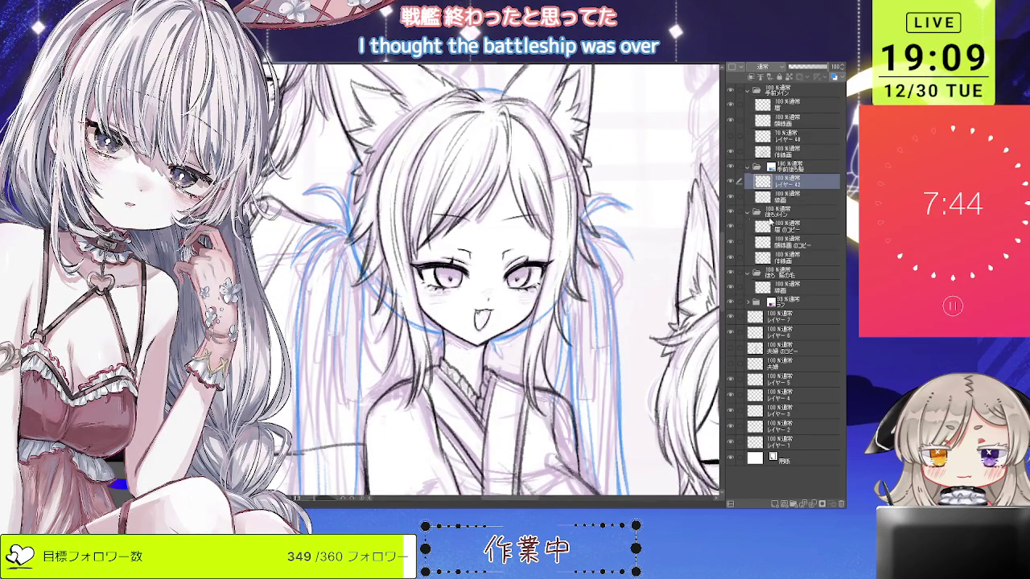
Briefly hide the blue back-hair sketch in the 手前(後ろ髪) folder, then show it again.
{"action": "left_click", "coordinate": [784, 167]}
{"action": "left_click", "coordinate": [800, 197]}
{"action": "left_click", "coordinate": [785, 182]}
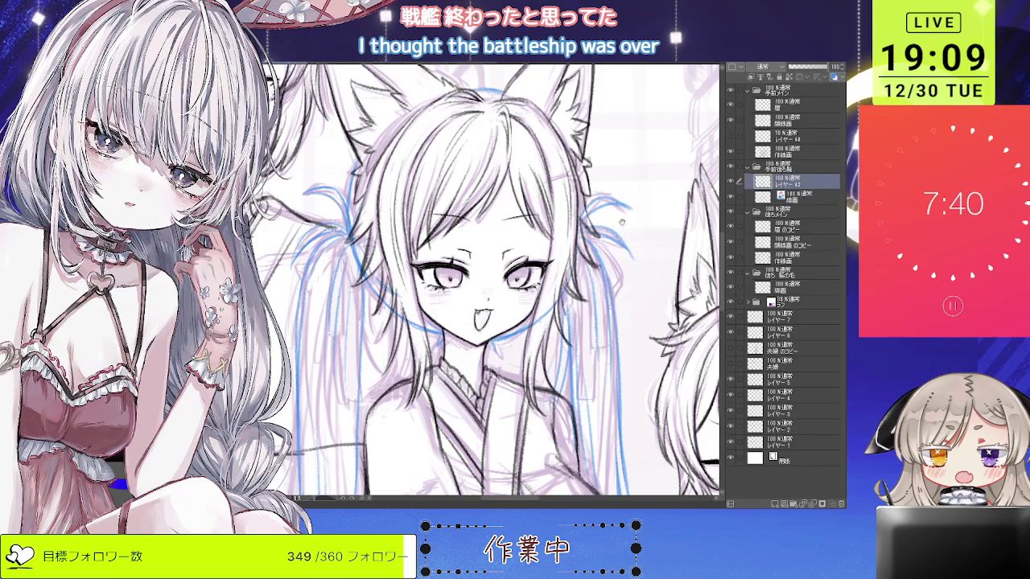
{"action": "scroll", "coordinate": [601, 247], "scroll_direction": "up", "scroll_amount": 1}
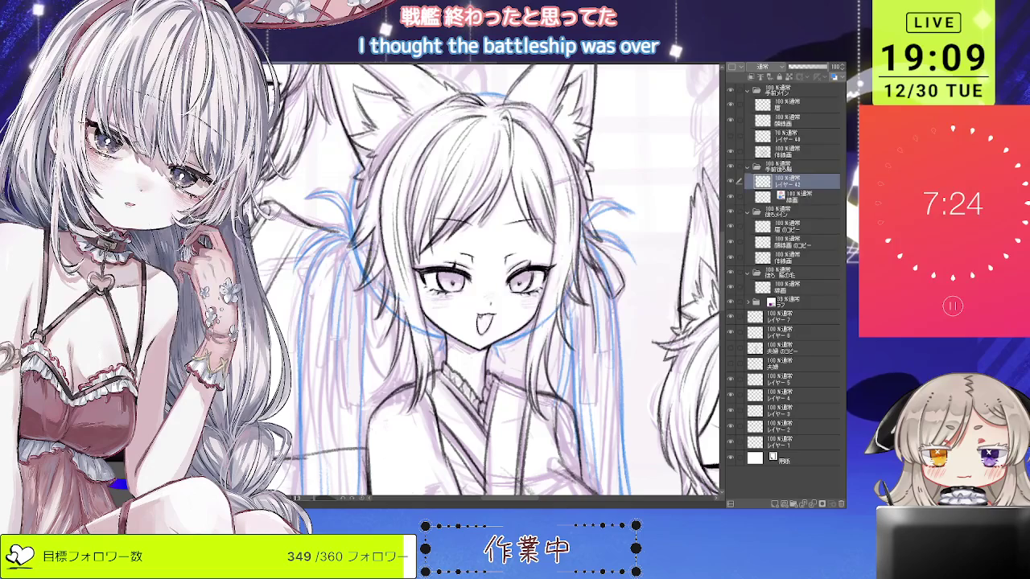
{"action": "scroll", "coordinate": [483, 282], "scroll_direction": "down", "scroll_amount": 1}
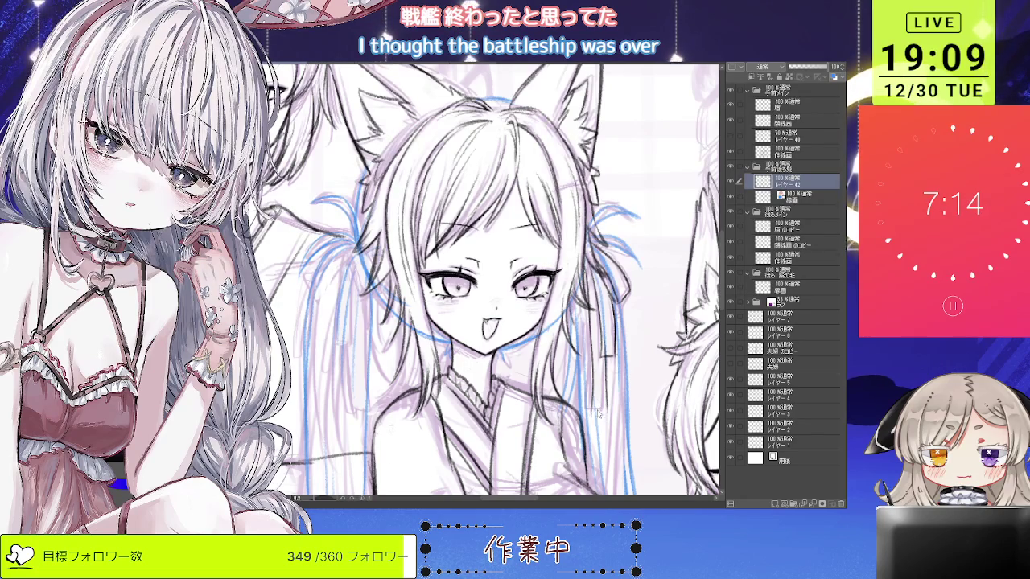
Rotate the canvas and zoom in close on the central fox girl.
{"action": "left_click_drag", "start_coordinate": [608, 379], "coordinate": [612, 403]}
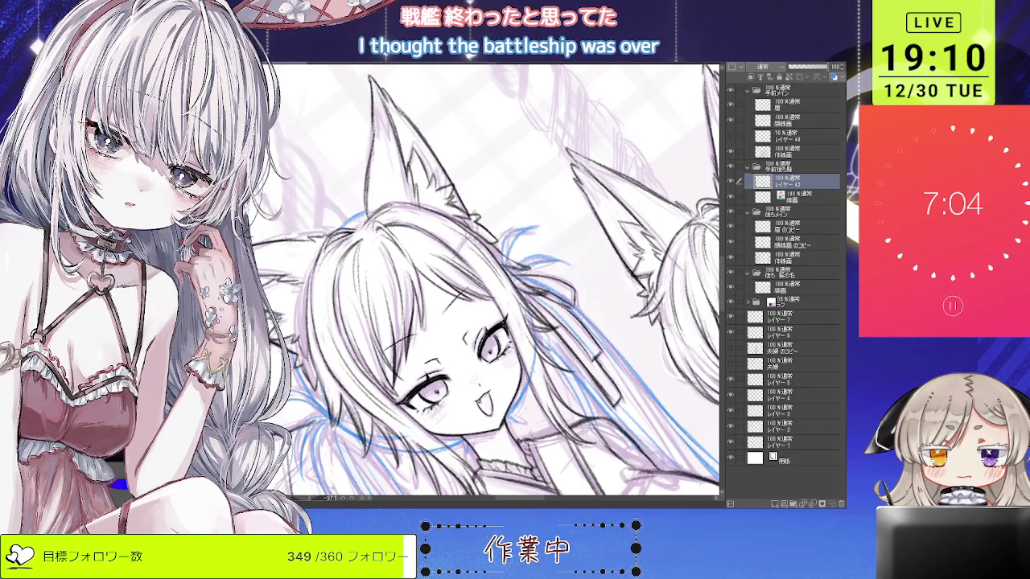
{"action": "key", "text": "ctrl+minus"}
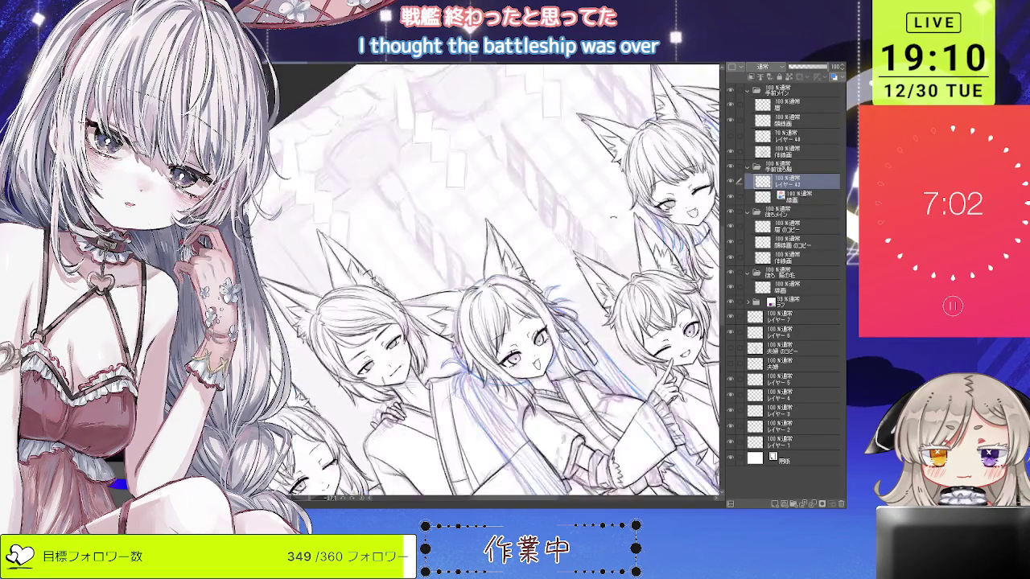
{"action": "key", "text": "ctrl+plus"}
{"action": "key", "text": "ctrl+plus"}
{"action": "key", "text": "ctrl+plus"}
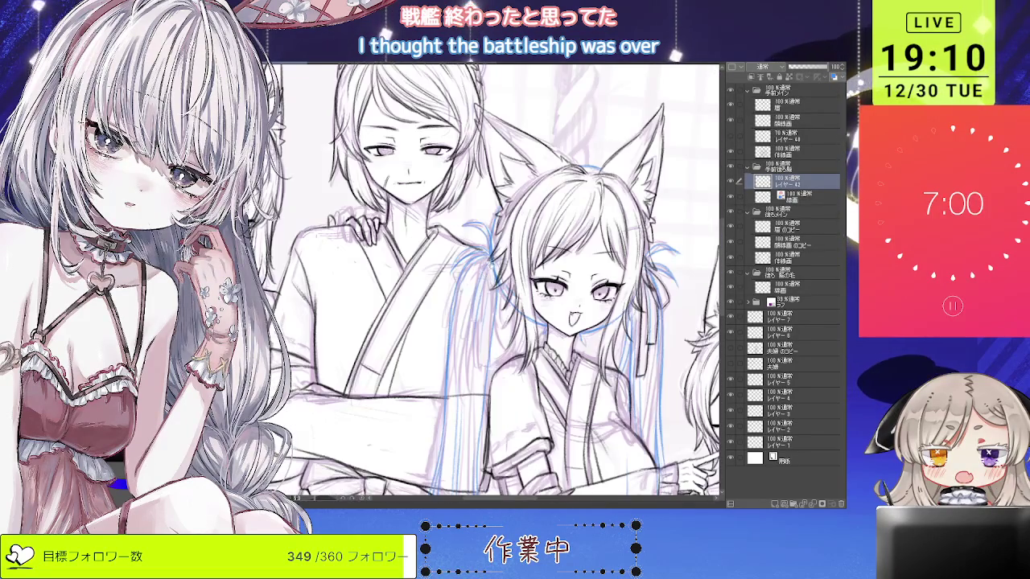
{"action": "key", "text": "ctrl+plus"}
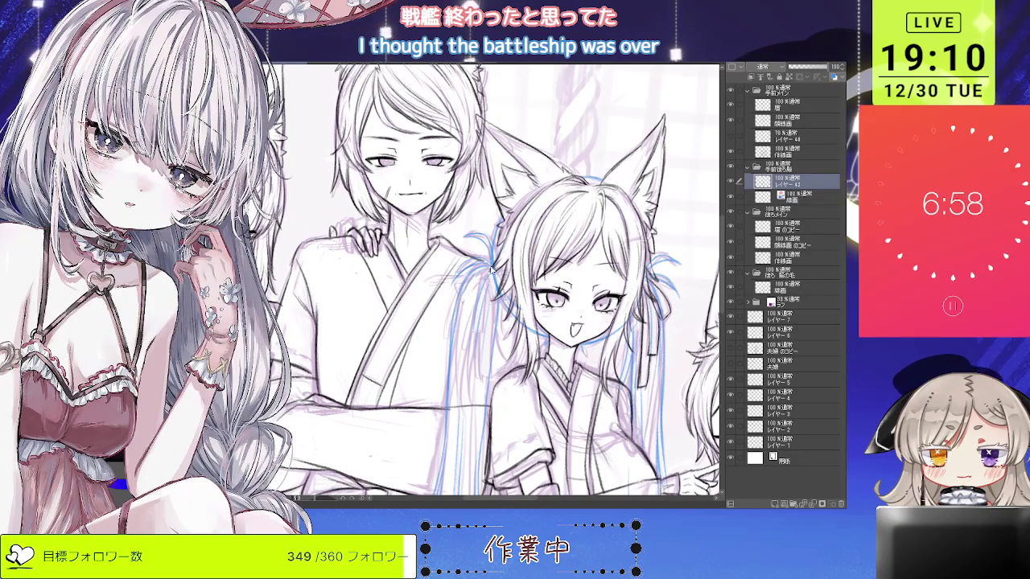
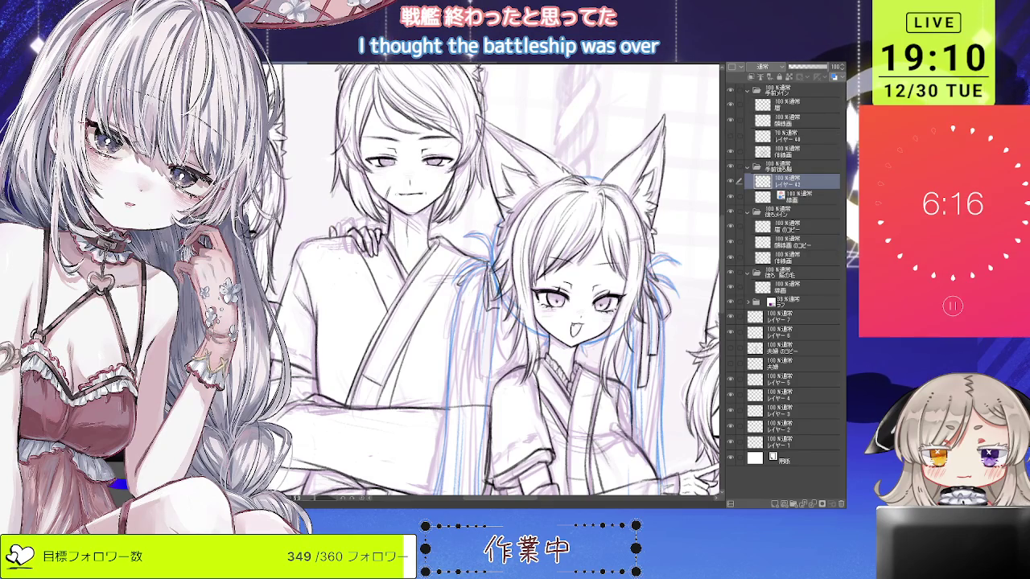
Tilt and zoom the canvas to review the whole fox-eared group and the two central girls.
{"action": "key", "text": "-"}
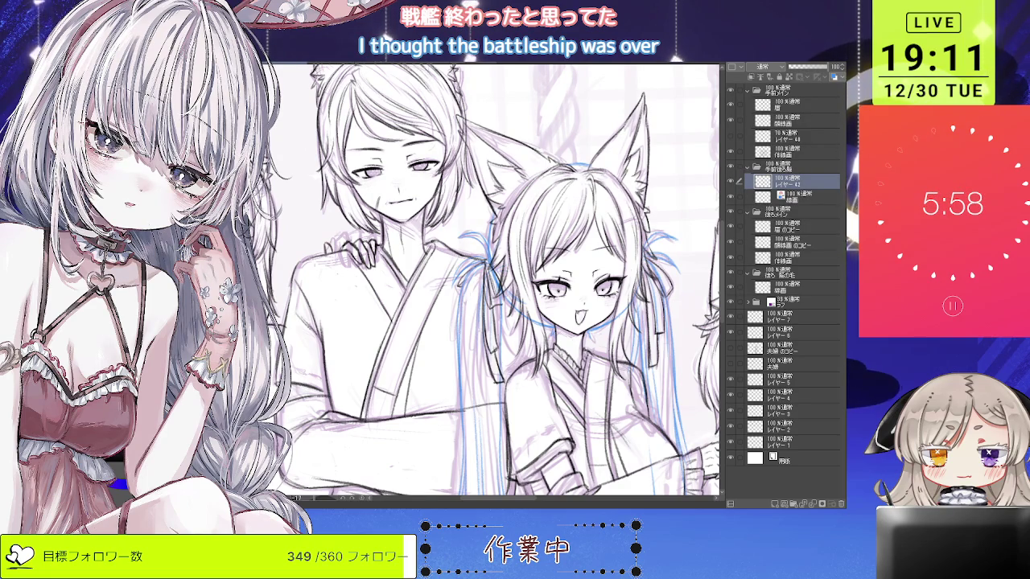
{"action": "key", "text": "ctrl+minus"}
{"action": "key", "text": "ctrl+plus"}
{"action": "key", "text": "ctrl+minus"}
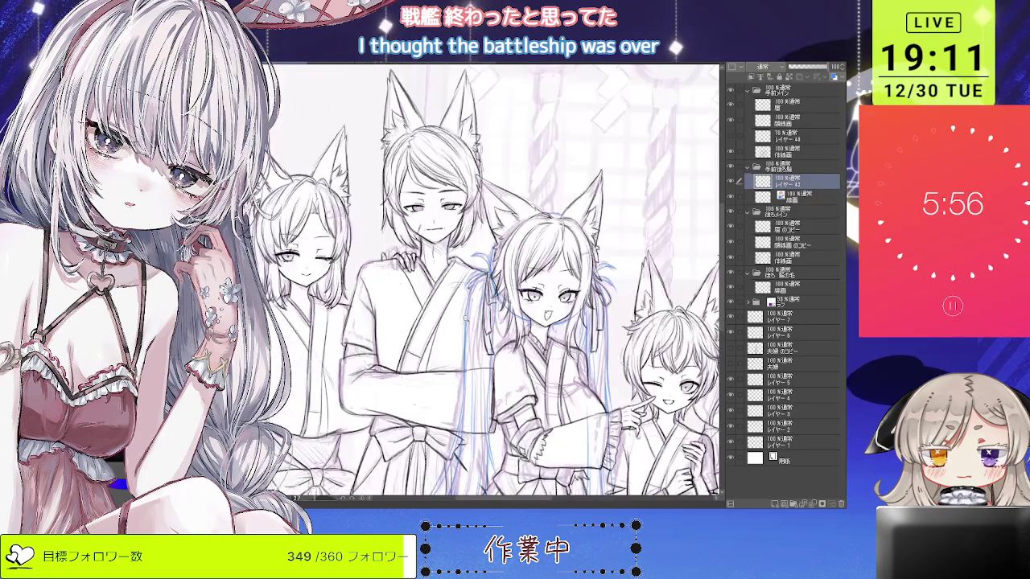
{"action": "key", "text": "ctrl+plus"}
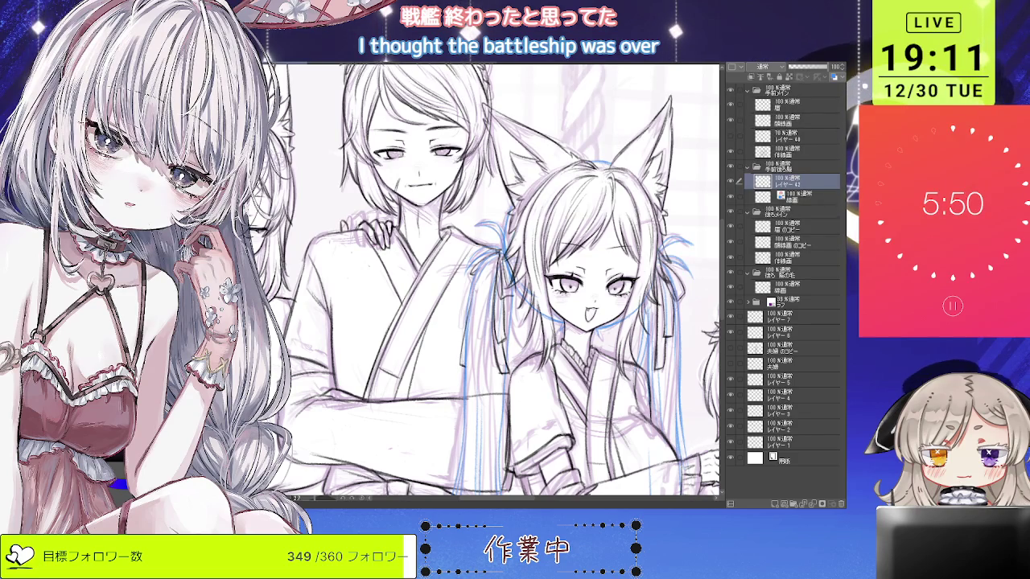
{"action": "key", "text": "ctrl+minus"}
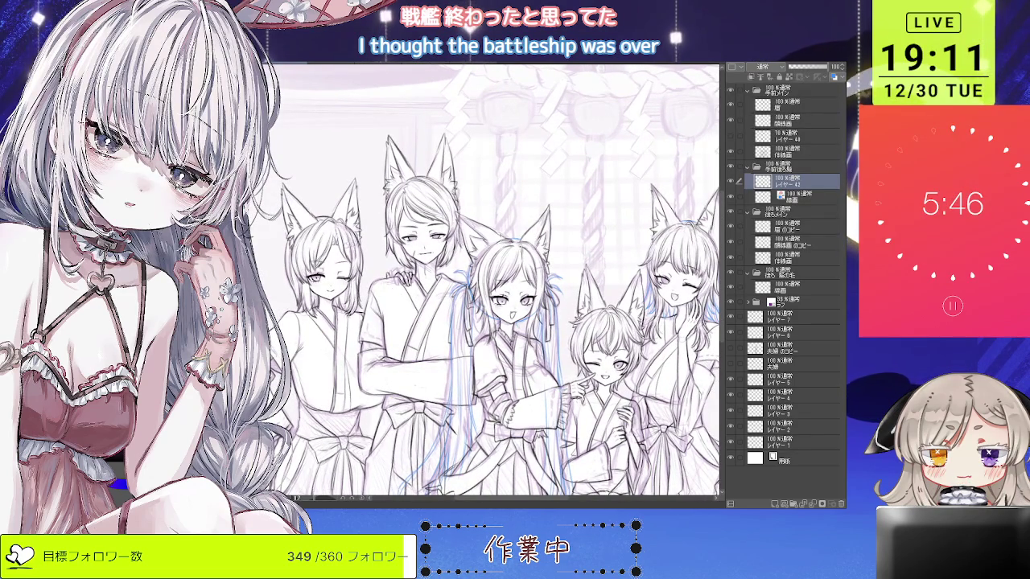
{"action": "scroll", "coordinate": [500, 356], "scroll_direction": "up", "scroll_amount": 5}
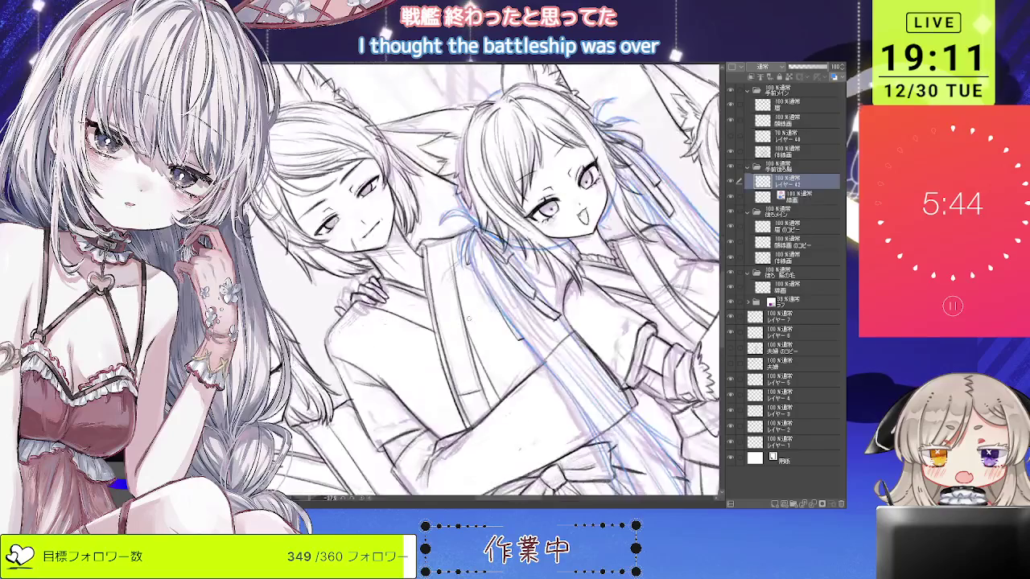
{"action": "scroll", "coordinate": [500, 356], "scroll_direction": "down", "scroll_amount": 5}
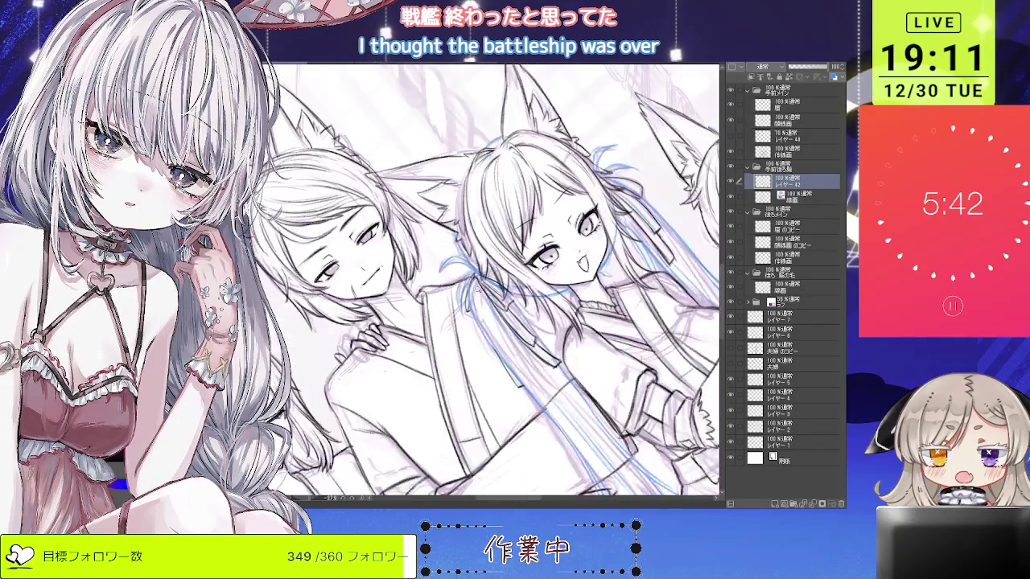
{"action": "scroll", "coordinate": [451, 314], "scroll_direction": "up", "scroll_amount": 2}
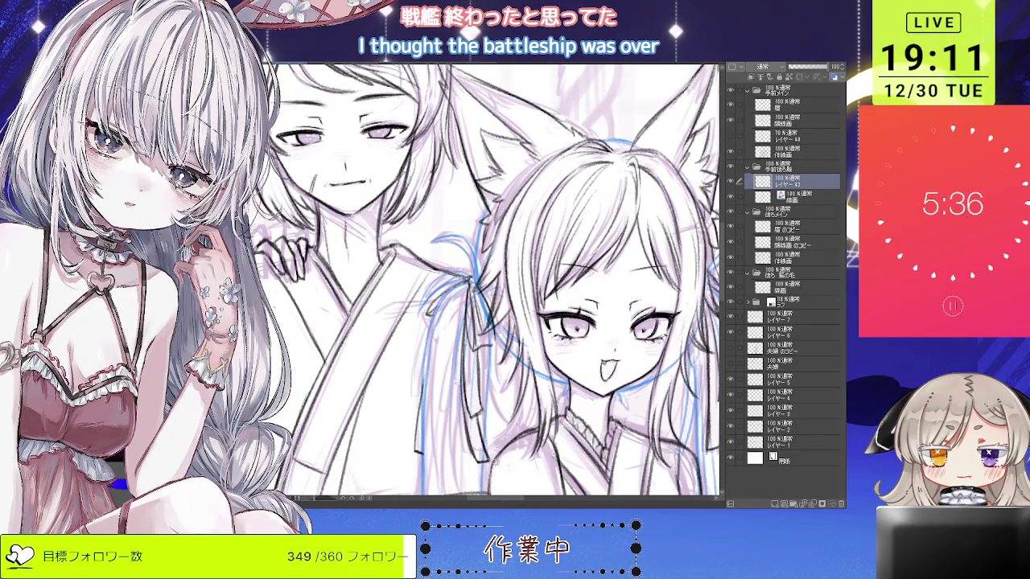
{"action": "scroll", "coordinate": [499, 281], "scroll_direction": "down", "scroll_amount": 2}
{"action": "scroll", "coordinate": [498, 282], "scroll_direction": "down", "scroll_amount": 2}
{"action": "scroll", "coordinate": [499, 281], "scroll_direction": "up", "scroll_amount": 5}
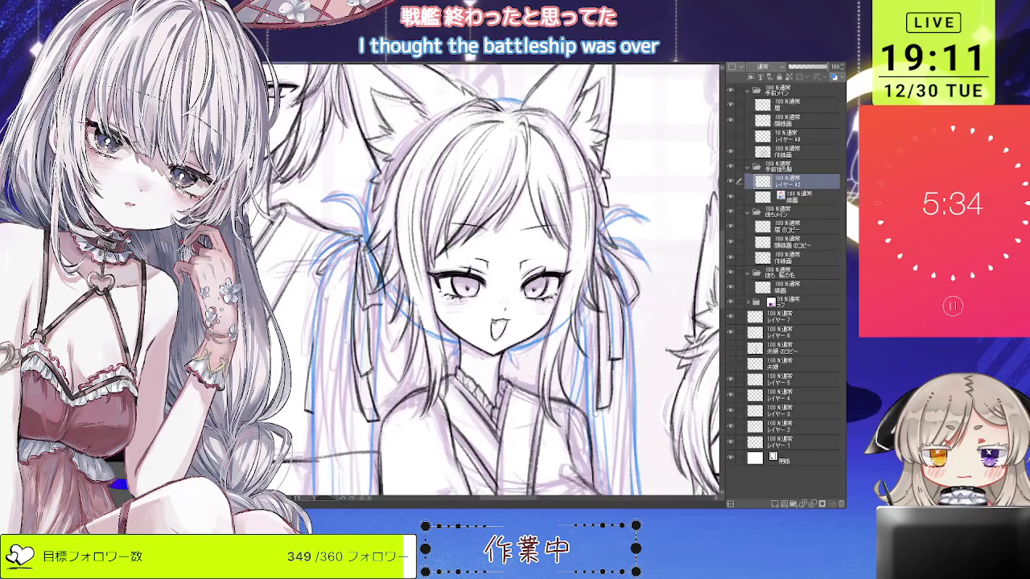
{"action": "scroll", "coordinate": [499, 282], "scroll_direction": "down", "scroll_amount": 2}
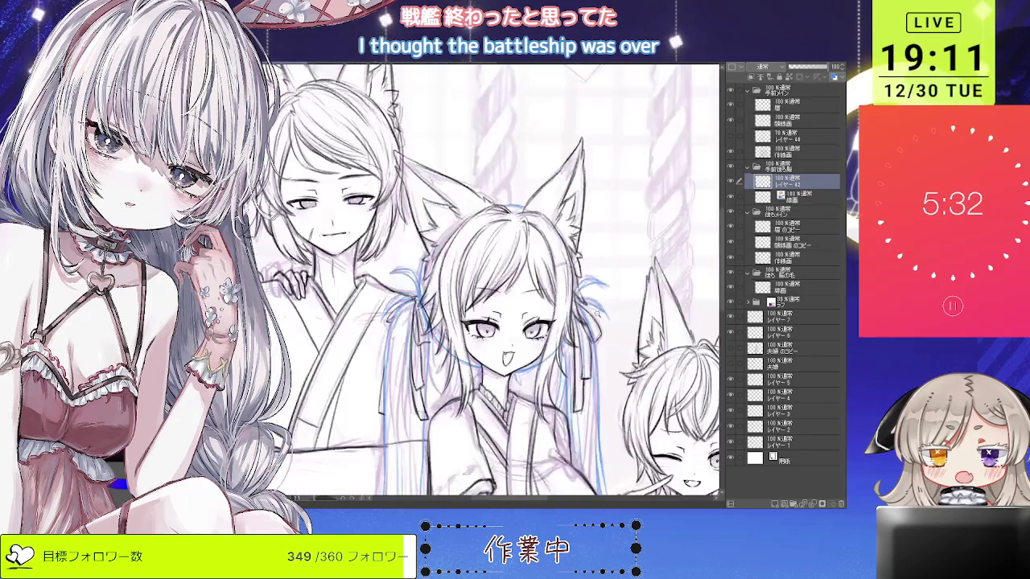
{"action": "scroll", "coordinate": [499, 282], "scroll_direction": "down", "scroll_amount": 2}
{"action": "scroll", "coordinate": [499, 282], "scroll_direction": "down", "scroll_amount": 1}
Select the line-art layer, inspect the central girl's hair, then pick Layer 42 with her blue strokes.
{"action": "left_click", "coordinate": [764, 195]}
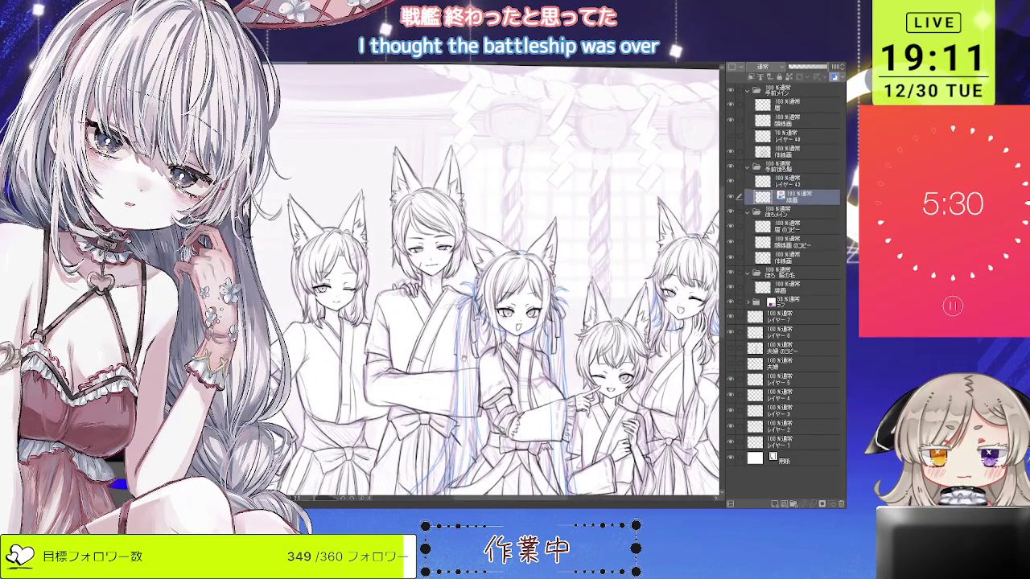
{"action": "scroll", "coordinate": [481, 282], "scroll_direction": "up", "scroll_amount": 3}
{"action": "scroll", "coordinate": [481, 281], "scroll_direction": "up", "scroll_amount": 2}
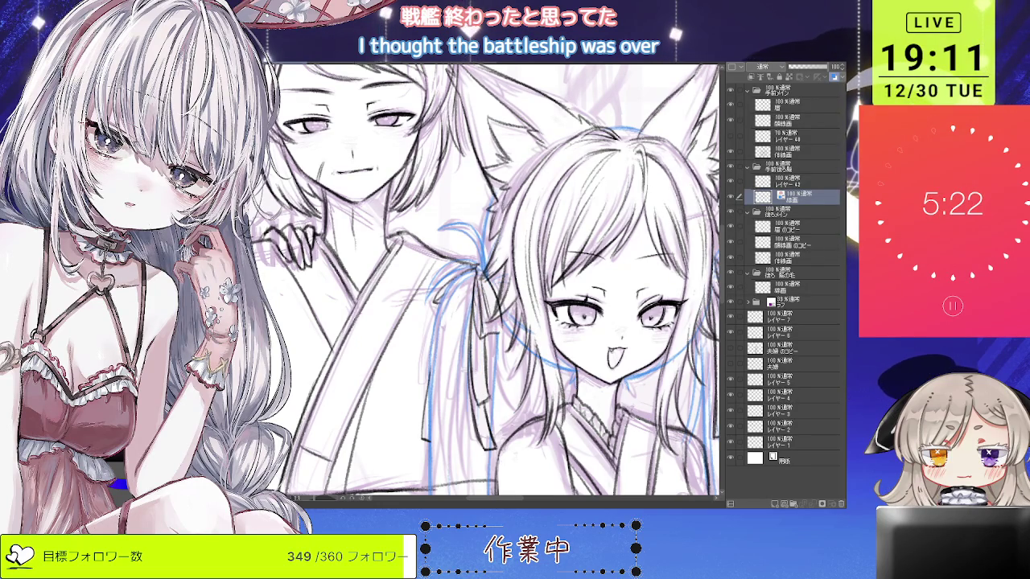
{"action": "scroll", "coordinate": [503, 334], "scroll_direction": "down", "scroll_amount": 3}
{"action": "scroll", "coordinate": [503, 334], "scroll_direction": "down", "scroll_amount": 2}
{"action": "scroll", "coordinate": [511, 487], "scroll_direction": "up", "scroll_amount": 2}
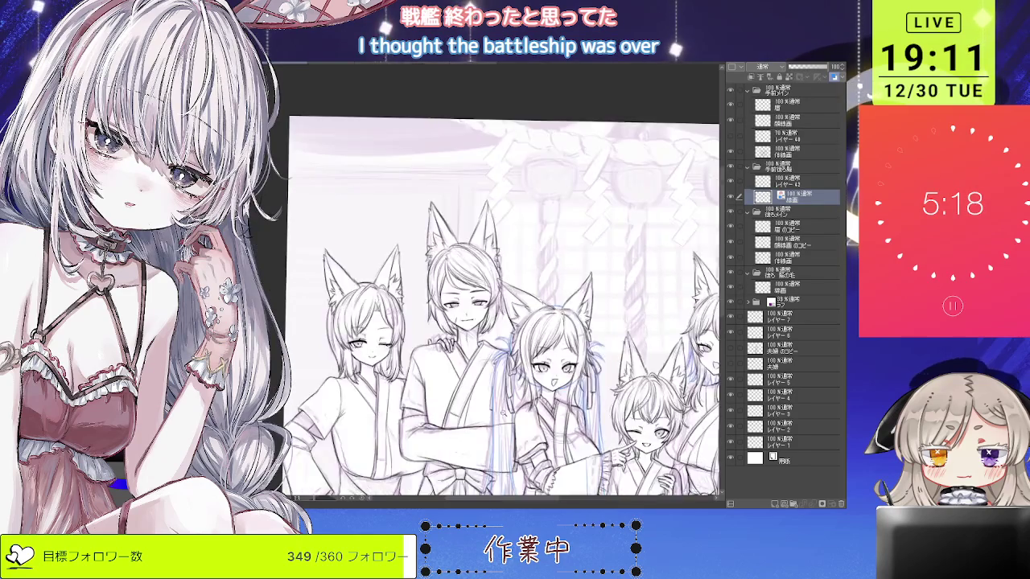
{"action": "scroll", "coordinate": [511, 487], "scroll_direction": "up", "scroll_amount": 3}
{"action": "scroll", "coordinate": [503, 281], "scroll_direction": "right", "scroll_amount": 3}
{"action": "scroll", "coordinate": [502, 281], "scroll_direction": "right", "scroll_amount": 1}
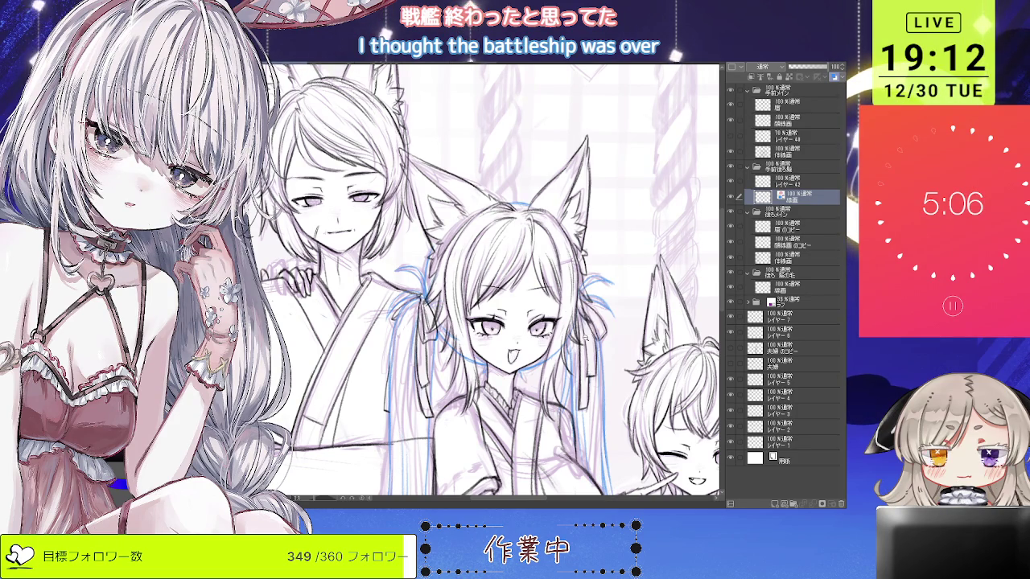
{"action": "key", "text": "ctrl+minus"}
{"action": "left_click", "coordinate": [833, 78]}
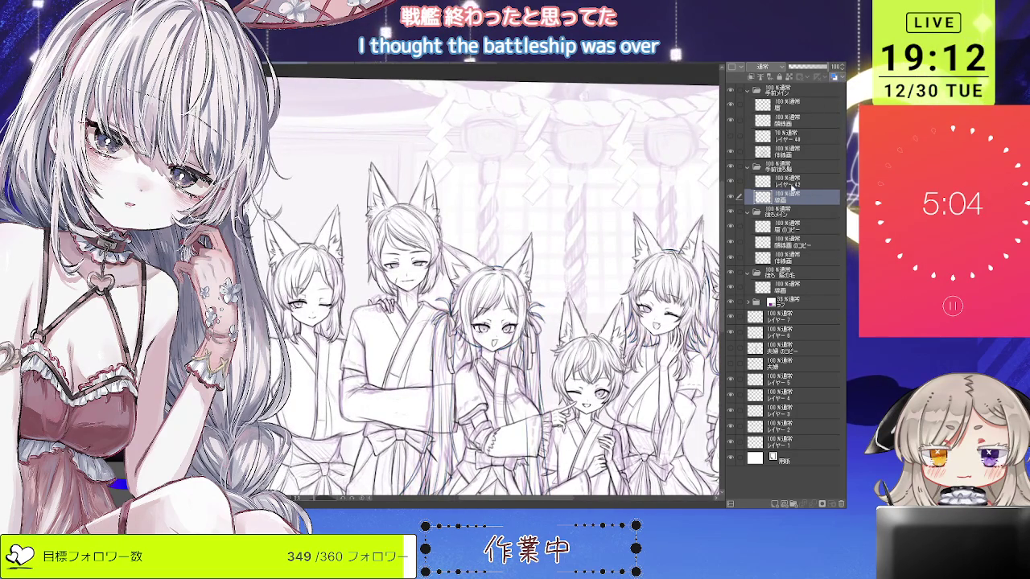
Merge the blue strokes down into the line art and compare the winking girl's layers by toggling visibility.
{"action": "left_click", "coordinate": [792, 182]}
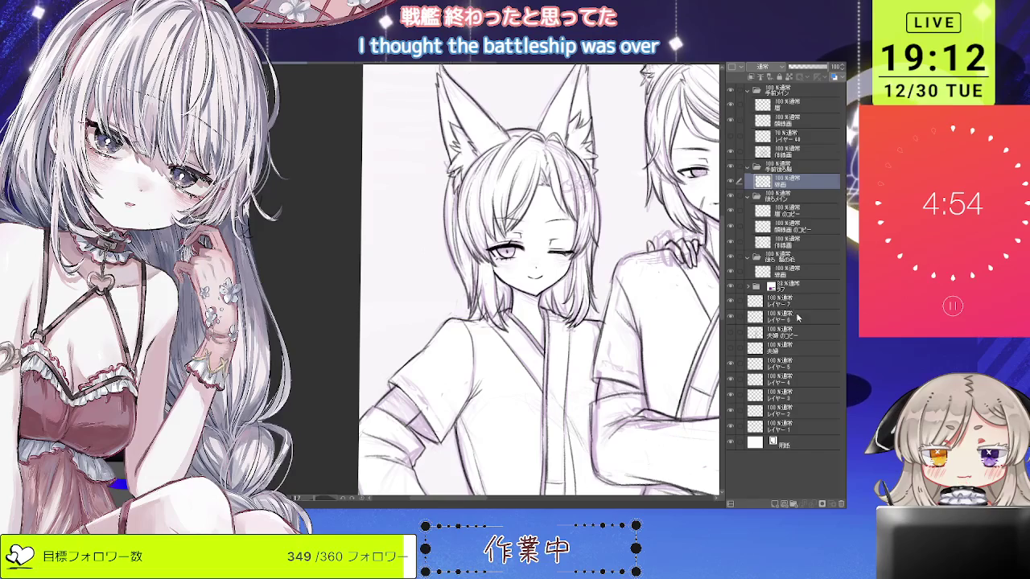
{"action": "left_click", "coordinate": [785, 272]}
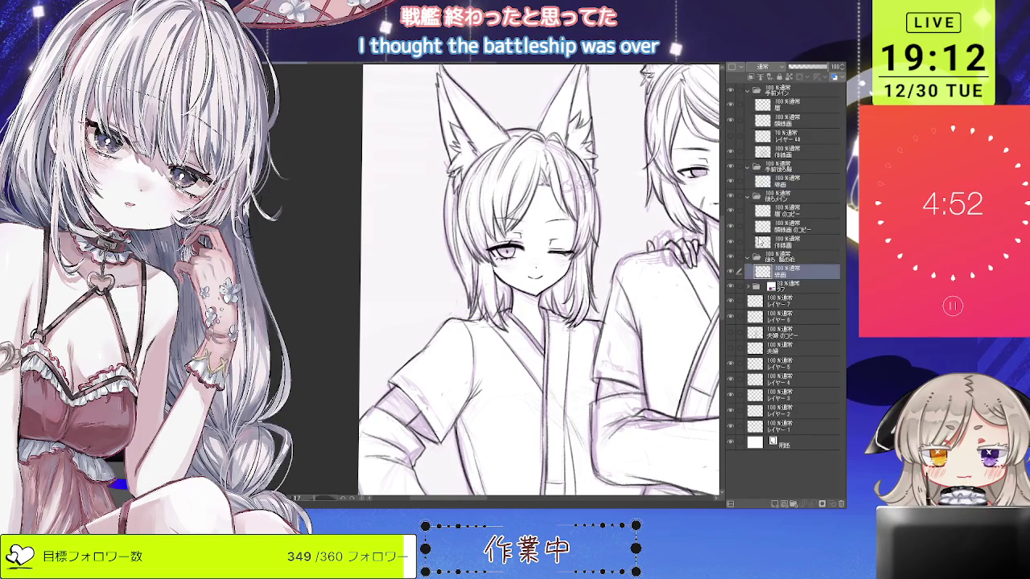
{"action": "left_click", "coordinate": [785, 241]}
{"action": "left_click", "coordinate": [731, 243]}
{"action": "left_click", "coordinate": [732, 244]}
{"action": "left_click", "coordinate": [732, 244]}
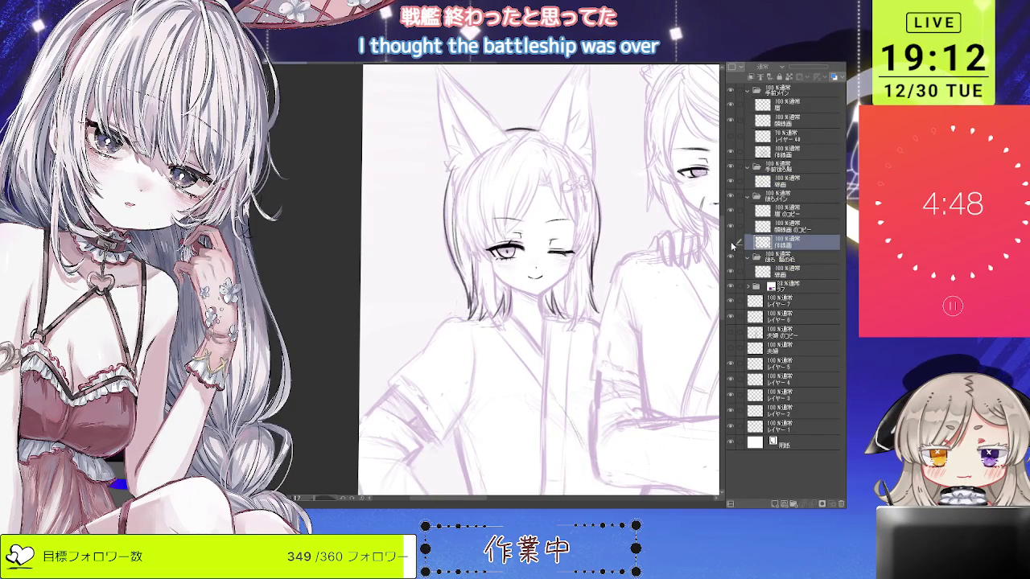
{"action": "left_click", "coordinate": [732, 244]}
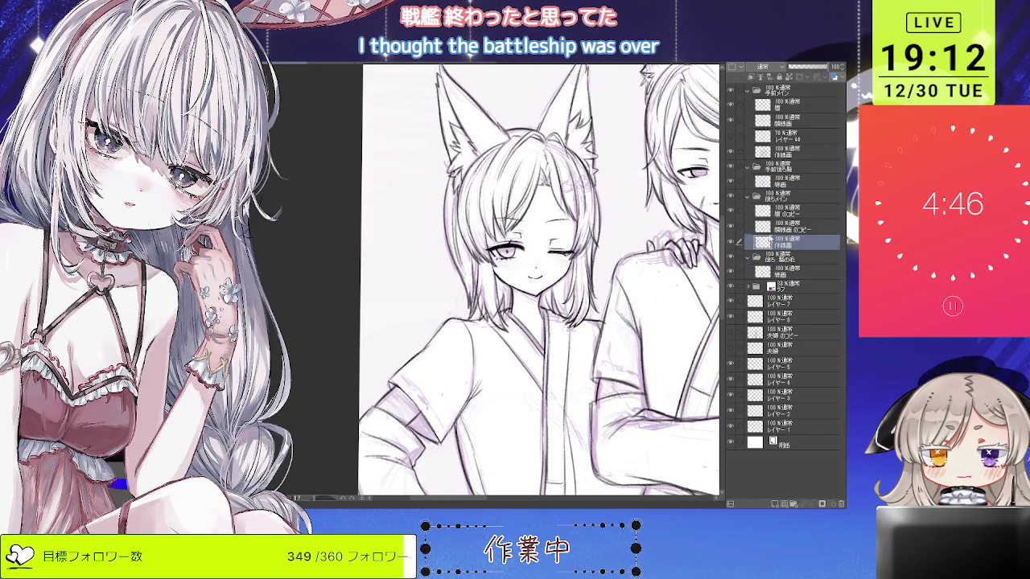
Lower the winking girl's line-art opacity to 40% and add a new layer above the hair copy.
{"action": "left_click_drag", "start_coordinate": [828, 67], "coordinate": [798, 70]}
{"action": "scroll", "coordinate": [563, 161], "scroll_direction": "up", "scroll_amount": 3}
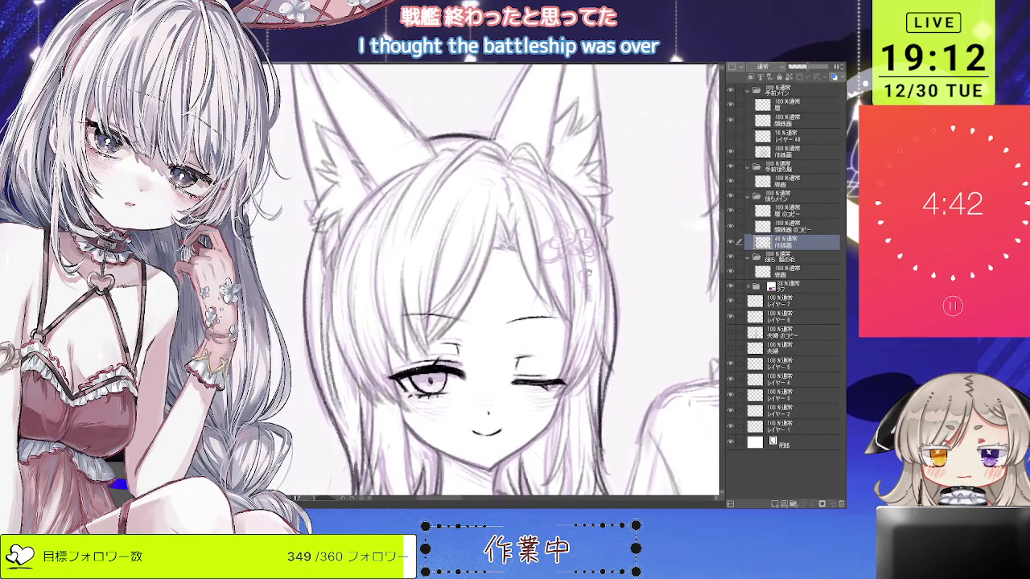
{"action": "left_click", "coordinate": [787, 211]}
{"action": "left_click", "coordinate": [774, 503]}
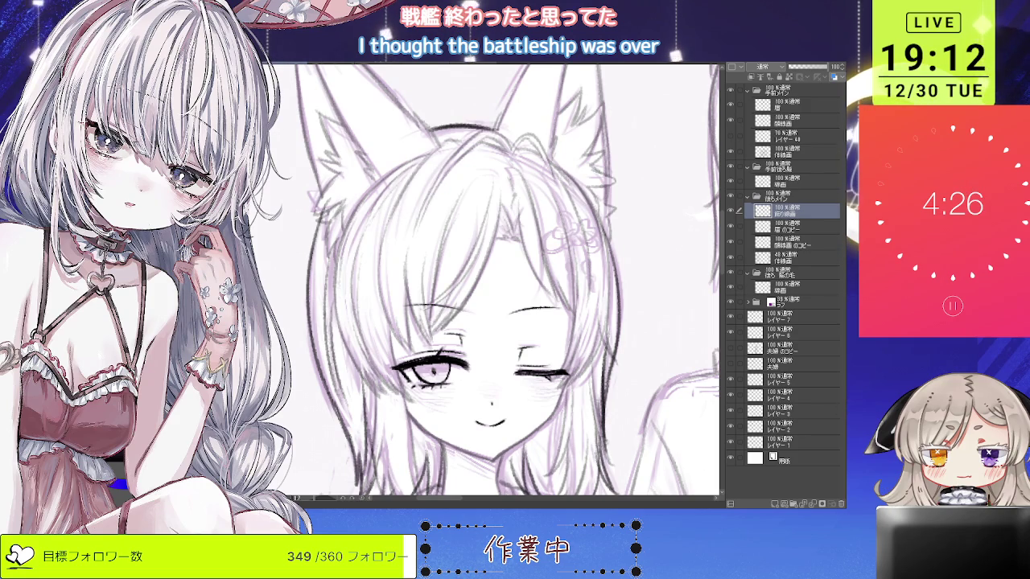
{"action": "scroll", "coordinate": [539, 221], "scroll_direction": "up", "scroll_amount": 1}
{"action": "scroll", "coordinate": [539, 221], "scroll_direction": "up", "scroll_amount": 2}
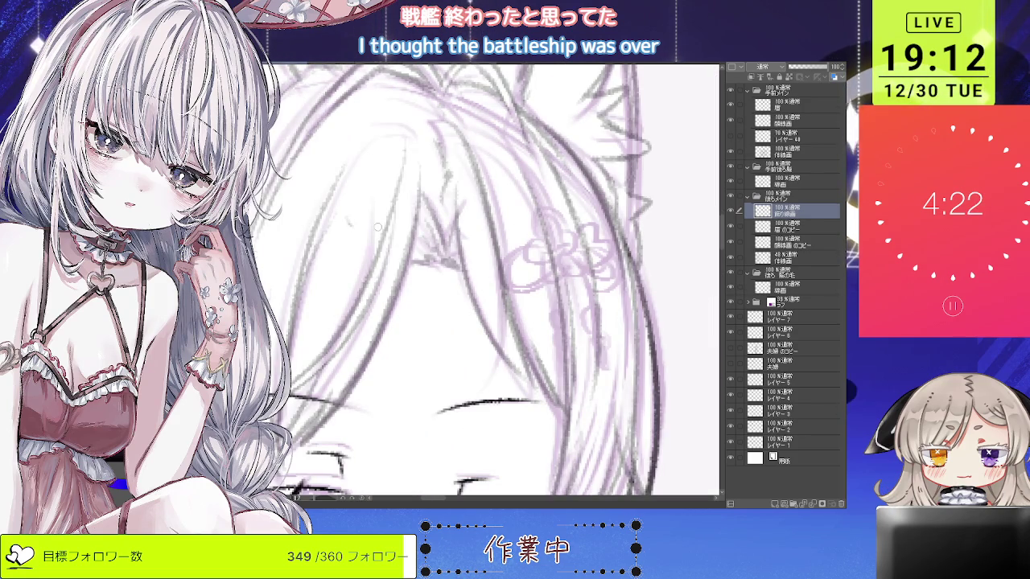
Redraw the flower-knot hair ornament's rounded lobes and close off its right end.
{"action": "mouse_move", "coordinate": [538, 229]}
{"action": "left_mouse_down"}
{"action": "mouse_move", "coordinate": [557, 219]}
{"action": "mouse_move", "coordinate": [523, 270]}
{"action": "mouse_move", "coordinate": [547, 272]}
{"action": "mouse_move", "coordinate": [581, 246]}
{"action": "mouse_move", "coordinate": [538, 287]}
{"action": "mouse_move", "coordinate": [589, 273]}
{"action": "mouse_move", "coordinate": [573, 286]}
{"action": "mouse_move", "coordinate": [560, 279]}
{"action": "left_mouse_up"}
{"action": "key", "text": "ctrl+z"}
{"action": "key", "text": "ctrl+z"}
{"action": "key", "text": "ctrl+z"}
{"action": "key", "text": "ctrl+z"}
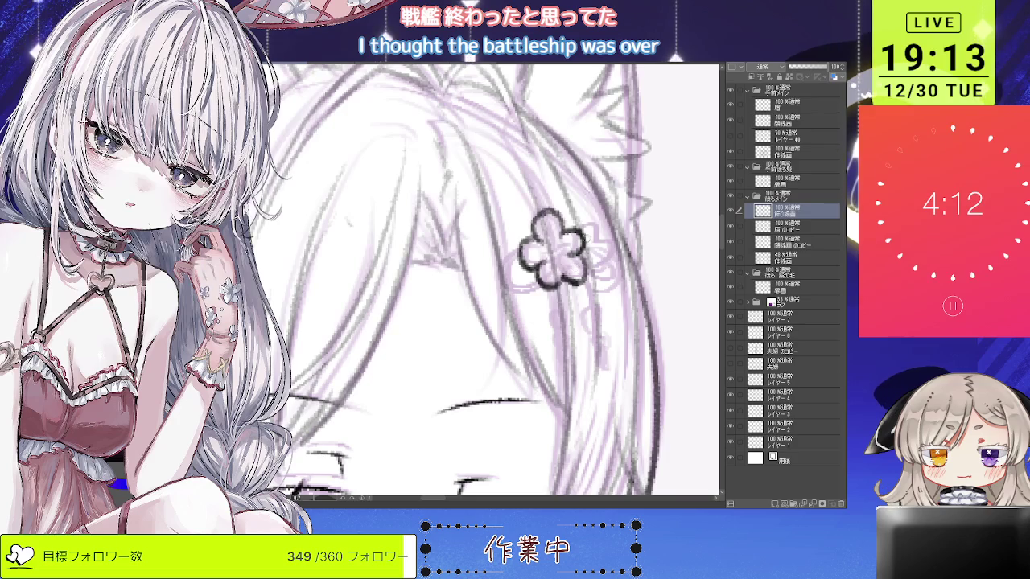
{"action": "mouse_move", "coordinate": [594, 243]}
{"action": "left_mouse_down"}
{"action": "mouse_move", "coordinate": [614, 262]}
{"action": "mouse_move", "coordinate": [602, 280]}
{"action": "left_mouse_up"}
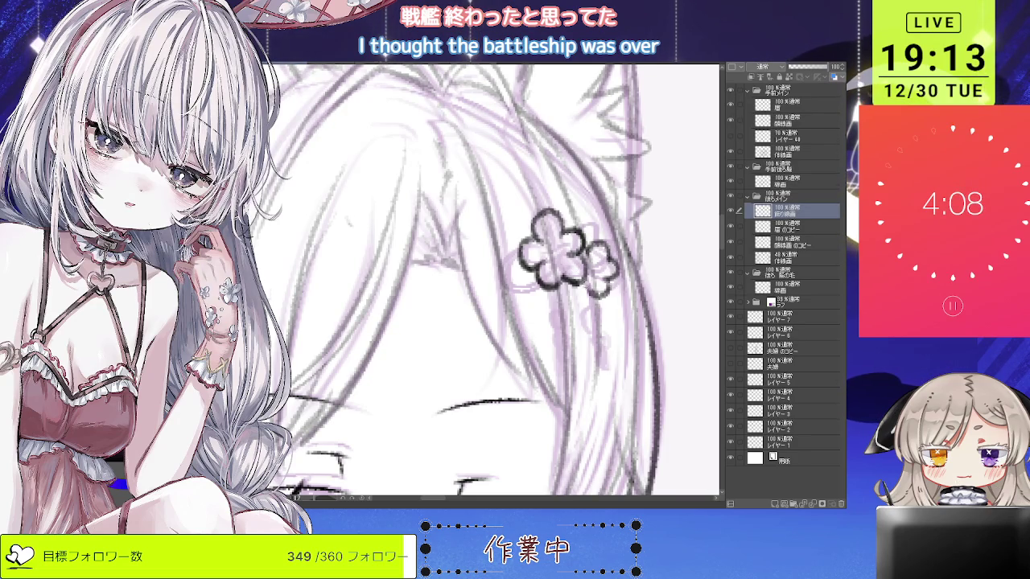
{"action": "key", "text": "ctrl+z"}
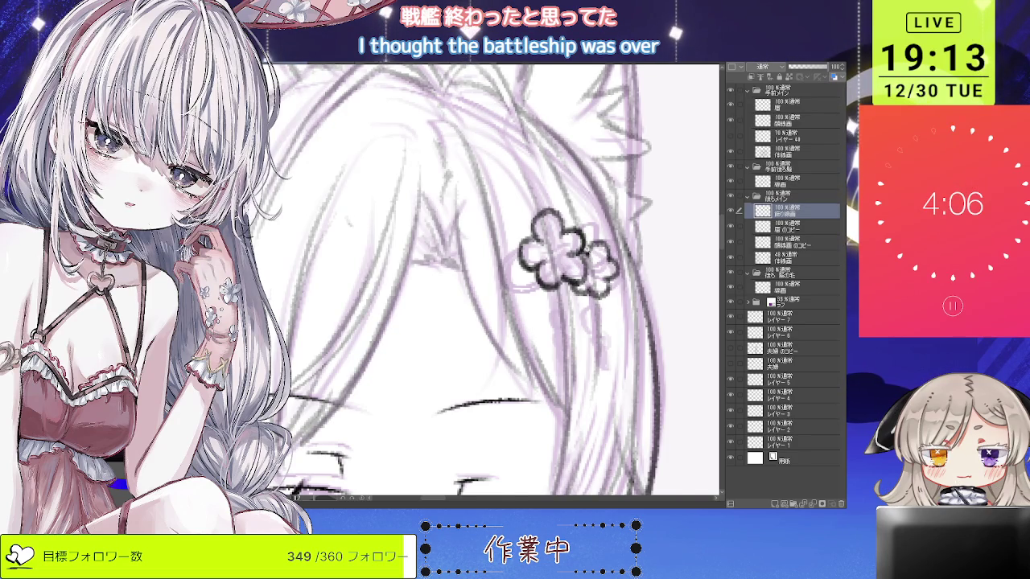
{"action": "scroll", "coordinate": [556, 257], "scroll_direction": "down", "scroll_amount": 3}
{"action": "scroll", "coordinate": [557, 258], "scroll_direction": "up", "scroll_amount": 3}
{"action": "mouse_move", "coordinate": [550, 234]}
{"action": "left_mouse_down"}
{"action": "mouse_move", "coordinate": [532, 291]}
{"action": "mouse_move", "coordinate": [564, 292]}
{"action": "mouse_move", "coordinate": [511, 259]}
{"action": "mouse_move", "coordinate": [569, 278]}
{"action": "left_mouse_up"}
{"action": "key", "text": "ctrl+z"}
{"action": "key", "text": "ctrl+z"}
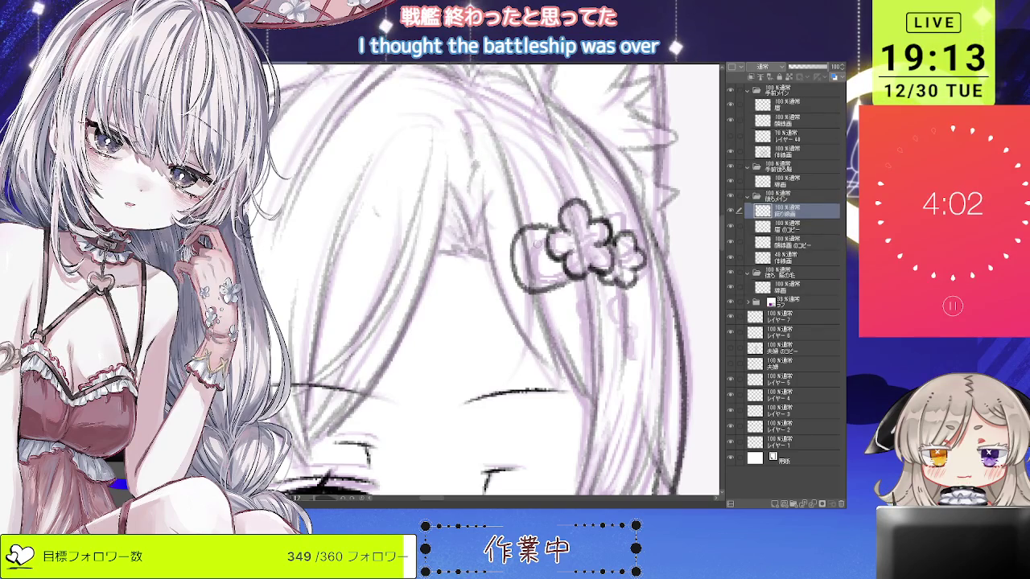
{"action": "left_click_drag", "start_coordinate": [524, 240], "coordinate": [526, 278]}
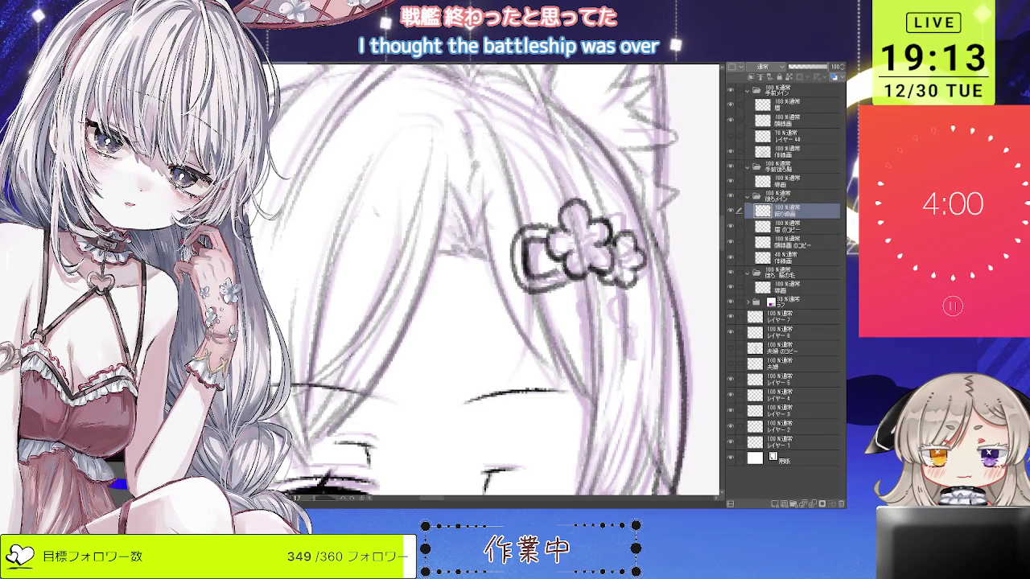
{"action": "scroll", "coordinate": [487, 322], "scroll_direction": "down", "scroll_amount": 1}
{"action": "scroll", "coordinate": [488, 322], "scroll_direction": "down", "scroll_amount": 2}
{"action": "scroll", "coordinate": [487, 322], "scroll_direction": "down", "scroll_amount": 1}
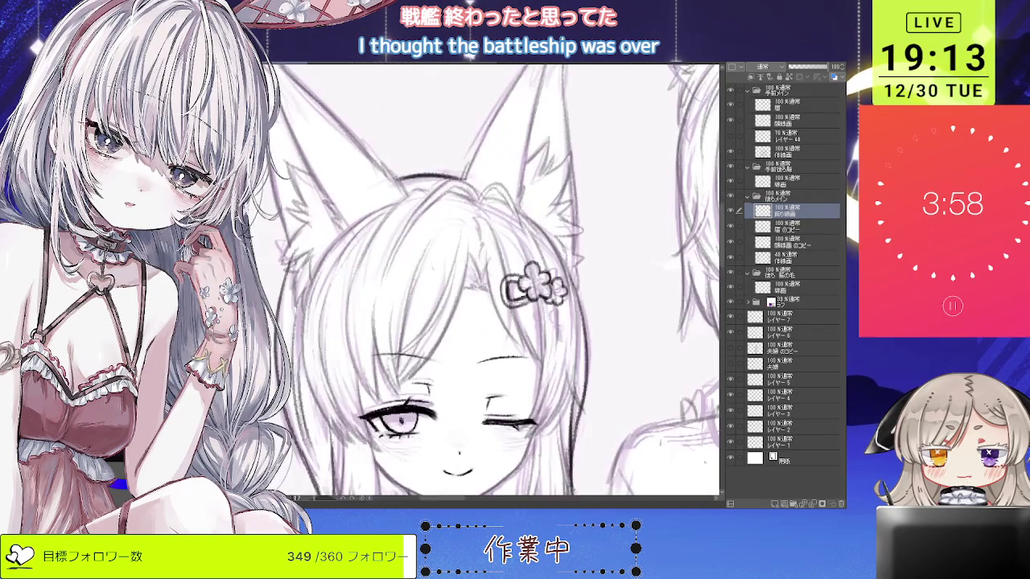
{"action": "left_click_drag", "start_coordinate": [573, 271], "coordinate": [574, 304]}
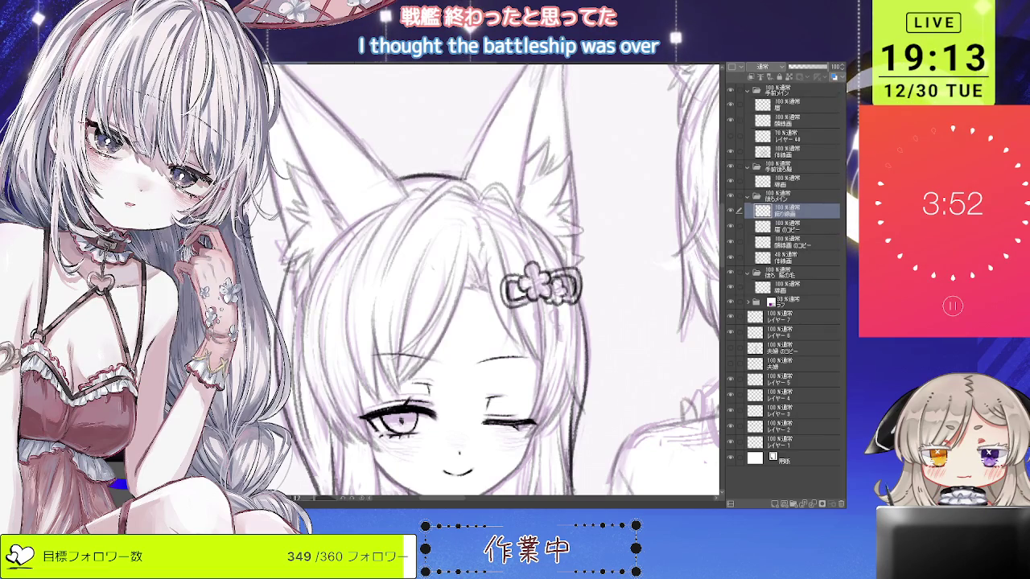
Draw the two hanging cords under the ornament and string round beads on both.
{"action": "scroll", "coordinate": [495, 282], "scroll_direction": "down", "scroll_amount": 2}
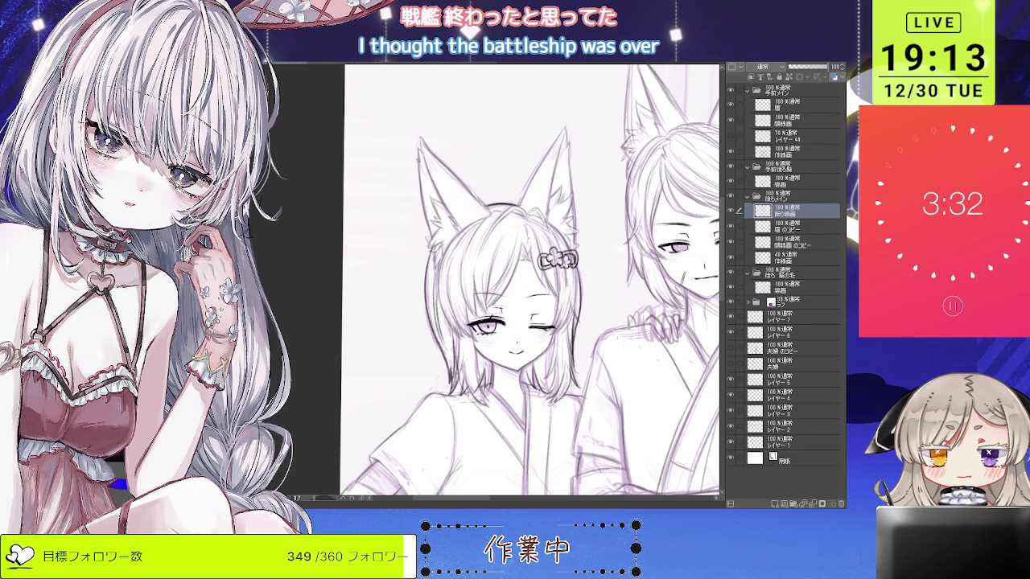
{"action": "scroll", "coordinate": [576, 283], "scroll_direction": "up", "scroll_amount": 1}
{"action": "scroll", "coordinate": [576, 283], "scroll_direction": "up", "scroll_amount": 2}
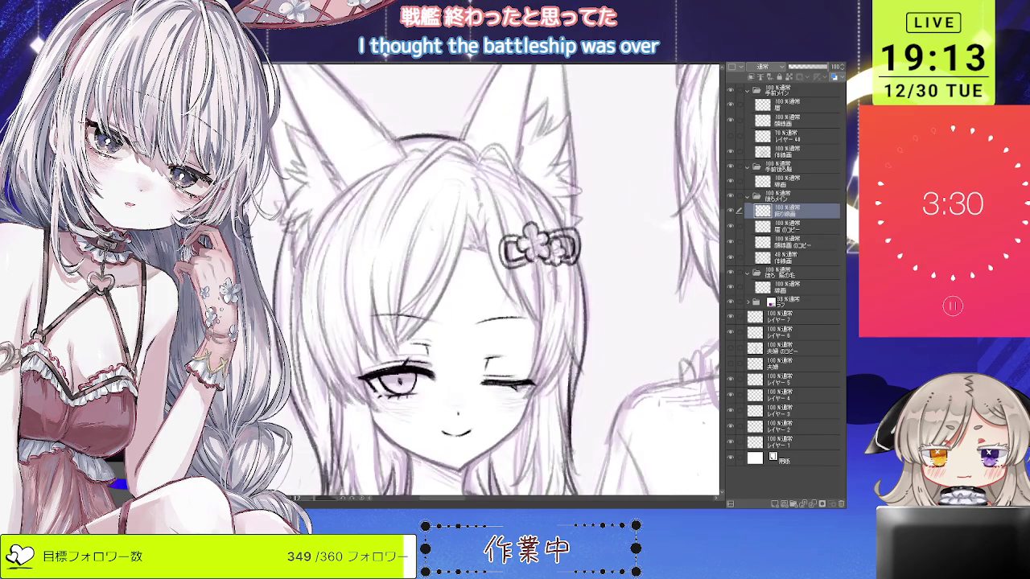
{"action": "scroll", "coordinate": [576, 283], "scroll_direction": "up", "scroll_amount": 2}
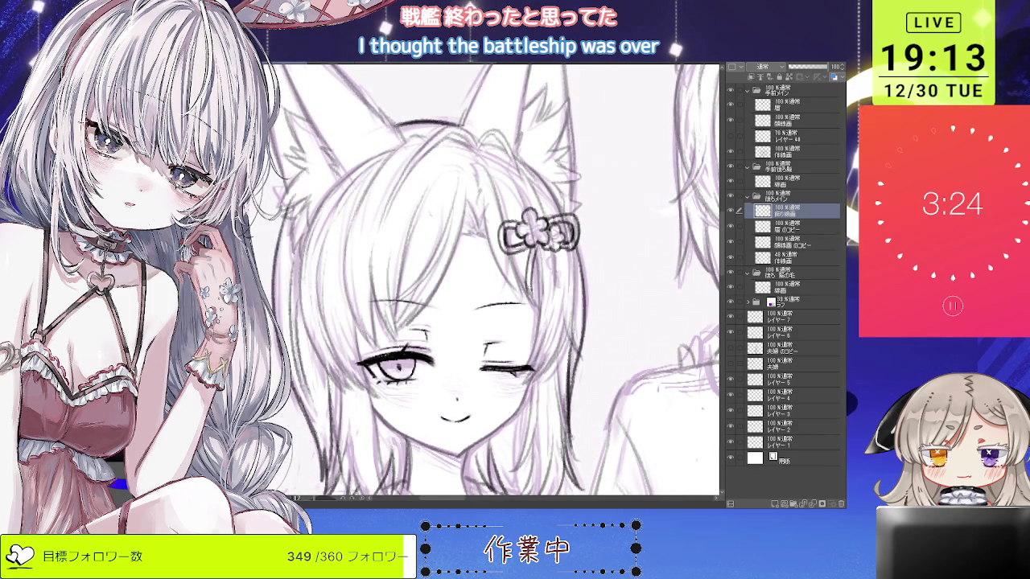
{"action": "scroll", "coordinate": [544, 255], "scroll_direction": "up", "scroll_amount": 2}
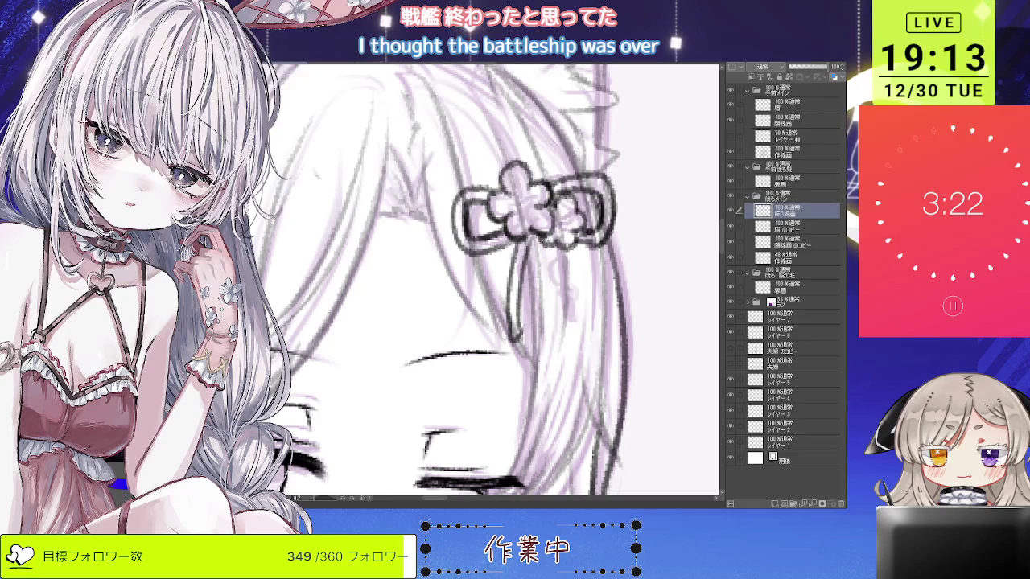
{"action": "left_click_drag", "start_coordinate": [563, 251], "coordinate": [571, 326]}
{"action": "mouse_move", "coordinate": [531, 291]}
{"action": "left_mouse_down"}
{"action": "mouse_move", "coordinate": [521, 312]}
{"action": "mouse_move", "coordinate": [532, 294]}
{"action": "left_mouse_up"}
{"action": "mouse_move", "coordinate": [531, 253]}
{"action": "left_mouse_down"}
{"action": "mouse_move", "coordinate": [531, 281]}
{"action": "mouse_move", "coordinate": [587, 295]}
{"action": "mouse_move", "coordinate": [576, 291]}
{"action": "left_mouse_up"}
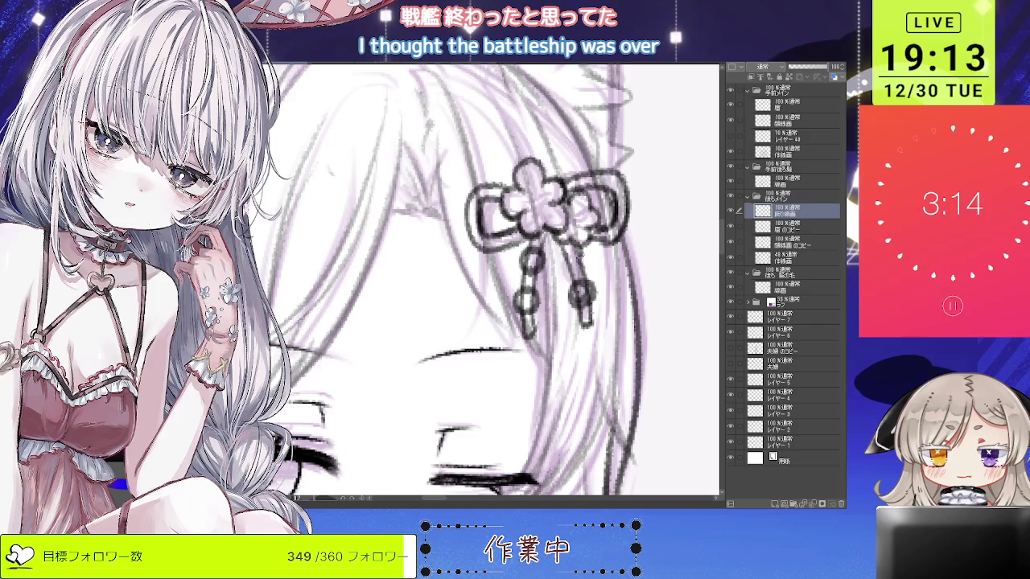
{"action": "left_click_drag", "start_coordinate": [572, 246], "coordinate": [576, 266]}
Zoom out to review both fox-eared girls with the new beaded ornament.
{"action": "key", "text": "ctrl+minus"}
{"action": "key", "text": "ctrl+minus"}
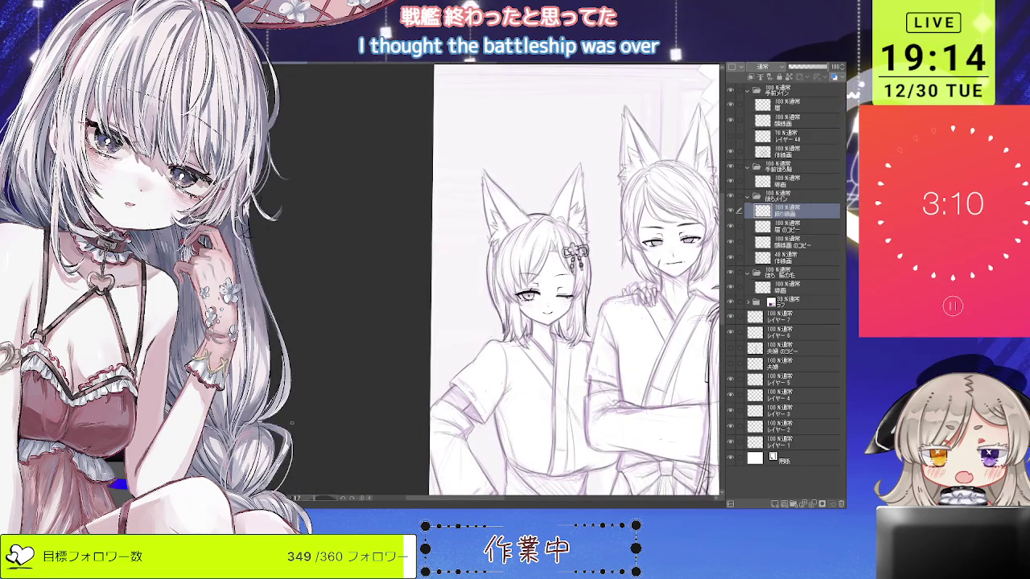
{"action": "scroll", "coordinate": [609, 230], "scroll_direction": "up", "scroll_amount": 1}
{"action": "scroll", "coordinate": [610, 230], "scroll_direction": "up", "scroll_amount": 2}
{"action": "scroll", "coordinate": [609, 229], "scroll_direction": "up", "scroll_amount": 3}
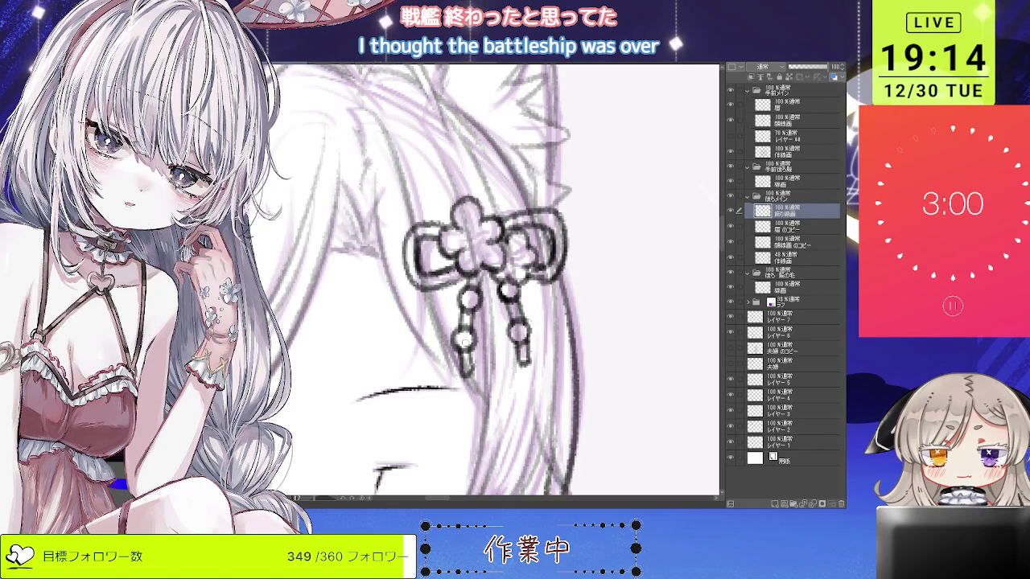
{"action": "scroll", "coordinate": [499, 281], "scroll_direction": "down", "scroll_amount": 3}
{"action": "scroll", "coordinate": [499, 282], "scroll_direction": "down", "scroll_amount": 2}
{"action": "scroll", "coordinate": [499, 282], "scroll_direction": "down", "scroll_amount": 1}
{"action": "scroll", "coordinate": [499, 282], "scroll_direction": "down", "scroll_amount": 1}
{"action": "scroll", "coordinate": [519, 282], "scroll_direction": "down", "scroll_amount": 1}
{"action": "scroll", "coordinate": [519, 282], "scroll_direction": "down", "scroll_amount": 2}
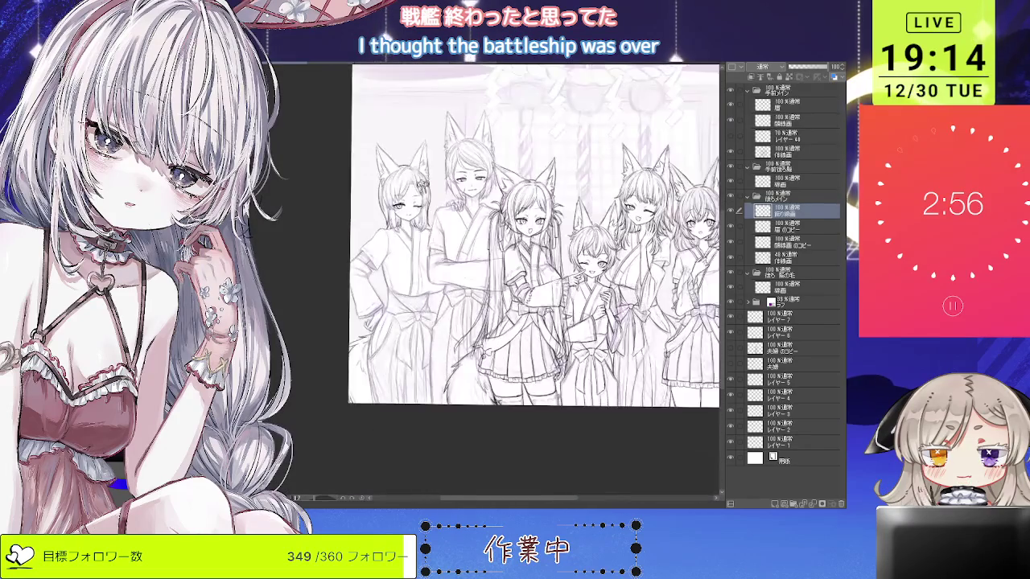
{"action": "scroll", "coordinate": [519, 265], "scroll_direction": "down", "scroll_amount": 2}
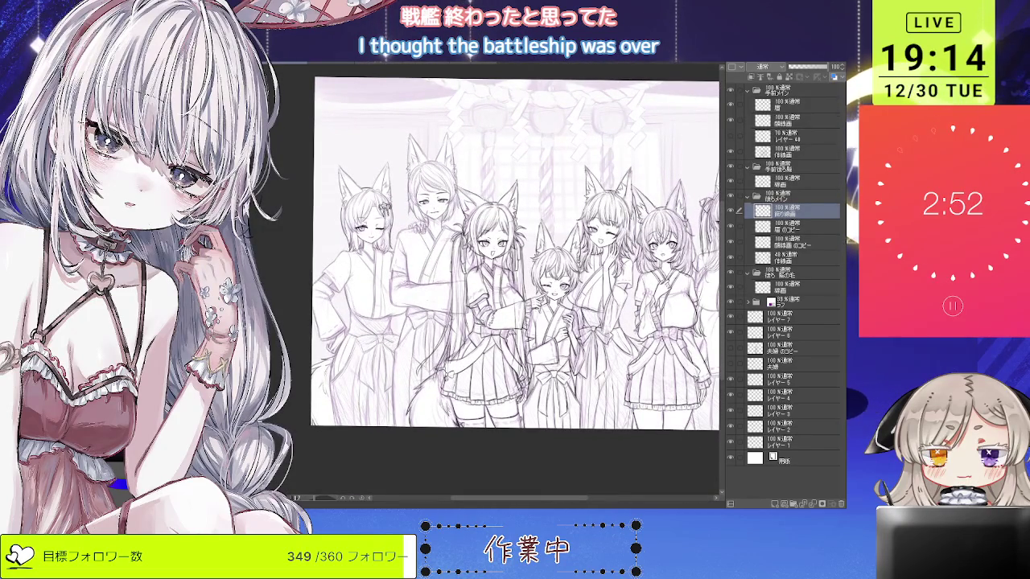
{"action": "left_click", "coordinate": [799, 257]}
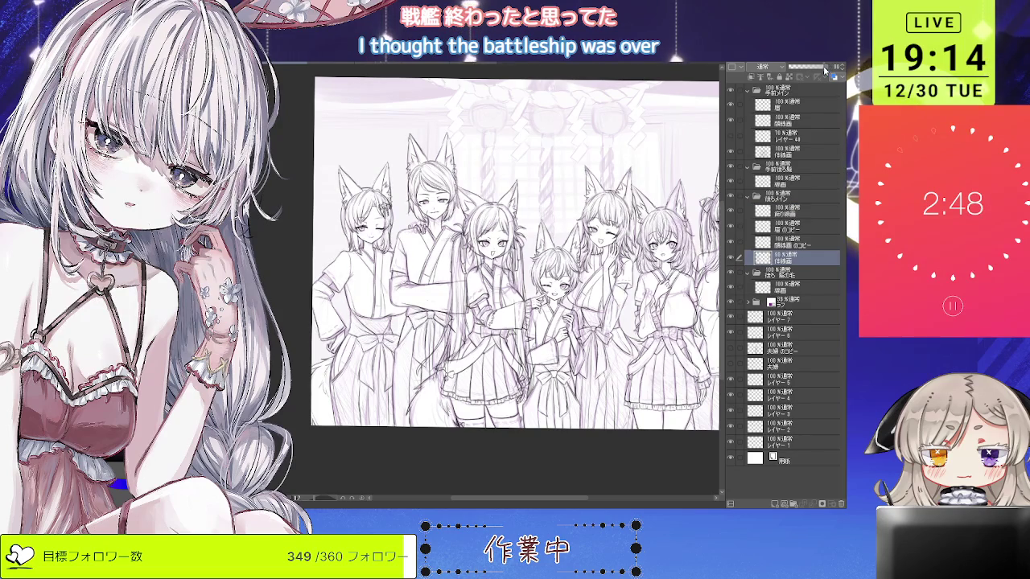
{"action": "scroll", "coordinate": [515, 265], "scroll_direction": "up", "scroll_amount": 3}
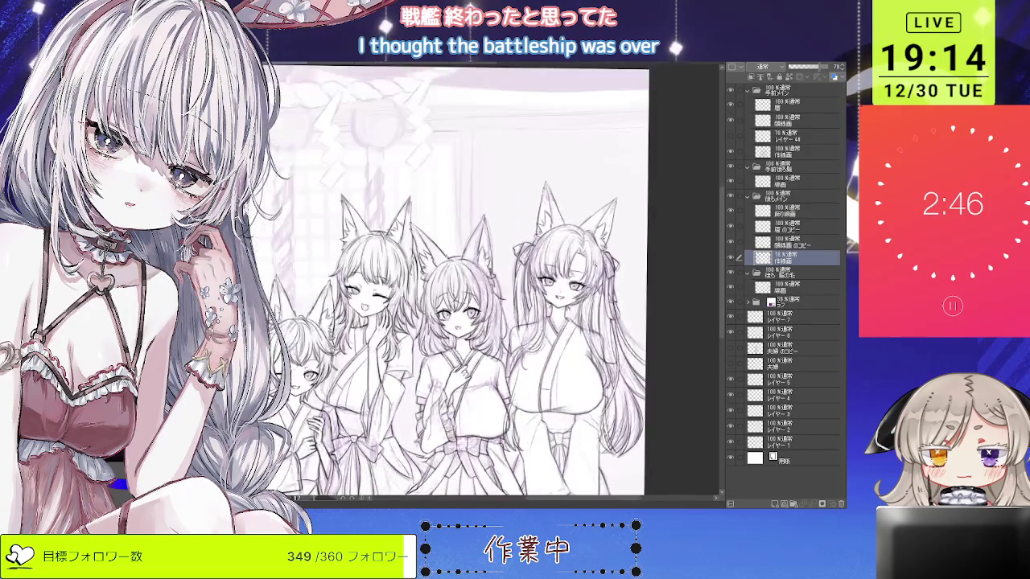
{"action": "key", "text": "ctrl+0"}
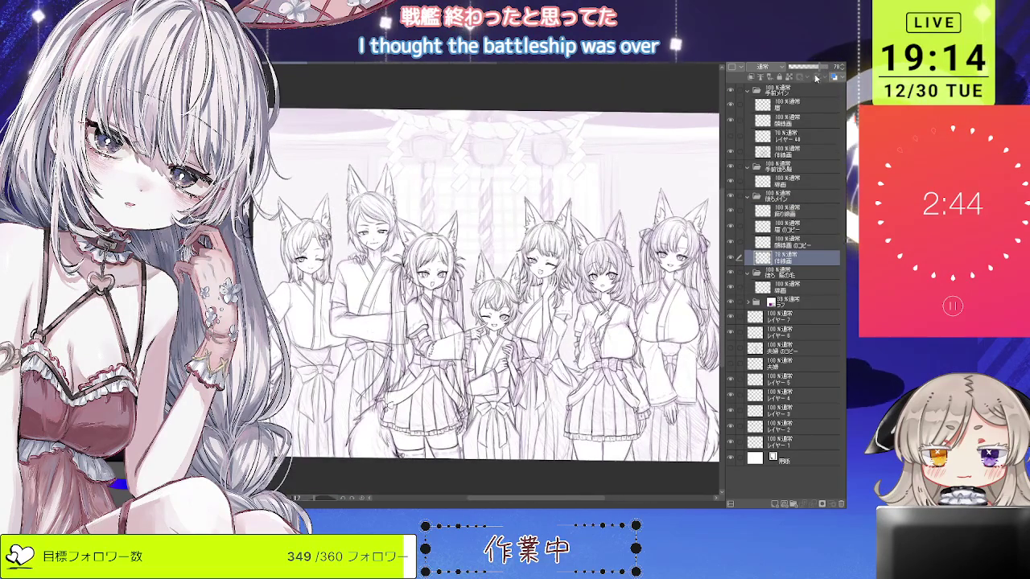
{"action": "left_click", "coordinate": [730, 302]}
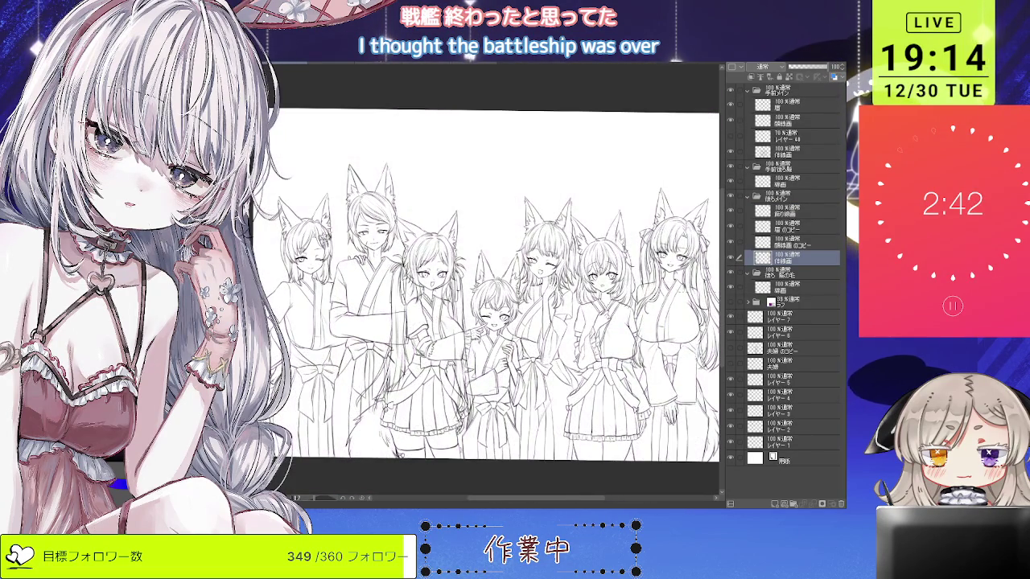
{"action": "key", "text": "ctrl+plus"}
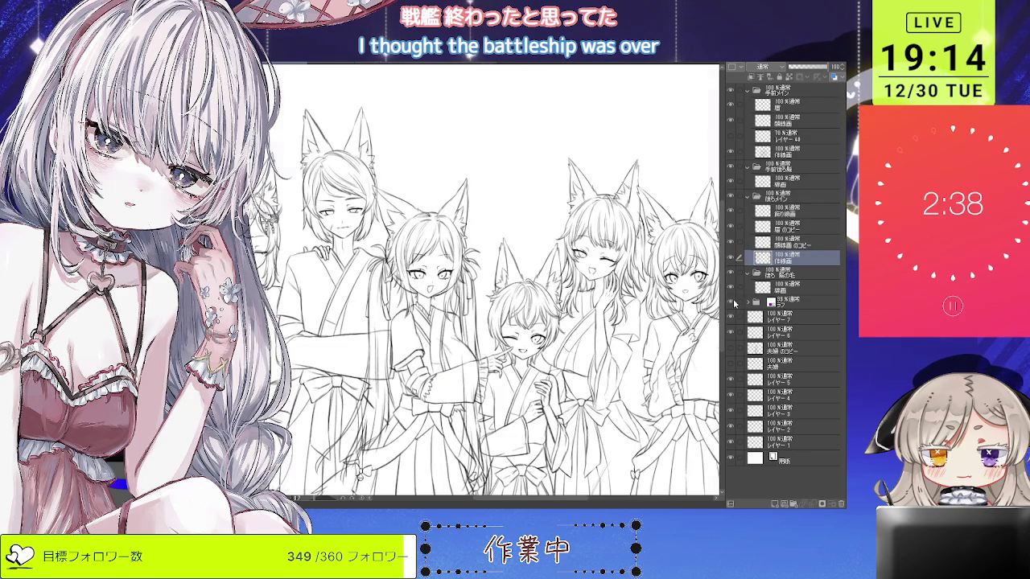
{"action": "left_click", "coordinate": [730, 301]}
{"action": "key", "text": "ctrl+plus"}
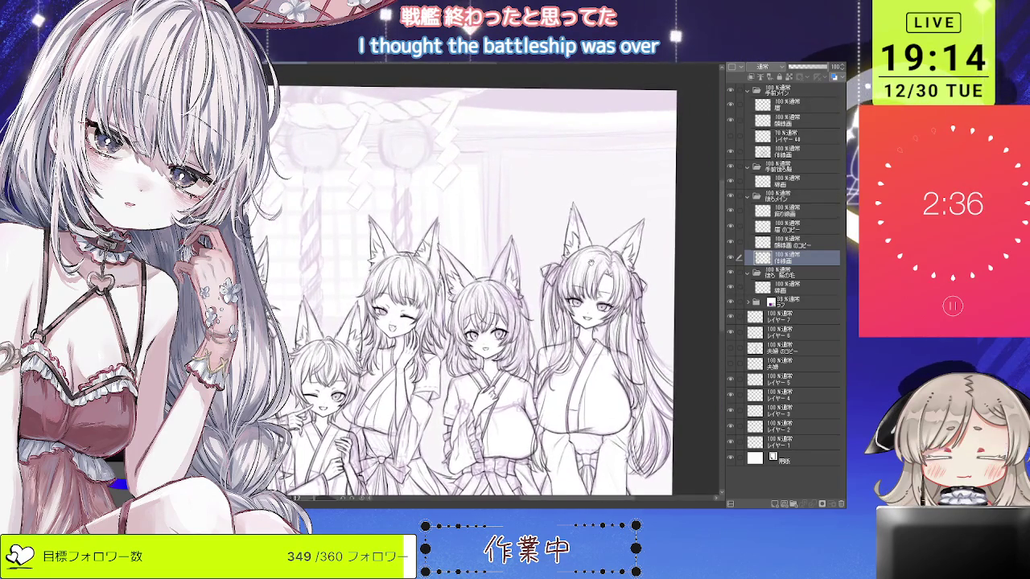
{"action": "key", "text": "ctrl+plus"}
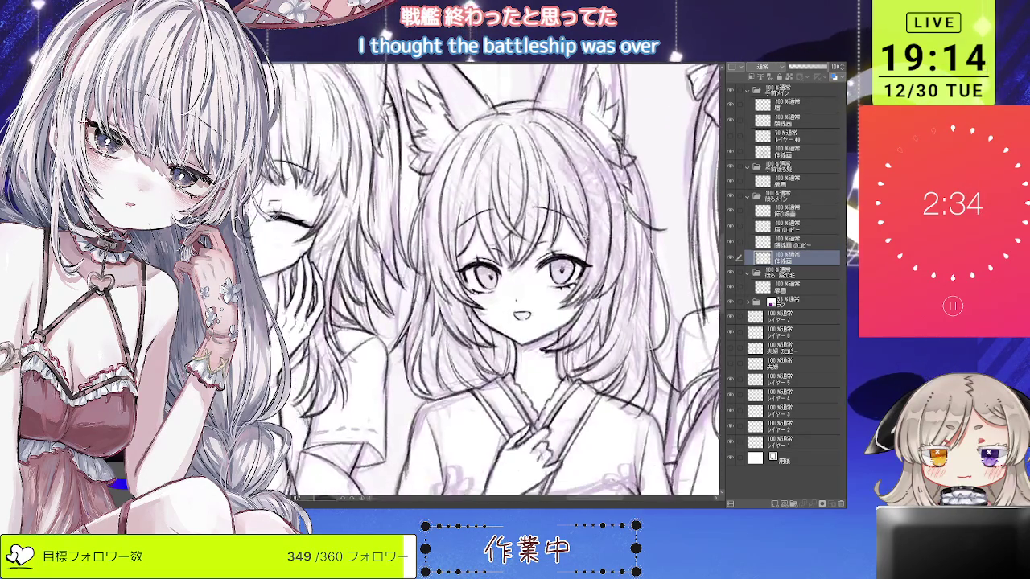
{"action": "left_click_drag", "start_coordinate": [451, 362], "coordinate": [548, 241]}
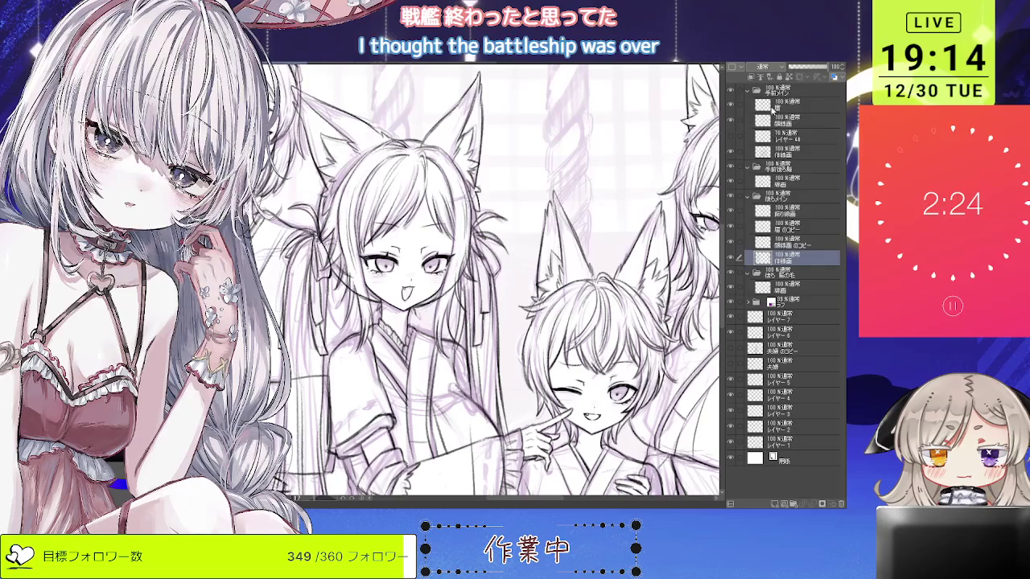
Add a new raster layer above the top layer for the hairpin.
{"action": "left_click", "coordinate": [773, 109]}
{"action": "left_click", "coordinate": [781, 504]}
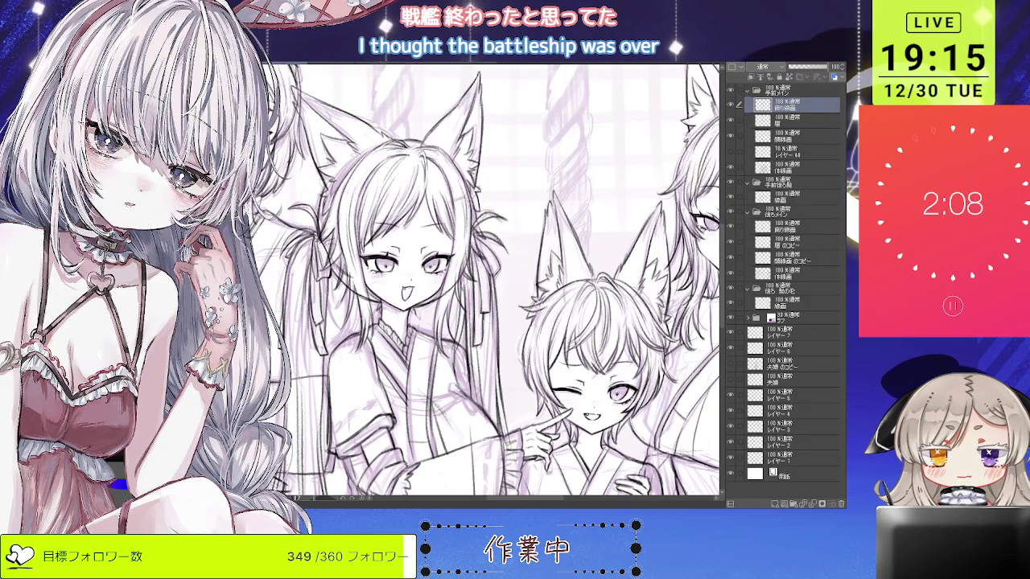
{"action": "scroll", "coordinate": [448, 127], "scroll_direction": "up", "scroll_amount": 1}
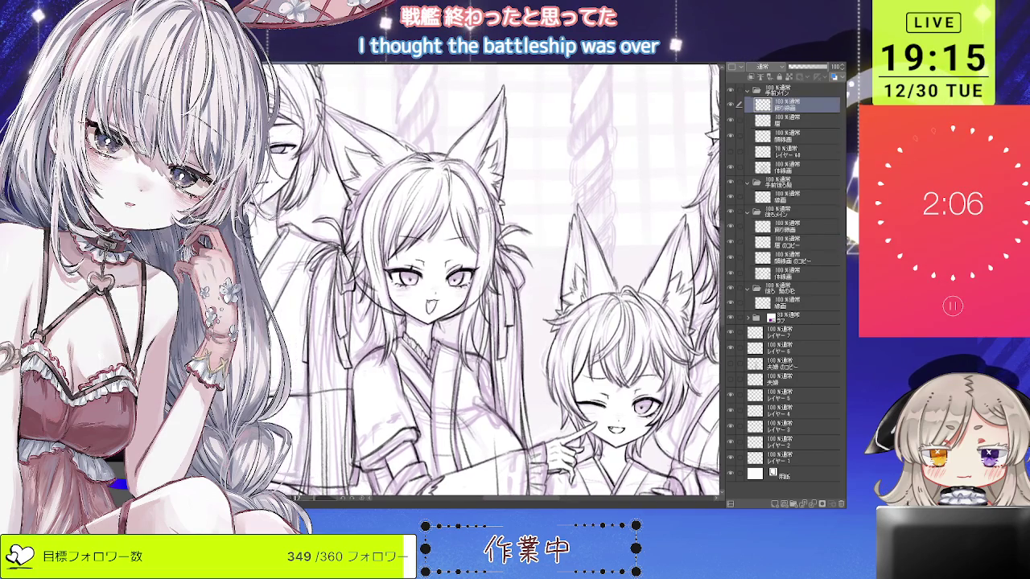
{"action": "scroll", "coordinate": [448, 127], "scroll_direction": "up", "scroll_amount": 1}
{"action": "scroll", "coordinate": [282, 253], "scroll_direction": "up", "scroll_amount": 1}
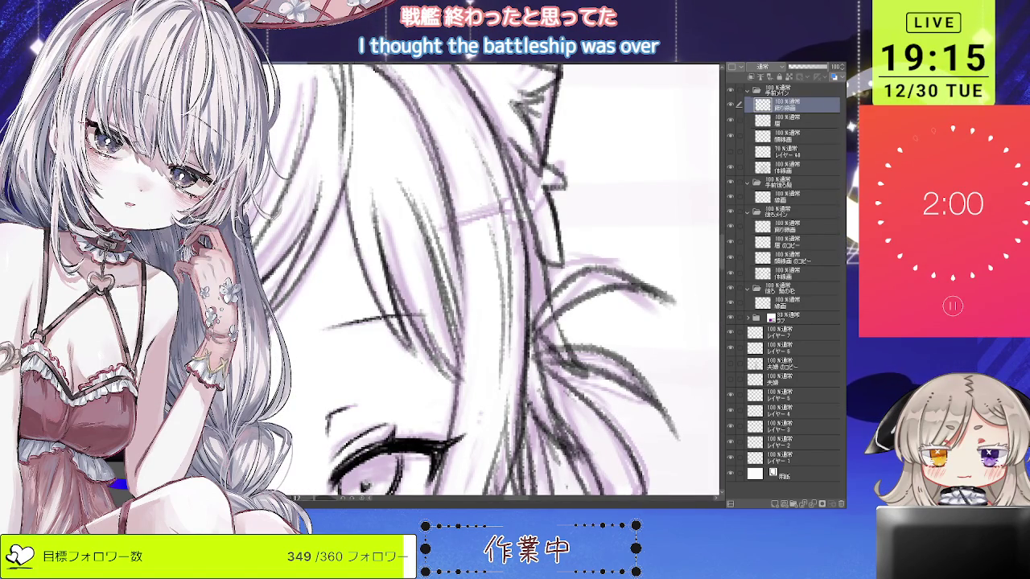
Ink the hairpin line across her hair with a small flower at its end.
{"action": "left_click_drag", "start_coordinate": [441, 225], "coordinate": [515, 197]}
{"action": "key", "text": "ctrl+z"}
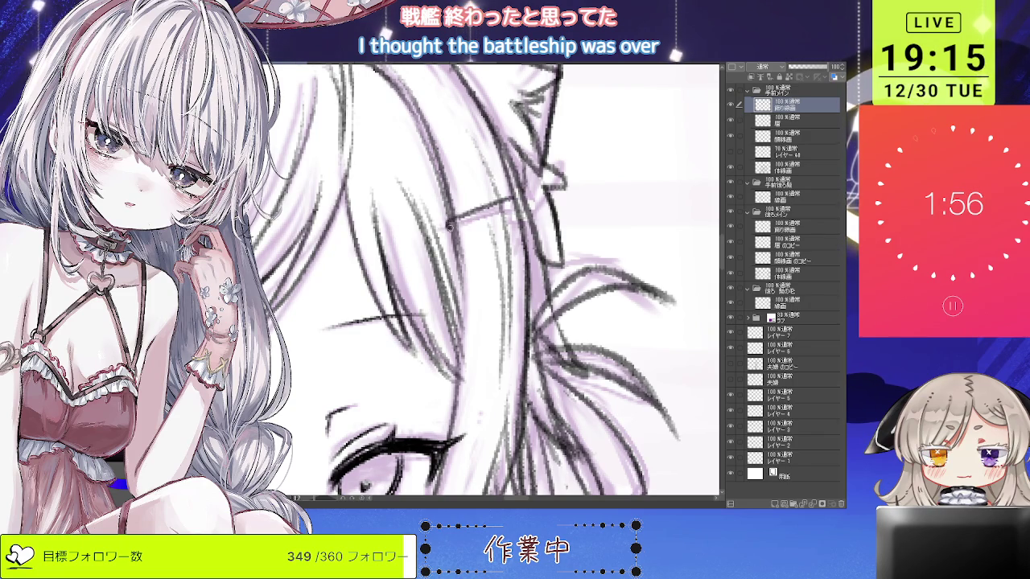
{"action": "left_click_drag", "start_coordinate": [447, 227], "coordinate": [510, 206]}
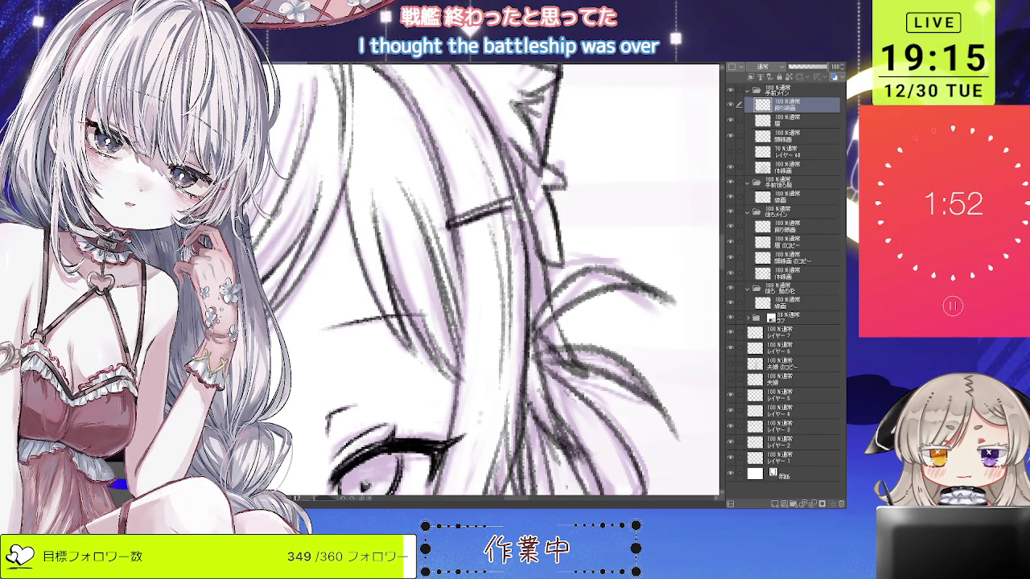
{"action": "left_click_drag", "start_coordinate": [525, 178], "coordinate": [513, 198]}
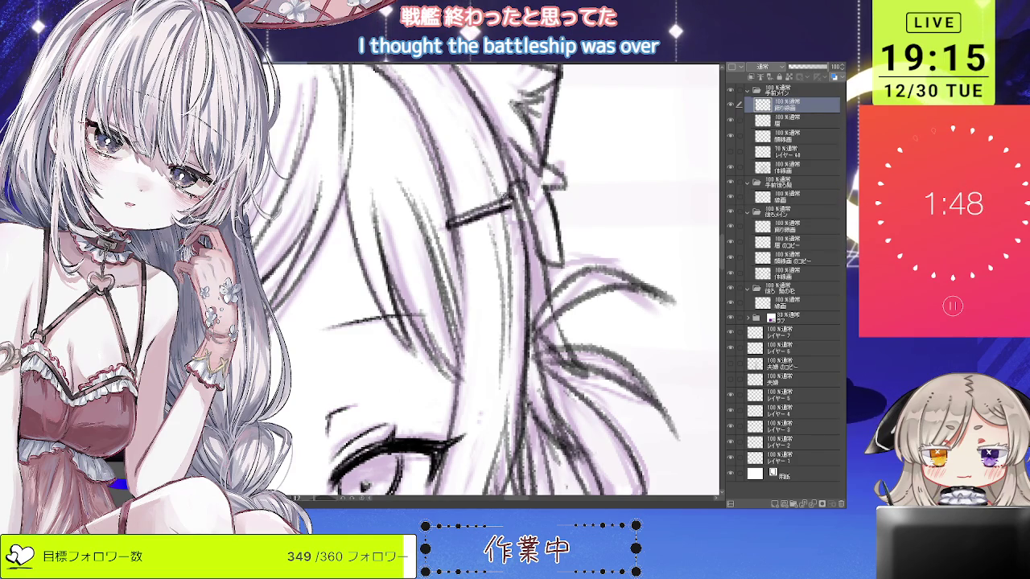
{"action": "left_click_drag", "start_coordinate": [515, 208], "coordinate": [537, 210]}
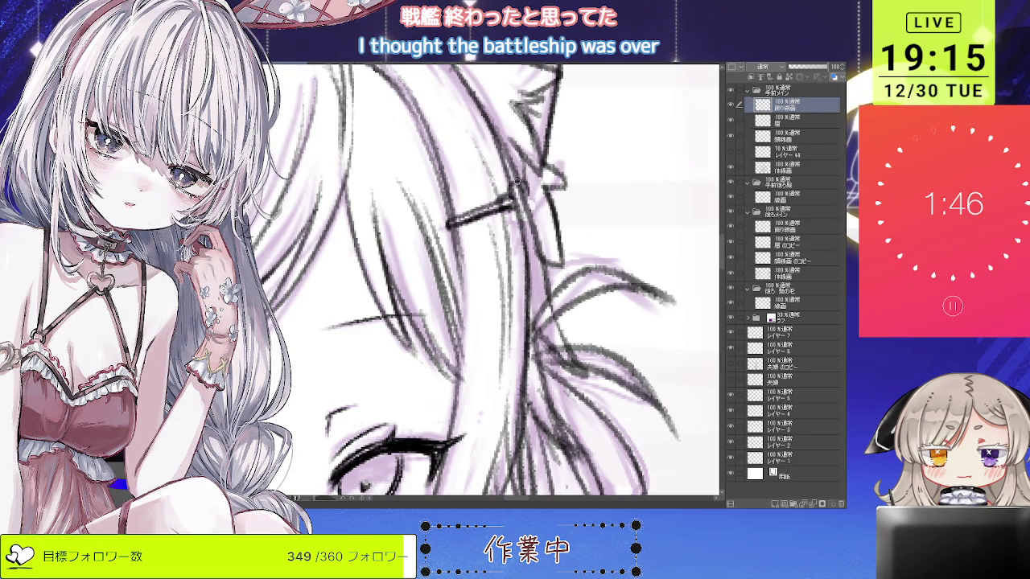
{"action": "left_click_drag", "start_coordinate": [503, 188], "coordinate": [508, 199]}
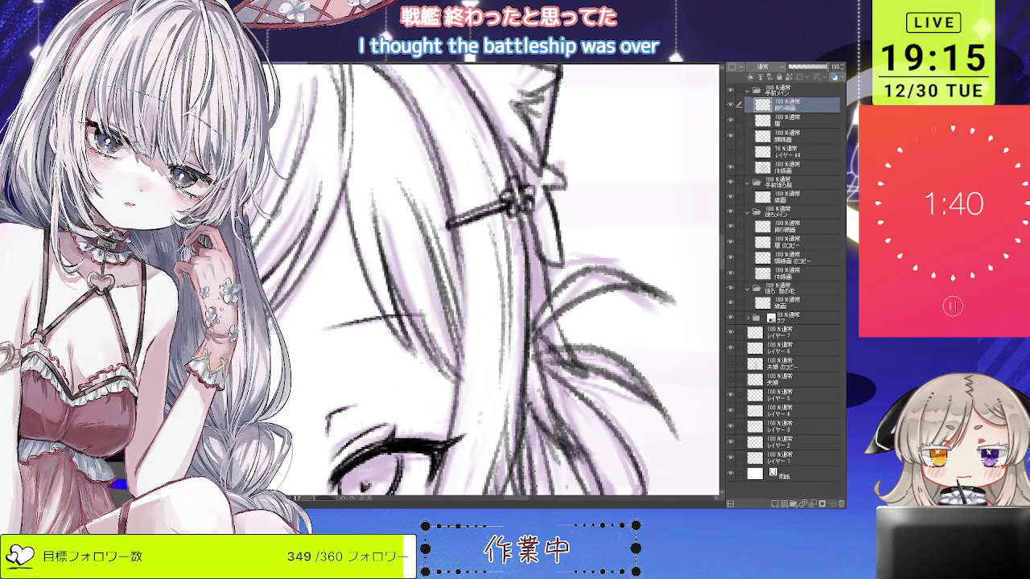
Zoom in and out to check the hairpin against her face and the whole group.
{"action": "key", "text": "ctrl+minus"}
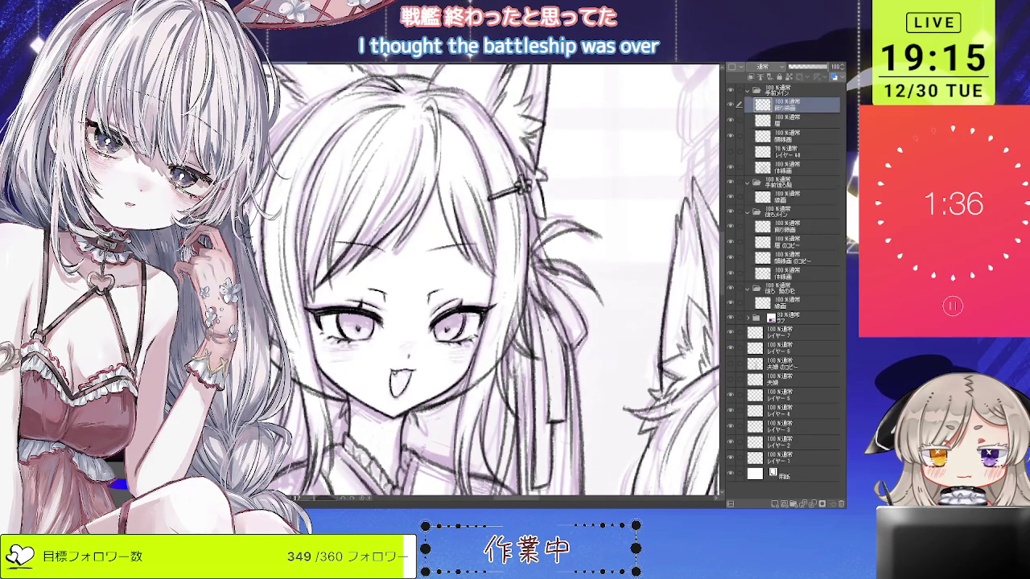
{"action": "key", "text": "ctrl+plus"}
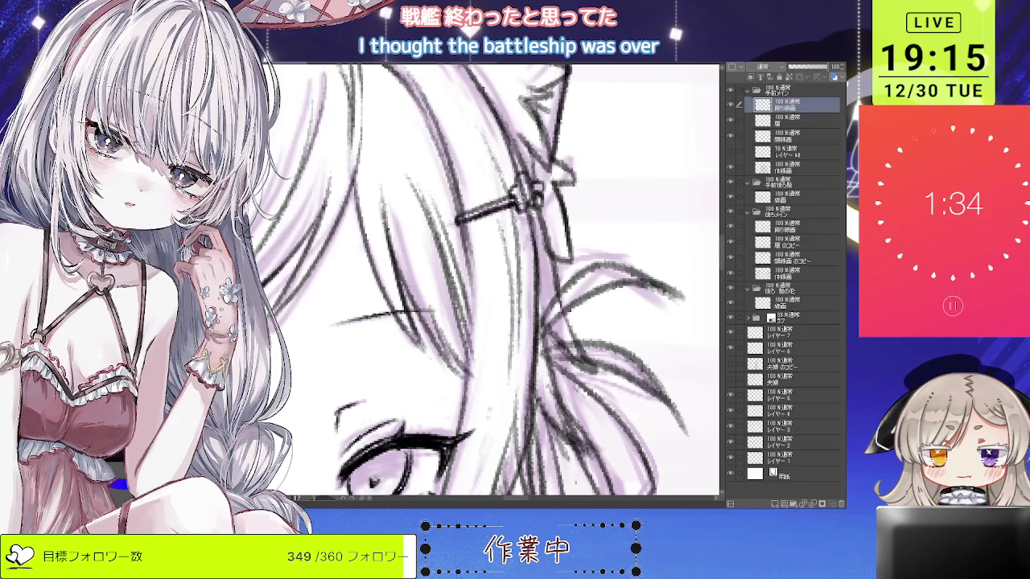
{"action": "key", "text": "ctrl+minus"}
{"action": "key", "text": "ctrl+minus"}
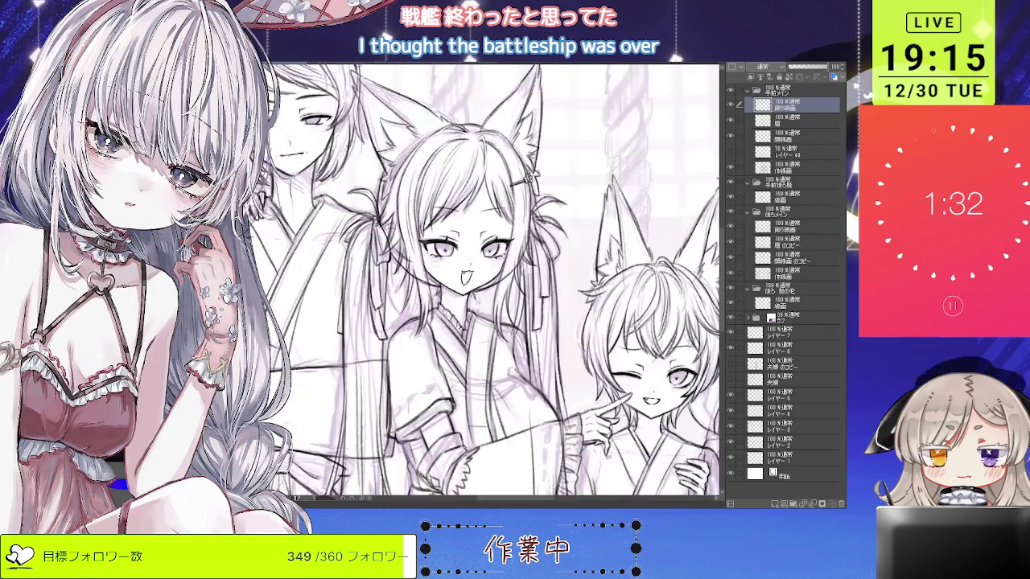
{"action": "key", "text": "ctrl+plus"}
{"action": "key", "text": "ctrl+plus"}
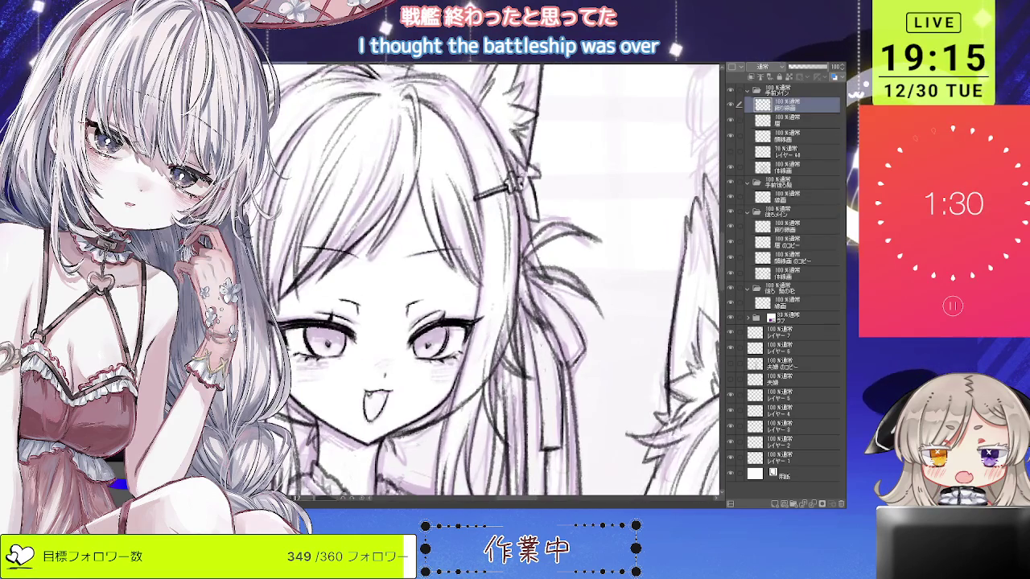
{"action": "key", "text": "ctrl+plus"}
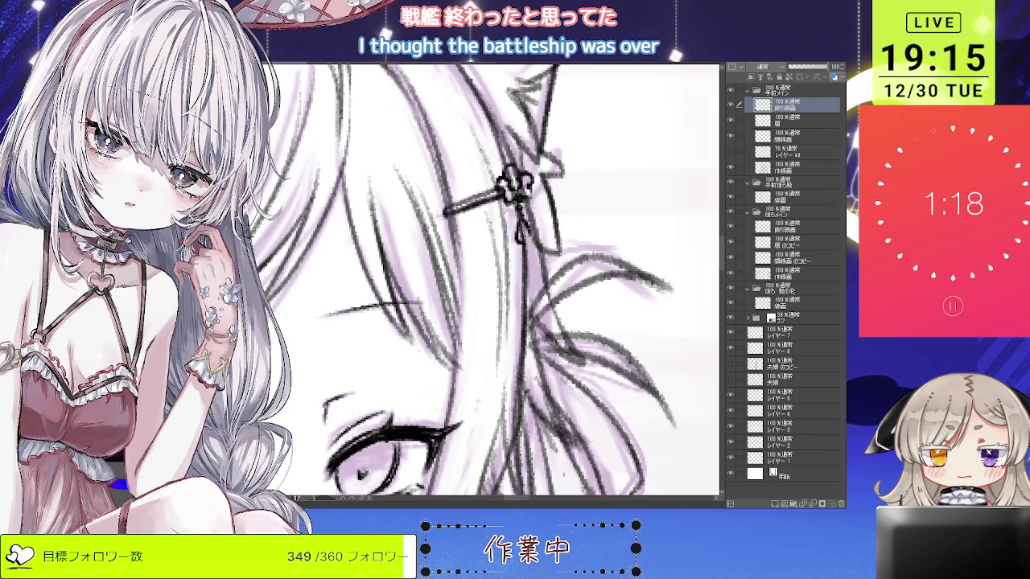
{"action": "key", "text": "ctrl+0"}
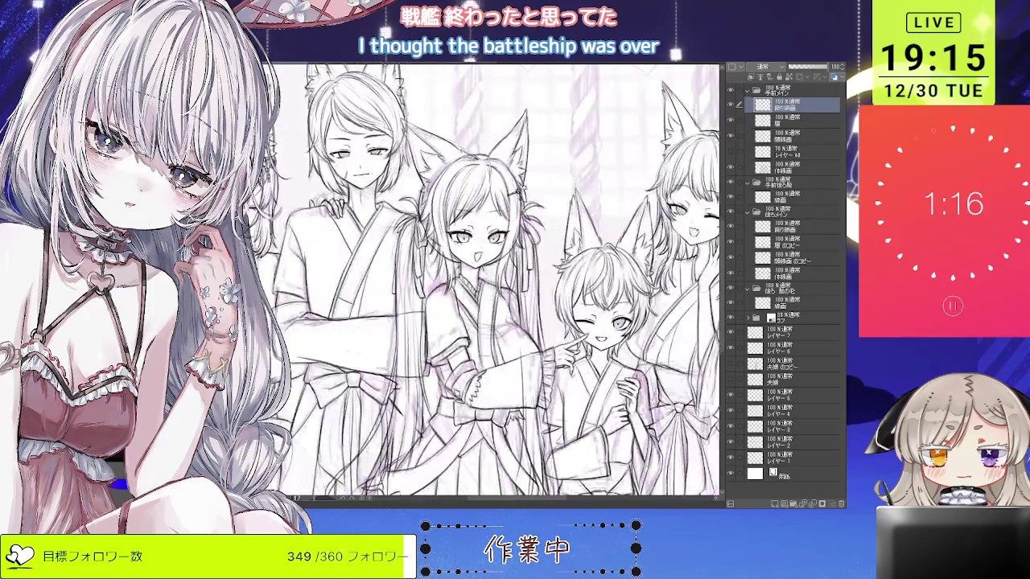
Hide and reshow a line-art layer to compare, then select another layer in the folder.
{"action": "scroll", "coordinate": [426, 130], "scroll_direction": "down", "scroll_amount": 2}
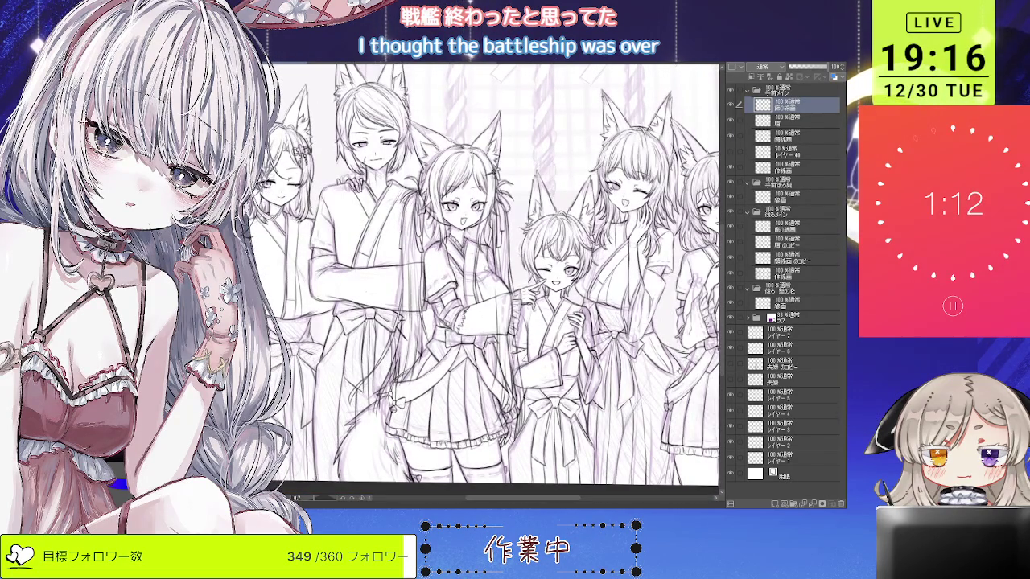
{"action": "scroll", "coordinate": [494, 273], "scroll_direction": "up", "scroll_amount": 1}
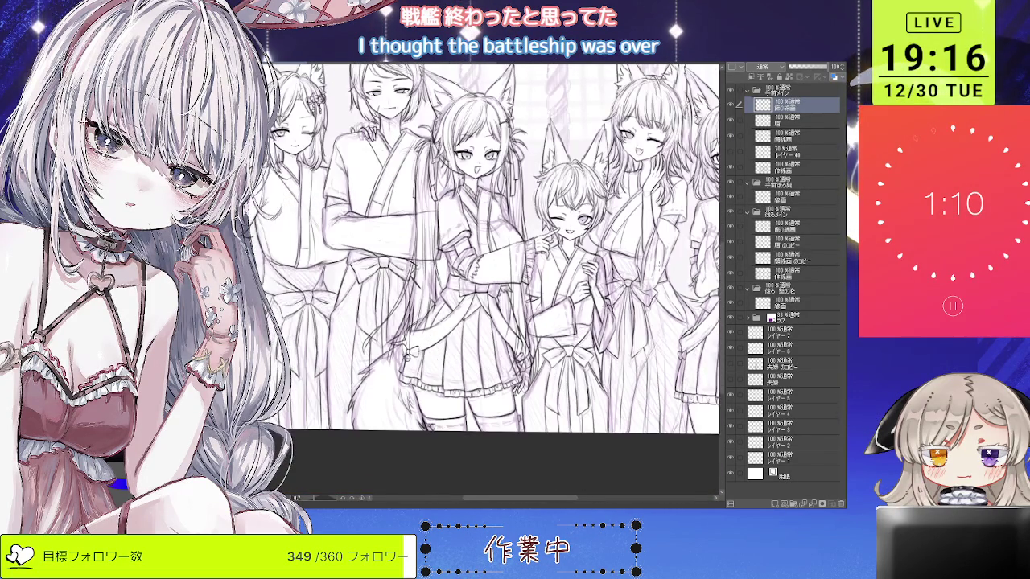
{"action": "left_click", "coordinate": [731, 167]}
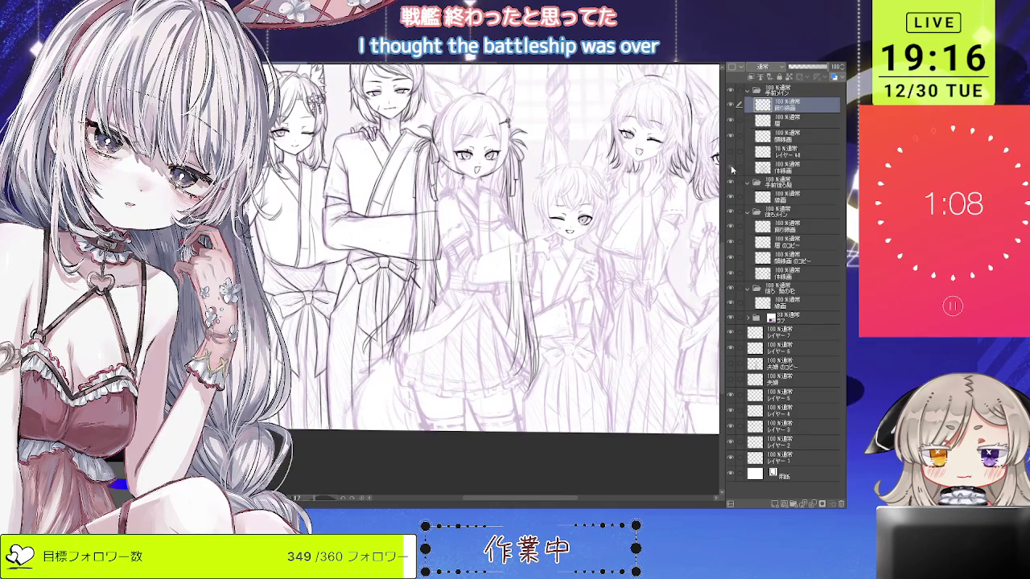
{"action": "left_click", "coordinate": [731, 168]}
{"action": "left_click", "coordinate": [789, 167]}
Zoom and pan the view toward the girls' skirts.
{"action": "scroll", "coordinate": [418, 434], "scroll_direction": "up", "scroll_amount": 1}
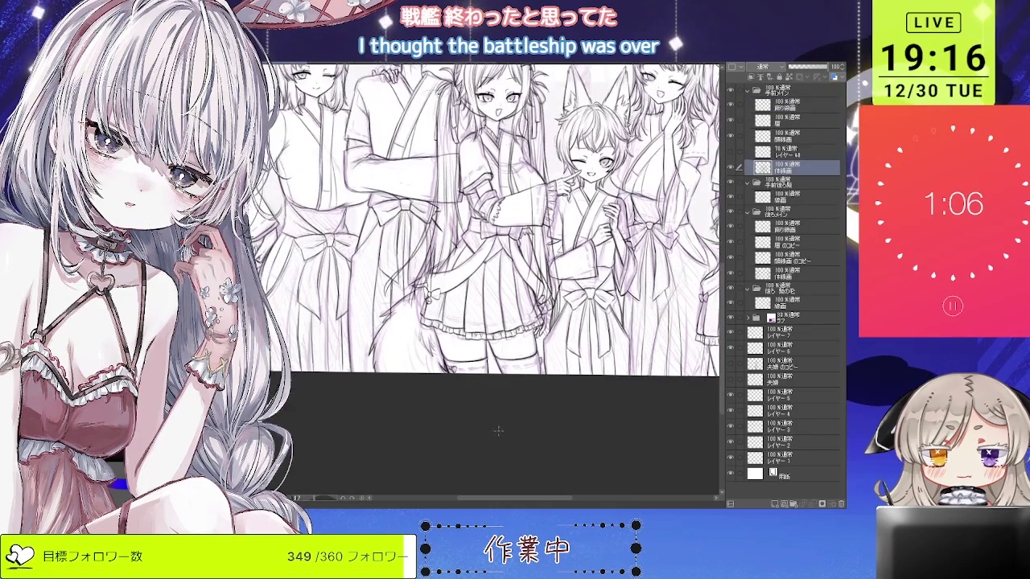
{"action": "scroll", "coordinate": [419, 434], "scroll_direction": "up", "scroll_amount": 1}
{"action": "scroll", "coordinate": [406, 367], "scroll_direction": "up", "scroll_amount": 2}
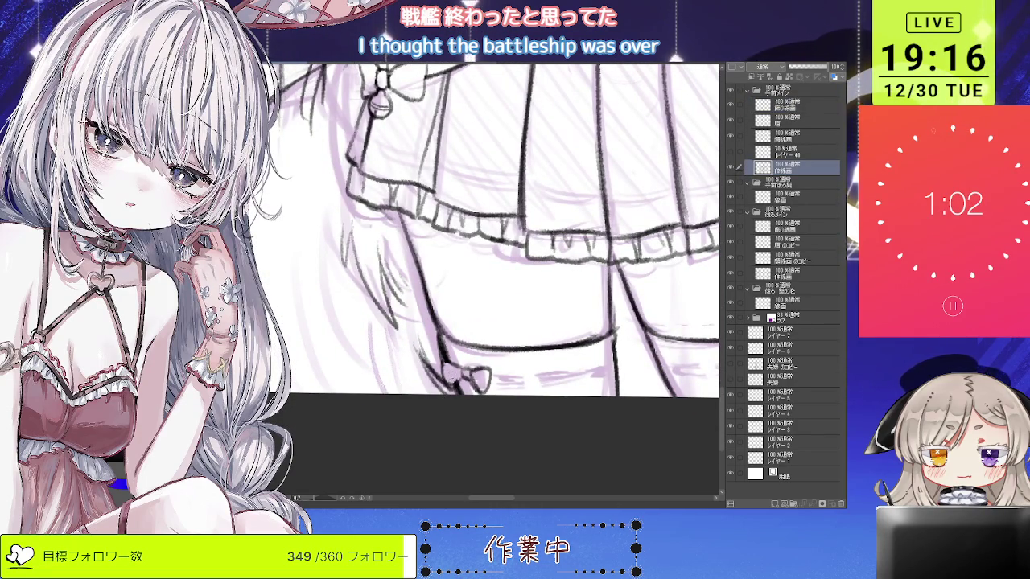
{"action": "scroll", "coordinate": [475, 330], "scroll_direction": "down", "scroll_amount": 2}
{"action": "scroll", "coordinate": [474, 331], "scroll_direction": "up", "scroll_amount": 1}
{"action": "scroll", "coordinate": [482, 362], "scroll_direction": "up", "scroll_amount": 1}
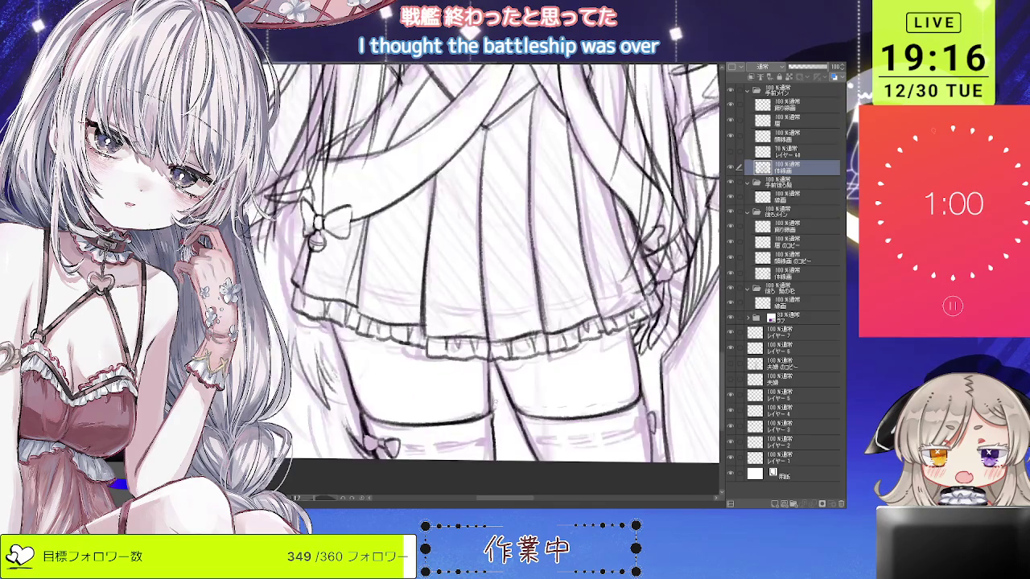
{"action": "scroll", "coordinate": [493, 393], "scroll_direction": "down", "scroll_amount": 1}
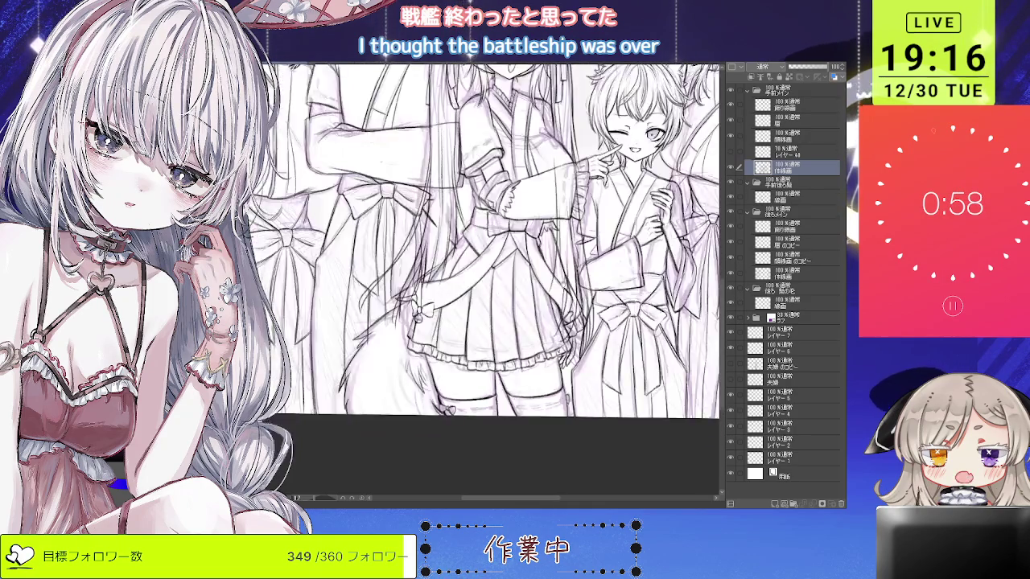
{"action": "scroll", "coordinate": [494, 394], "scroll_direction": "down", "scroll_amount": 1}
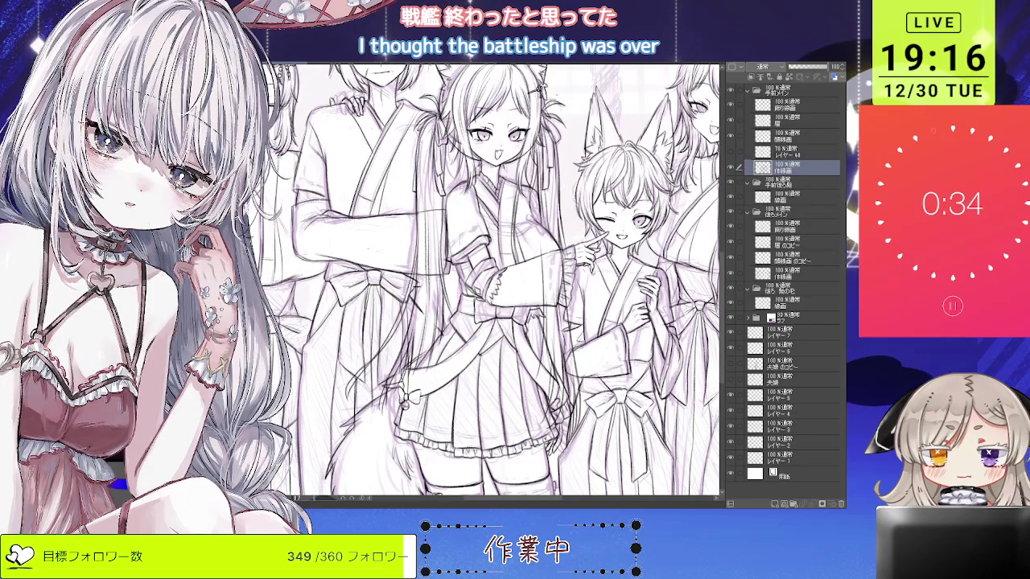
{"action": "left_click_drag", "start_coordinate": [563, 282], "coordinate": [322, 249]}
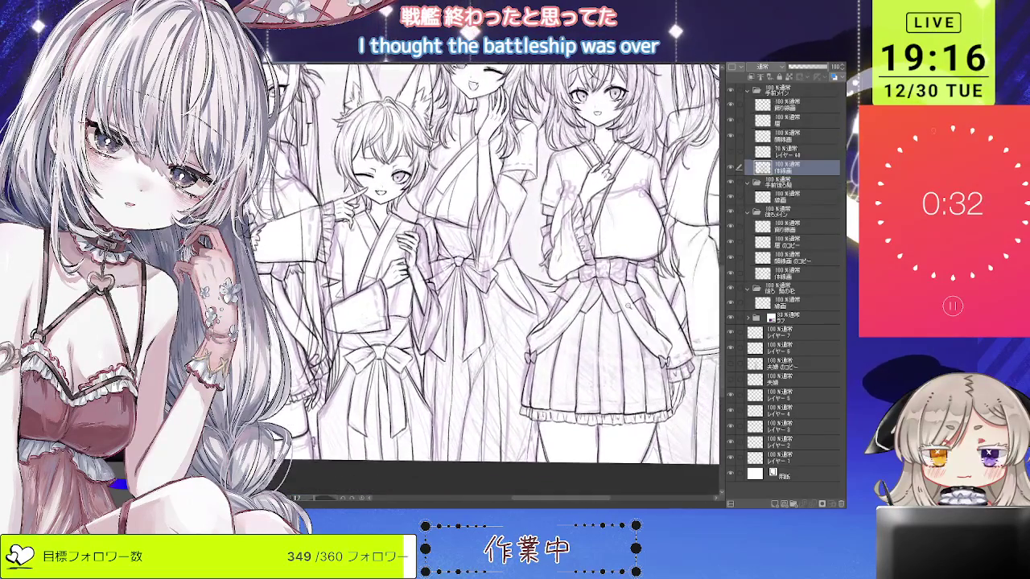
{"action": "scroll", "coordinate": [483, 266], "scroll_direction": "down", "scroll_amount": 1}
{"action": "scroll", "coordinate": [483, 265], "scroll_direction": "down", "scroll_amount": 1}
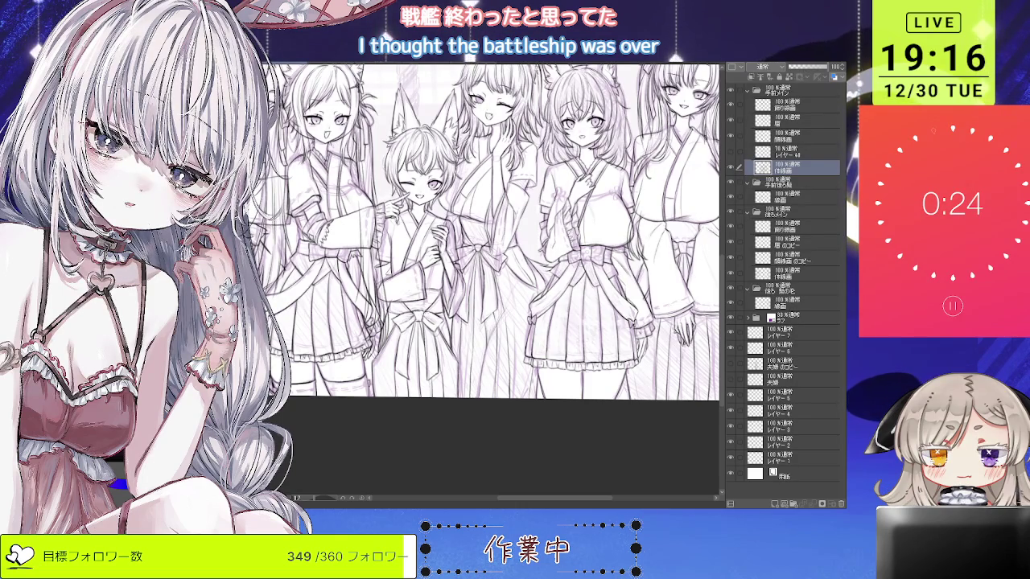
{"action": "scroll", "coordinate": [628, 274], "scroll_direction": "up", "scroll_amount": 2}
{"action": "scroll", "coordinate": [627, 273], "scroll_direction": "up", "scroll_amount": 2}
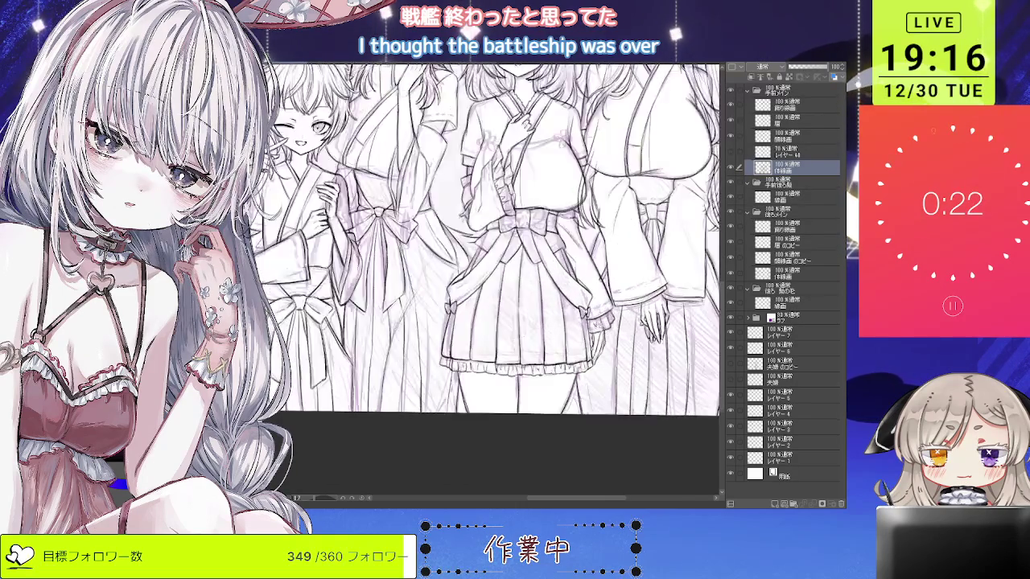
{"action": "scroll", "coordinate": [628, 273], "scroll_direction": "up", "scroll_amount": 2}
{"action": "scroll", "coordinate": [572, 299], "scroll_direction": "up", "scroll_amount": 2}
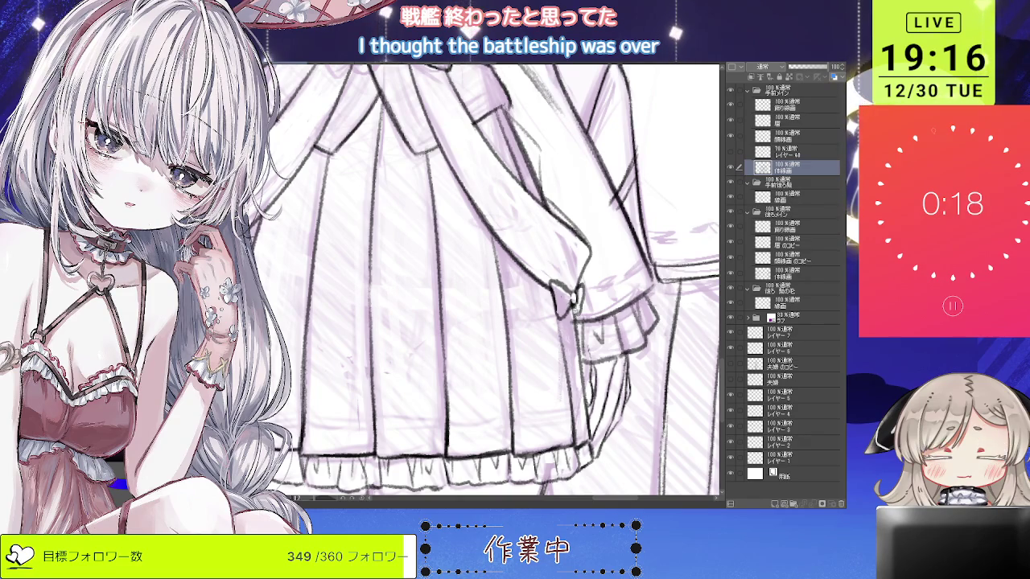
{"action": "scroll", "coordinate": [573, 300], "scroll_direction": "up", "scroll_amount": 2}
{"action": "scroll", "coordinate": [573, 299], "scroll_direction": "down", "scroll_amount": 3}
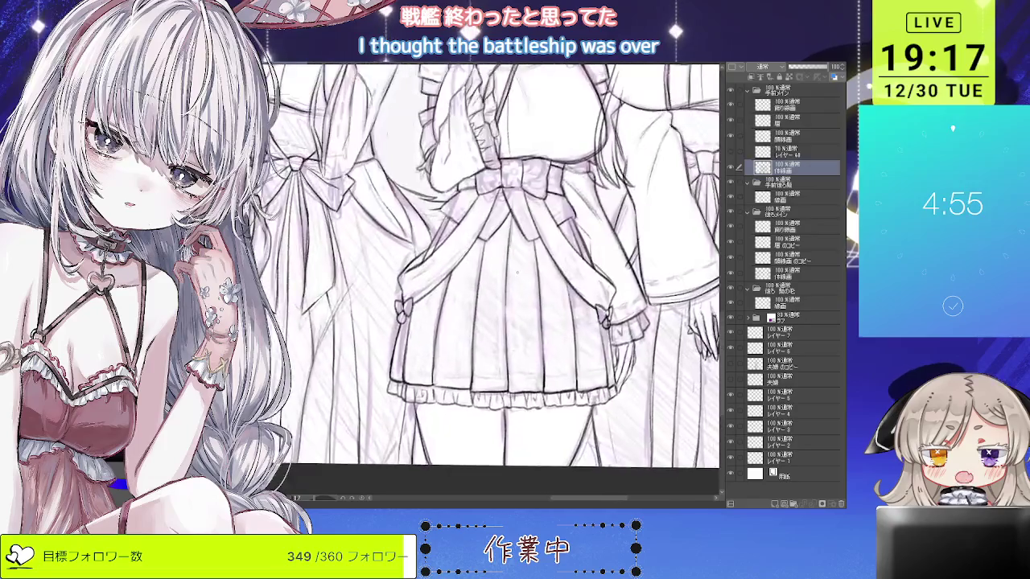
{"action": "scroll", "coordinate": [573, 299], "scroll_direction": "up", "scroll_amount": 3}
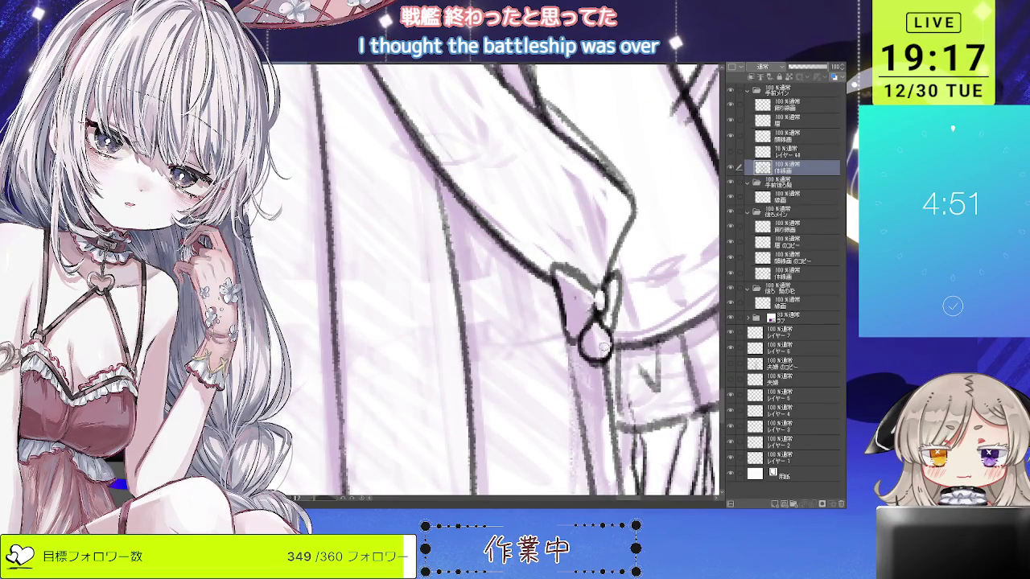
{"action": "scroll", "coordinate": [604, 341], "scroll_direction": "down", "scroll_amount": 2}
{"action": "scroll", "coordinate": [594, 326], "scroll_direction": "down", "scroll_amount": 3}
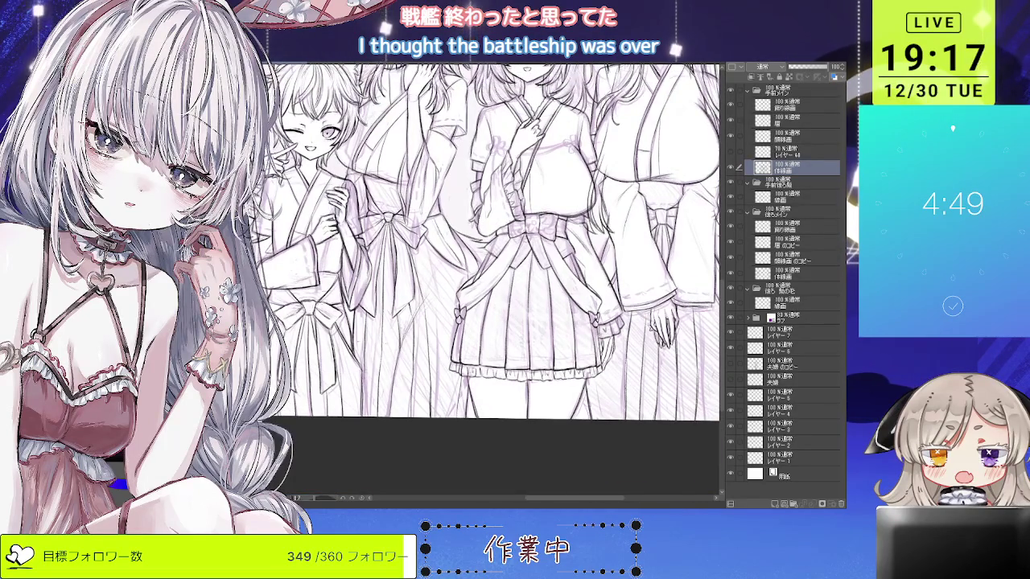
{"action": "scroll", "coordinate": [594, 320], "scroll_direction": "up", "scroll_amount": 3}
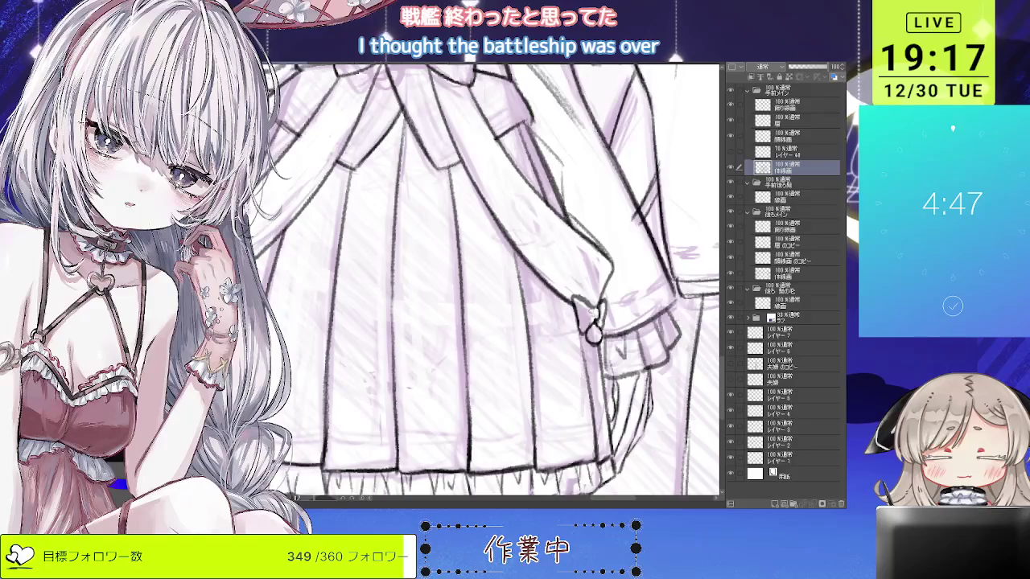
{"action": "scroll", "coordinate": [588, 295], "scroll_direction": "down", "scroll_amount": 3}
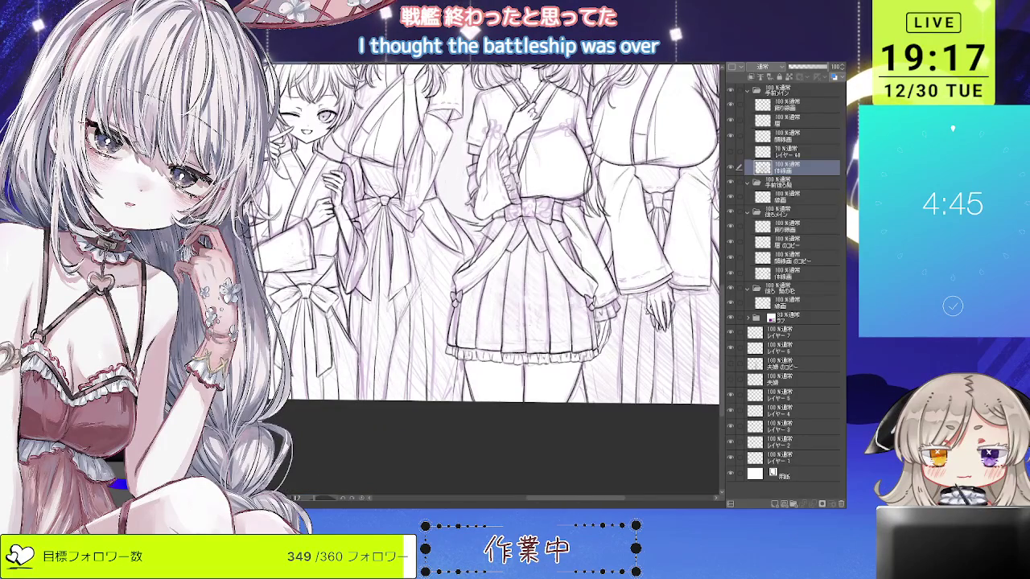
{"action": "scroll", "coordinate": [593, 299], "scroll_direction": "up", "scroll_amount": 2}
{"action": "scroll", "coordinate": [594, 299], "scroll_direction": "up", "scroll_amount": 1}
{"action": "scroll", "coordinate": [594, 302], "scroll_direction": "up", "scroll_amount": 1}
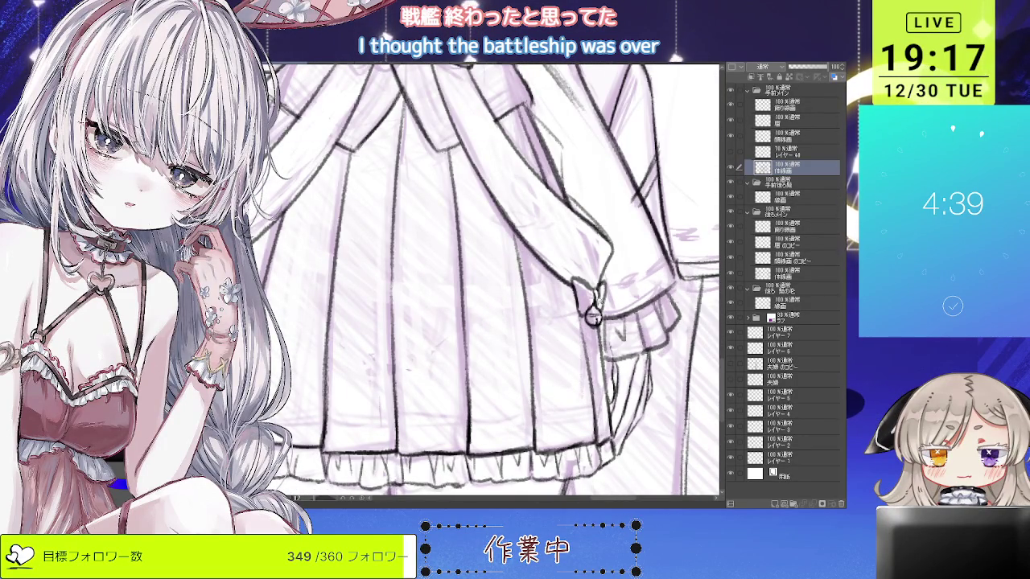
{"action": "scroll", "coordinate": [486, 281], "scroll_direction": "down", "scroll_amount": 3}
{"action": "scroll", "coordinate": [486, 282], "scroll_direction": "up", "scroll_amount": 3}
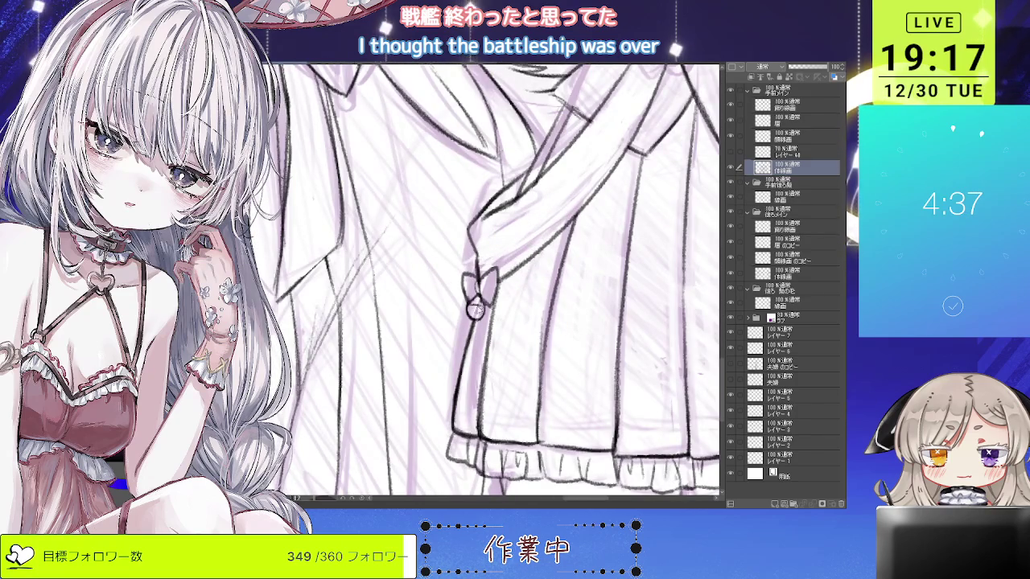
{"action": "scroll", "coordinate": [499, 282], "scroll_direction": "down", "scroll_amount": 2}
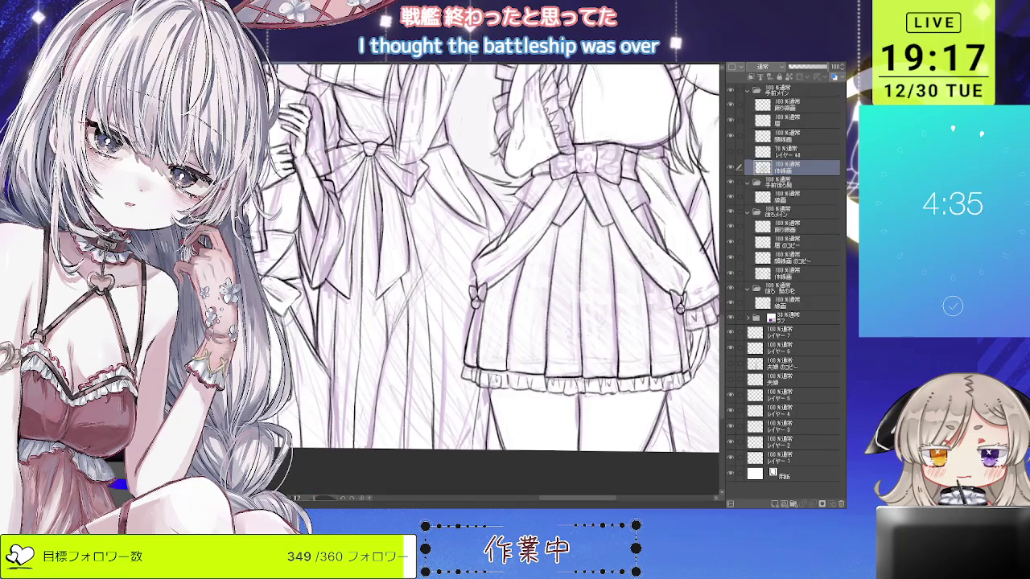
{"action": "scroll", "coordinate": [475, 303], "scroll_direction": "up", "scroll_amount": 2}
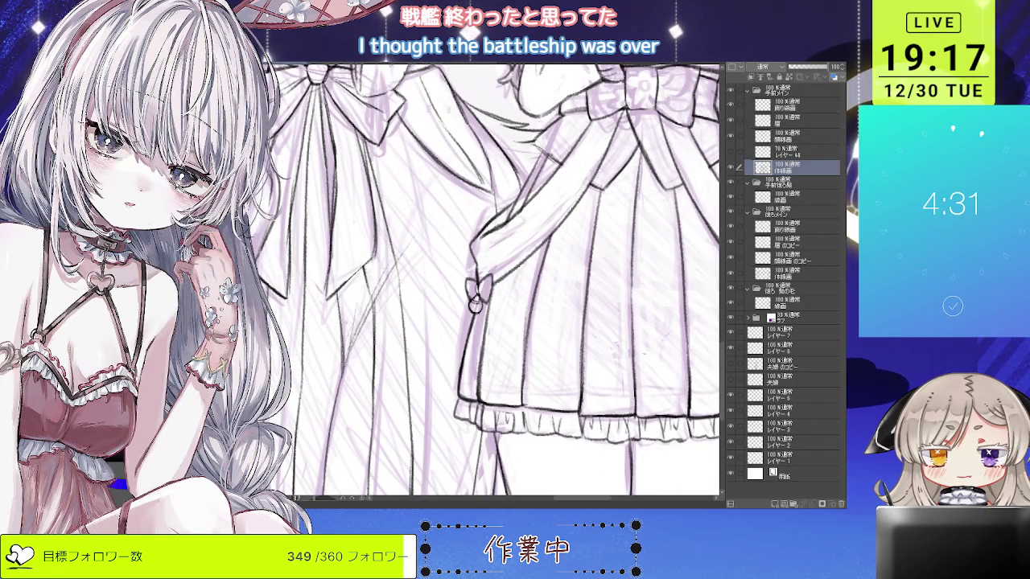
{"action": "scroll", "coordinate": [474, 304], "scroll_direction": "down", "scroll_amount": 3}
{"action": "scroll", "coordinate": [483, 242], "scroll_direction": "up", "scroll_amount": 1}
{"action": "scroll", "coordinate": [483, 242], "scroll_direction": "up", "scroll_amount": 1}
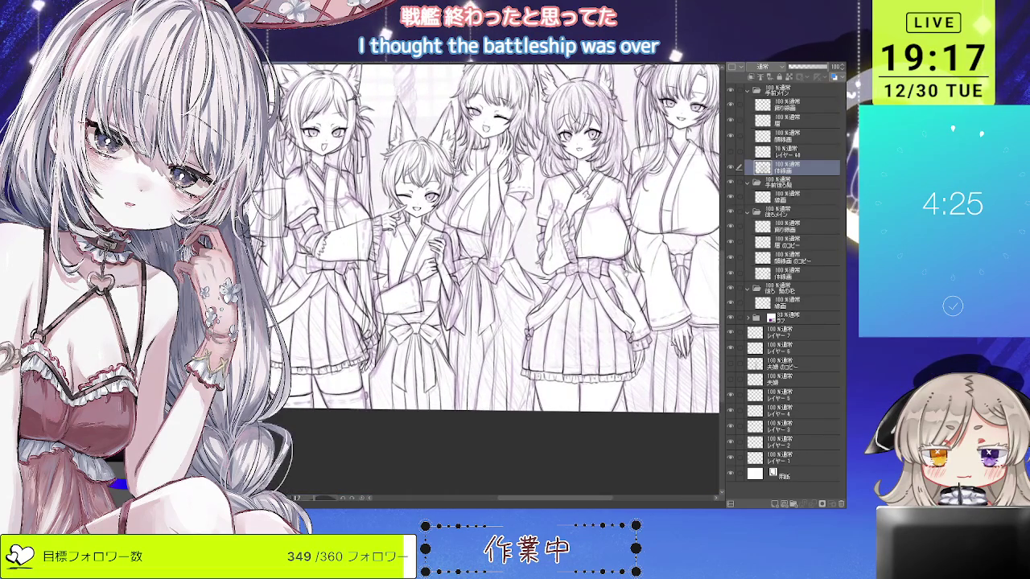
{"action": "scroll", "coordinate": [483, 241], "scroll_direction": "down", "scroll_amount": 2}
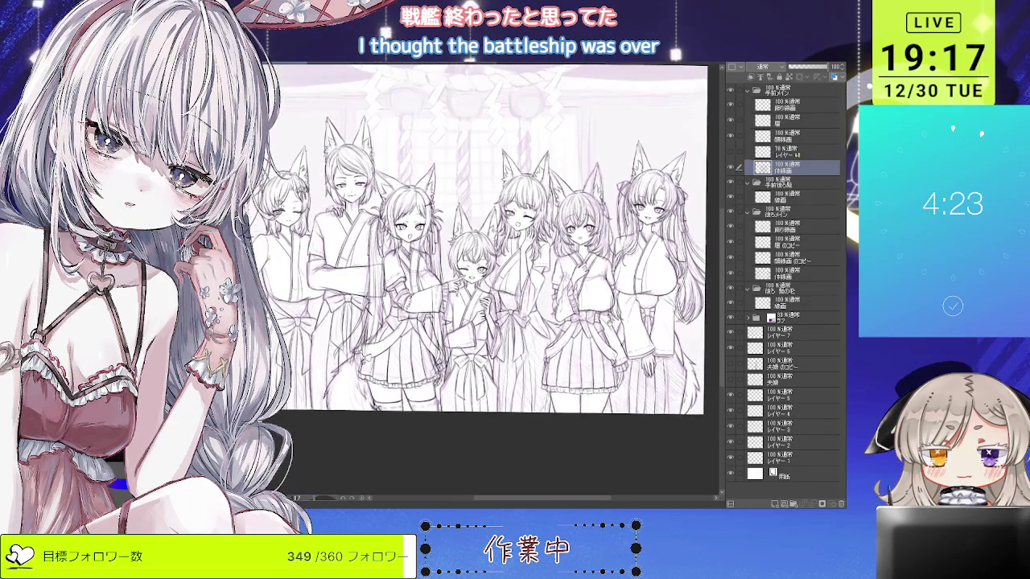
Zoom onto the middle girl's chest and pick the first layer in the line-art folder.
{"action": "scroll", "coordinate": [555, 351], "scroll_direction": "up", "scroll_amount": 2}
{"action": "scroll", "coordinate": [555, 352], "scroll_direction": "up", "scroll_amount": 2}
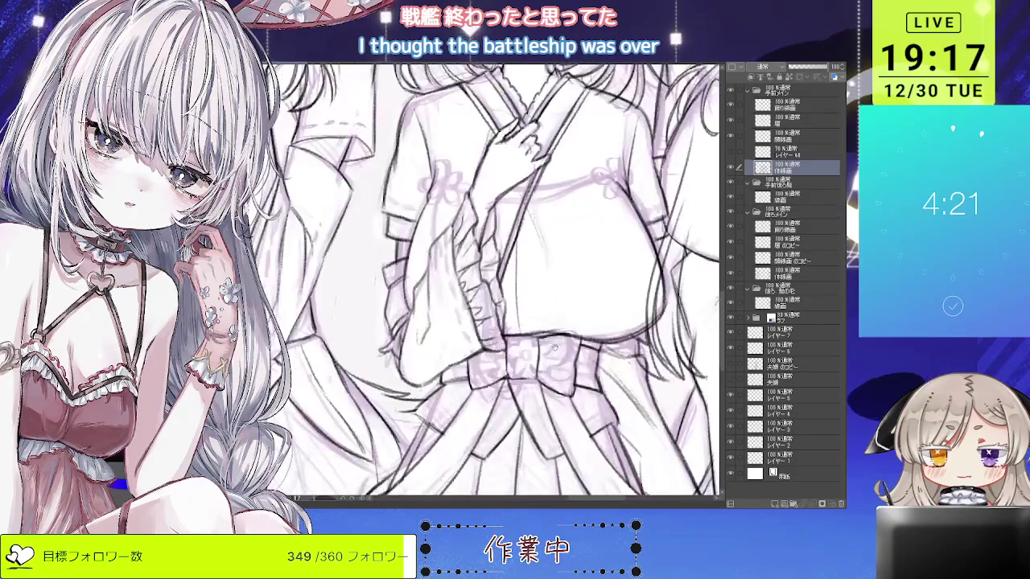
{"action": "scroll", "coordinate": [556, 351], "scroll_direction": "down", "scroll_amount": 1}
{"action": "scroll", "coordinate": [555, 351], "scroll_direction": "down", "scroll_amount": 2}
{"action": "scroll", "coordinate": [563, 322], "scroll_direction": "down", "scroll_amount": 1}
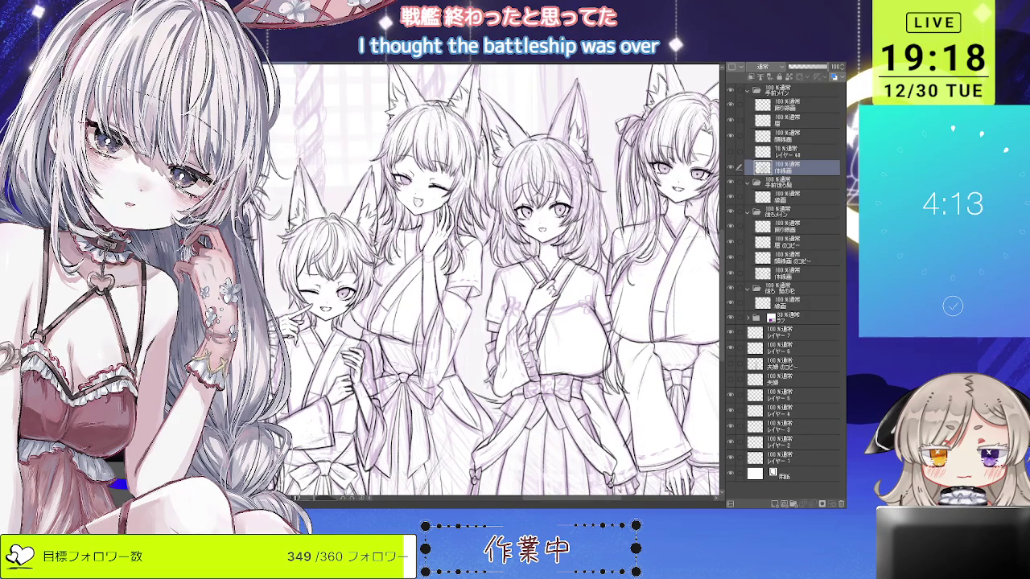
{"action": "scroll", "coordinate": [537, 254], "scroll_direction": "up", "scroll_amount": 1}
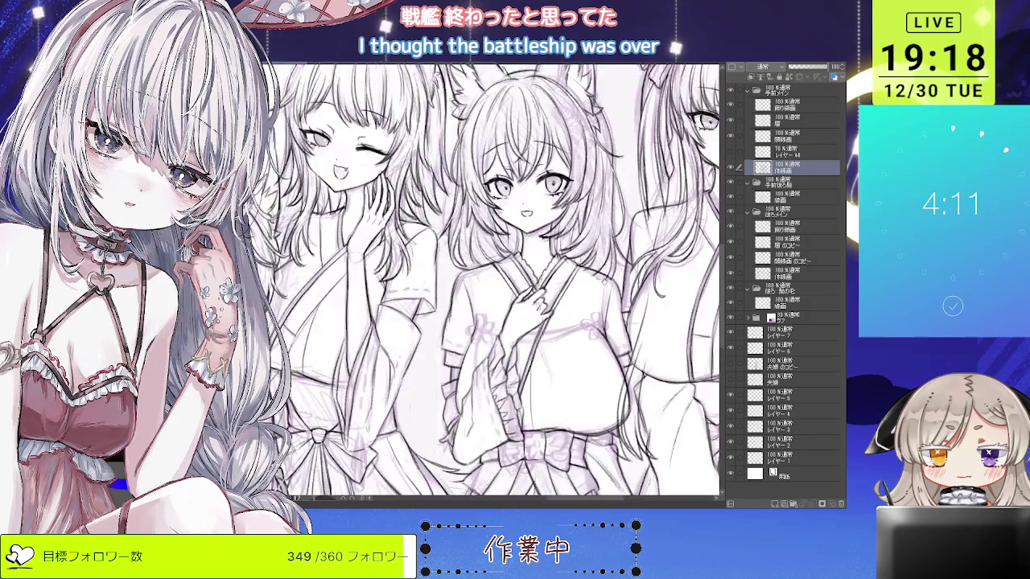
{"action": "scroll", "coordinate": [537, 254], "scroll_direction": "up", "scroll_amount": 1}
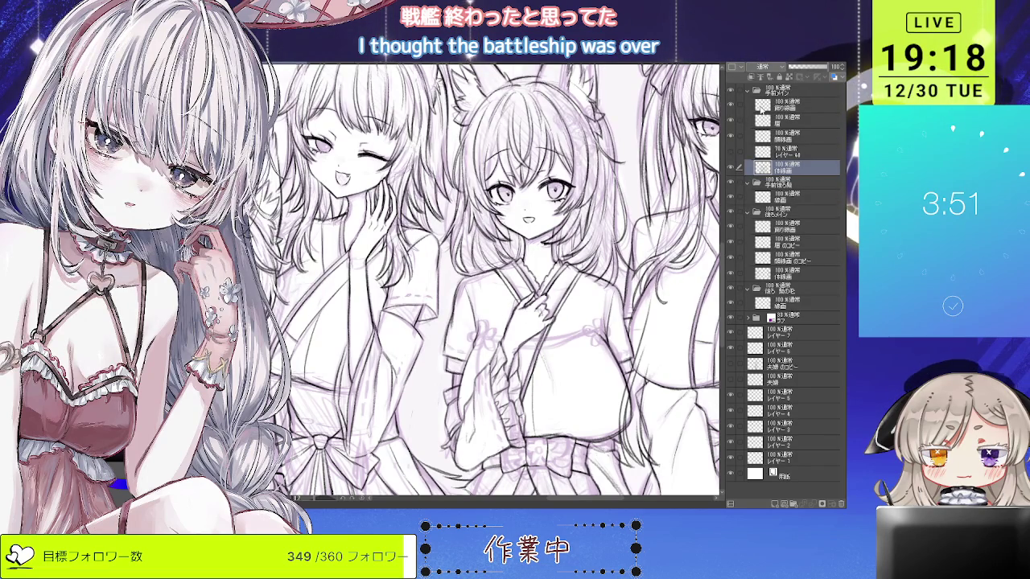
{"action": "left_click", "coordinate": [734, 104]}
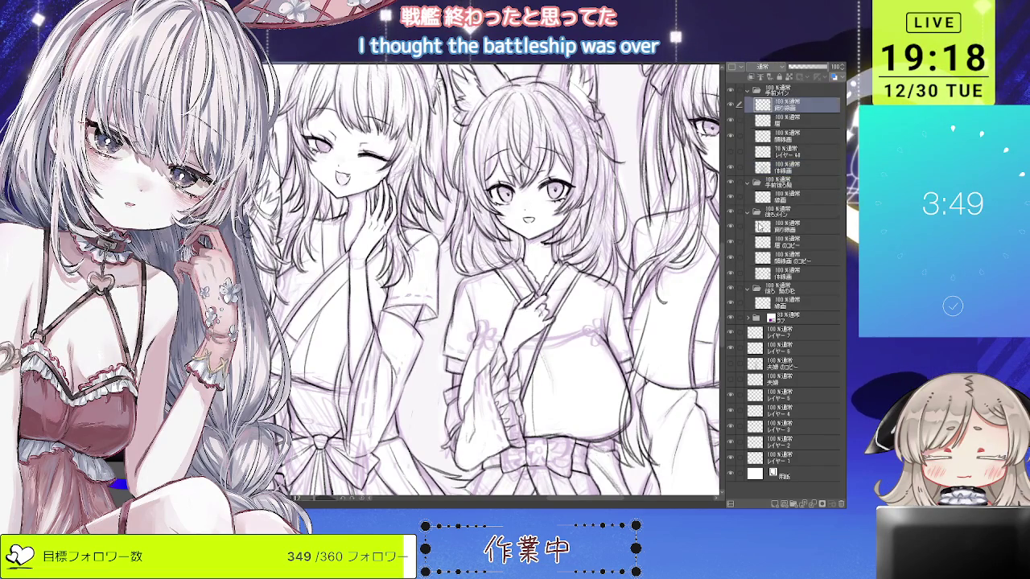
On a new top layer, draw ribbon tails under the right and left chest flower knots.
{"action": "left_click", "coordinate": [774, 504]}
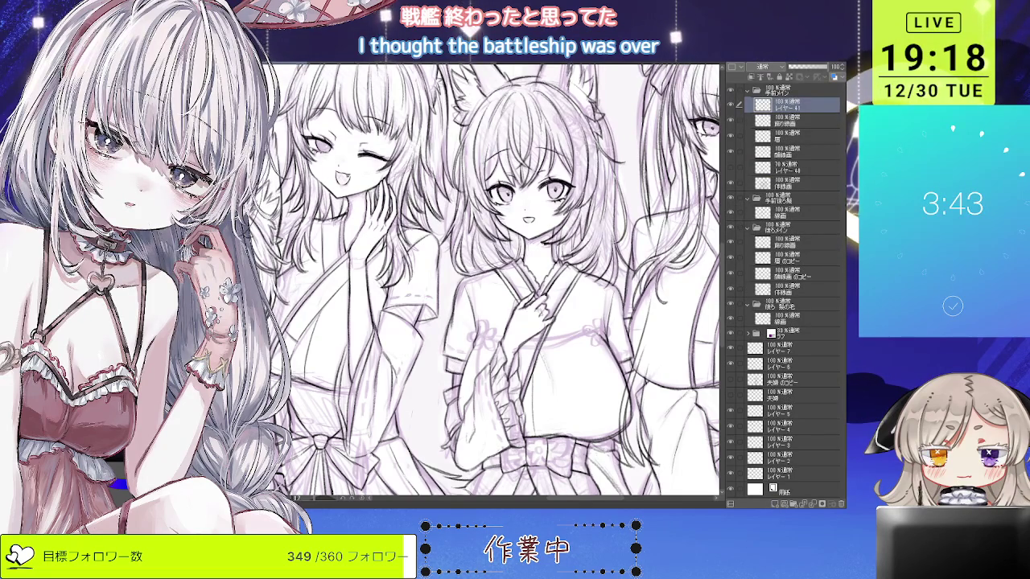
{"action": "scroll", "coordinate": [482, 338], "scroll_direction": "up", "scroll_amount": 2}
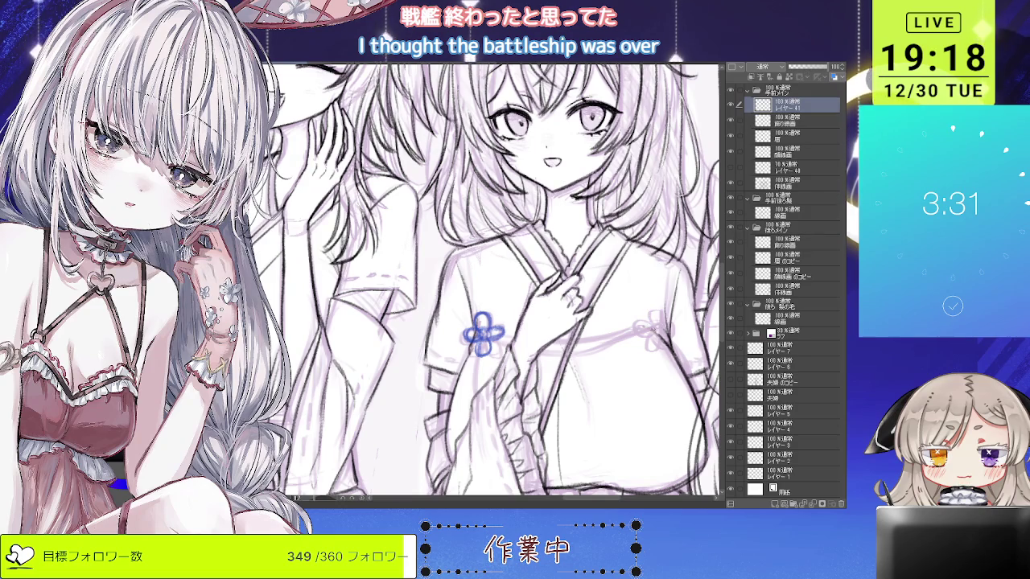
{"action": "mouse_move", "coordinate": [650, 323]}
{"action": "left_mouse_down"}
{"action": "mouse_move", "coordinate": [639, 327]}
{"action": "mouse_move", "coordinate": [676, 327]}
{"action": "left_mouse_up"}
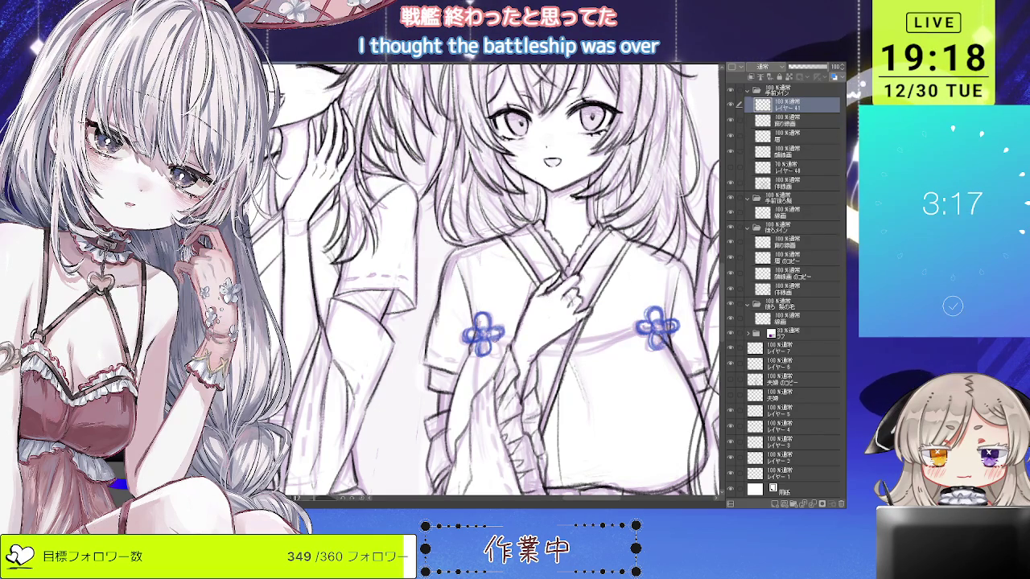
{"action": "scroll", "coordinate": [499, 281], "scroll_direction": "down", "scroll_amount": 1}
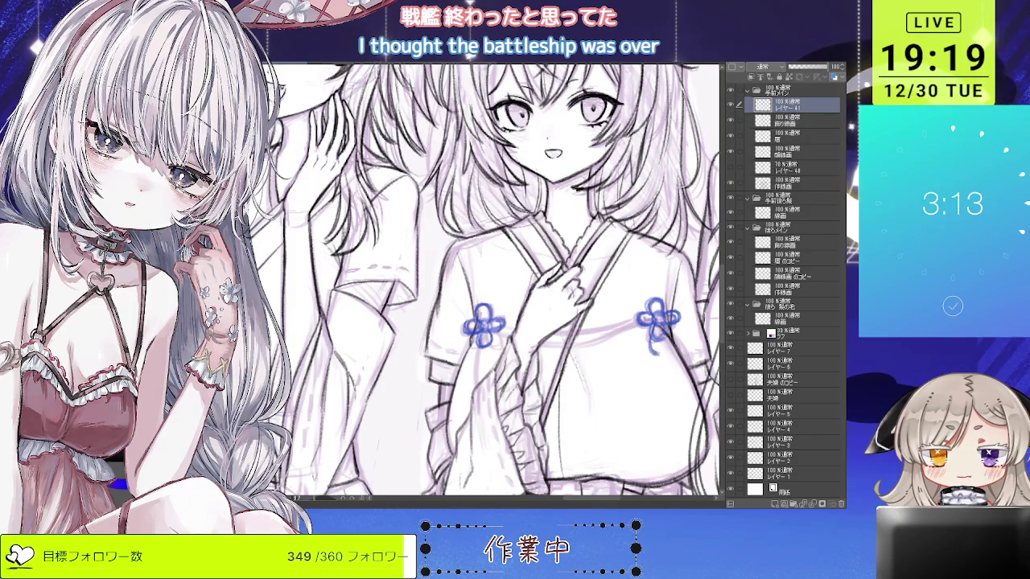
{"action": "left_click_drag", "start_coordinate": [656, 346], "coordinate": [658, 363]}
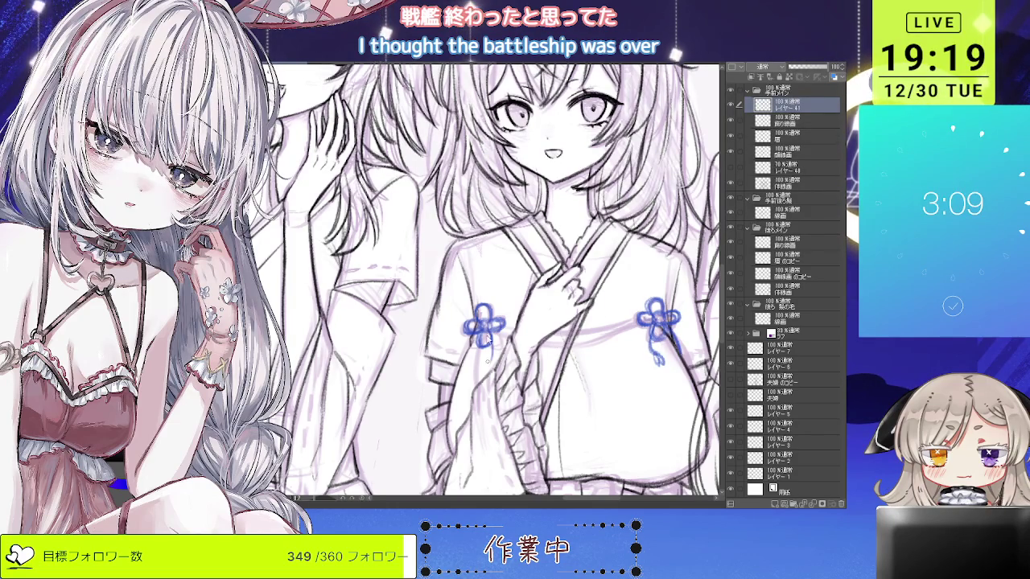
{"action": "left_click_drag", "start_coordinate": [473, 333], "coordinate": [472, 359]}
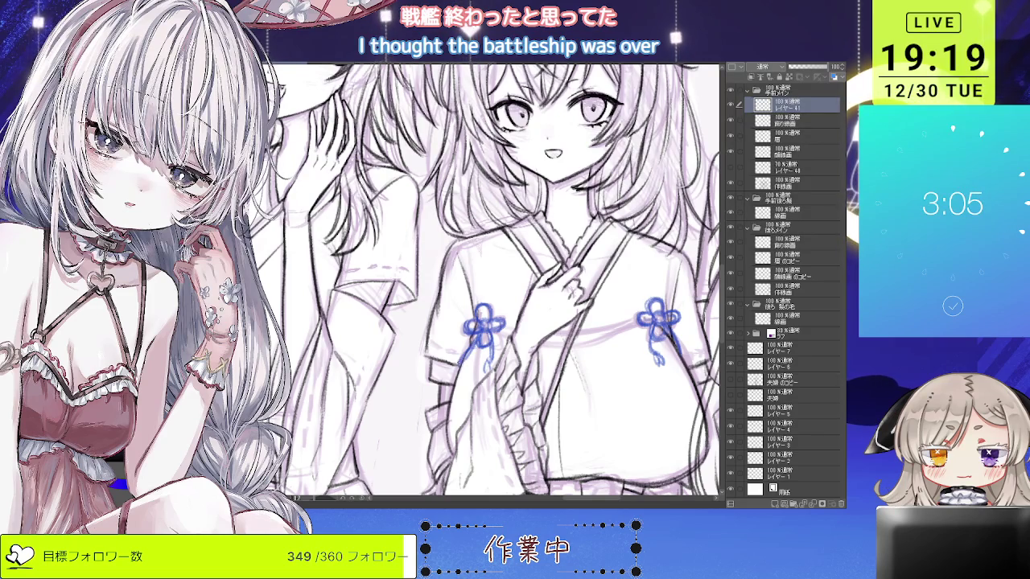
{"action": "scroll", "coordinate": [475, 345], "scroll_direction": "down", "scroll_amount": 2}
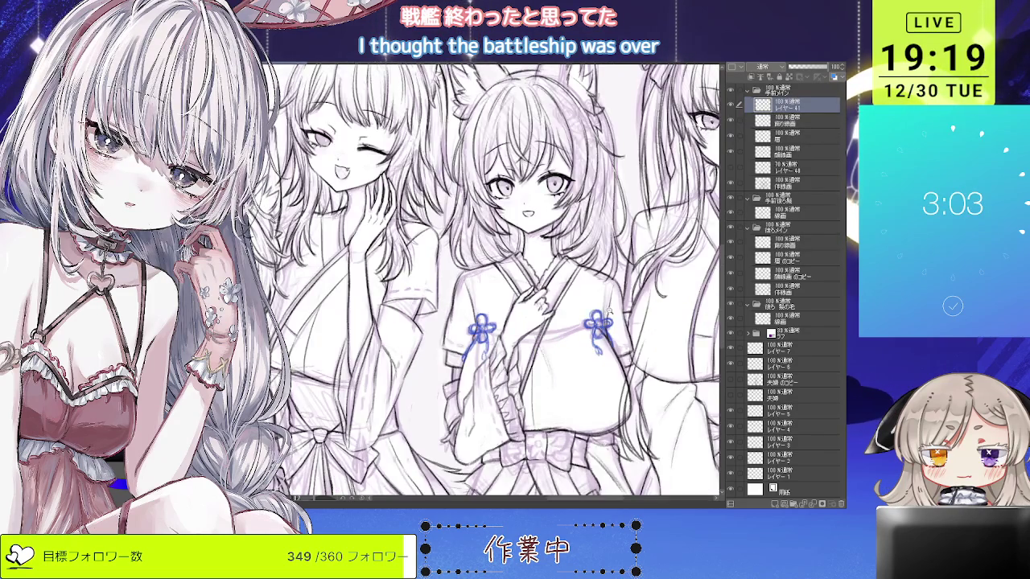
{"action": "scroll", "coordinate": [609, 312], "scroll_direction": "down", "scroll_amount": 2}
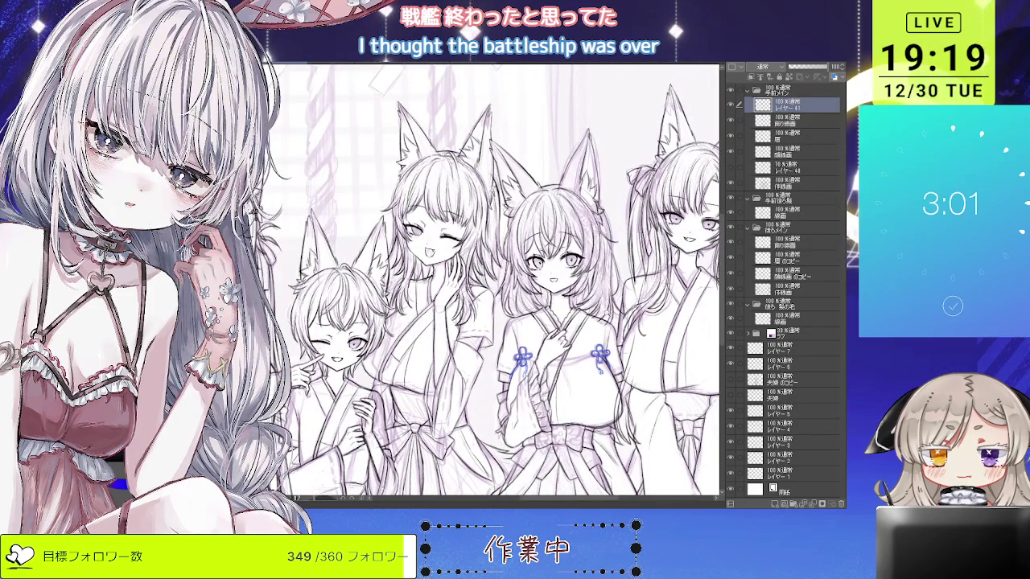
{"action": "scroll", "coordinate": [483, 282], "scroll_direction": "left", "scroll_amount": 5}
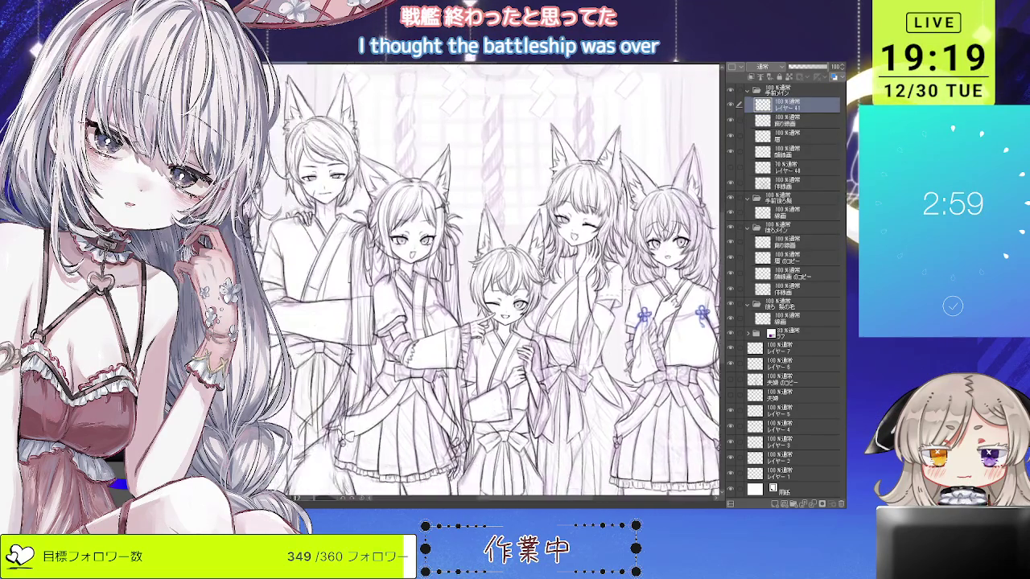
{"action": "scroll", "coordinate": [482, 314], "scroll_direction": "up", "scroll_amount": 1}
{"action": "scroll", "coordinate": [483, 314], "scroll_direction": "up", "scroll_amount": 1}
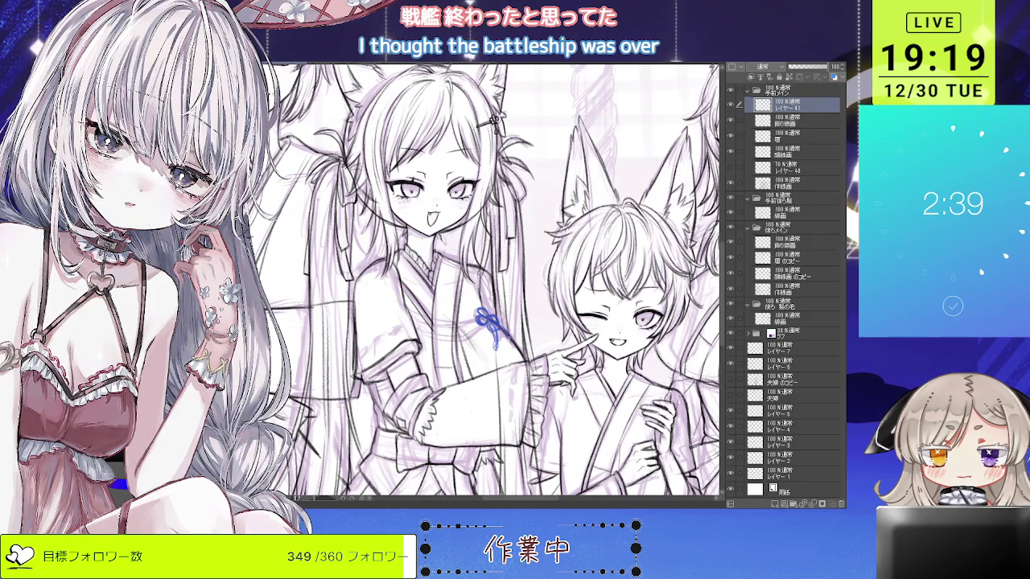
{"action": "scroll", "coordinate": [394, 285], "scroll_direction": "down", "scroll_amount": 1}
{"action": "scroll", "coordinate": [395, 286], "scroll_direction": "down", "scroll_amount": 1}
{"action": "scroll", "coordinate": [394, 285], "scroll_direction": "down", "scroll_amount": 1}
{"action": "scroll", "coordinate": [394, 285], "scroll_direction": "down", "scroll_amount": 1}
{"action": "scroll", "coordinate": [482, 281], "scroll_direction": "up", "scroll_amount": 1}
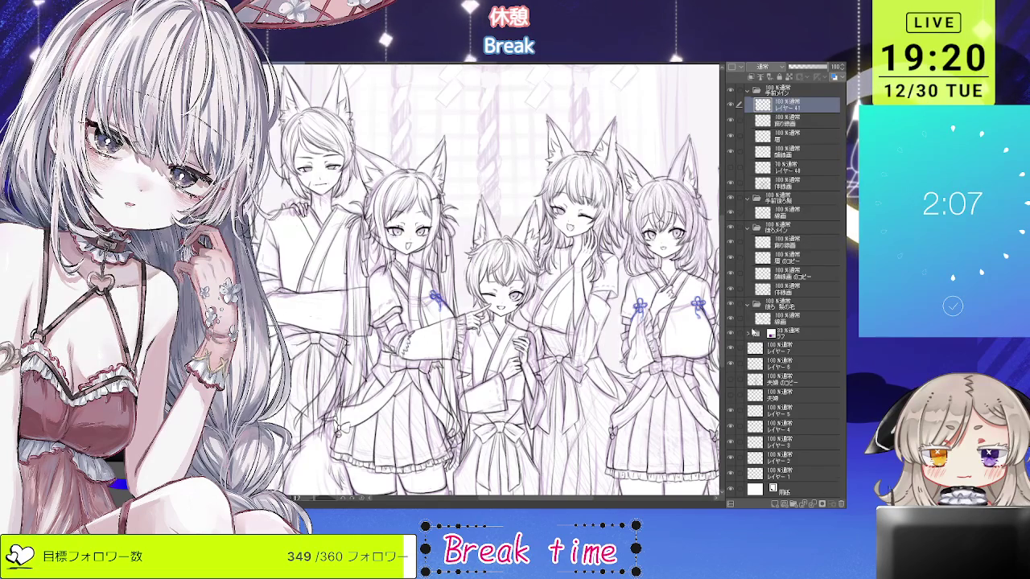
Expand ラフ, collapse 両親 and 長男と次男, and hide the purple window background layer.
{"action": "left_click", "coordinate": [749, 332]}
{"action": "scroll", "coordinate": [789, 311], "scroll_direction": "down", "scroll_amount": 3}
{"action": "scroll", "coordinate": [788, 310], "scroll_direction": "down", "scroll_amount": 3}
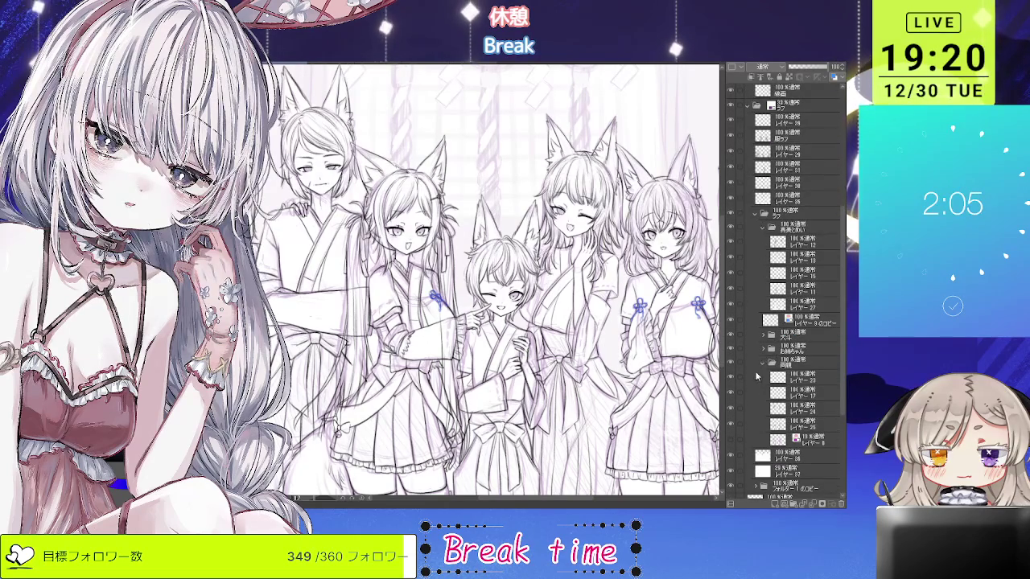
{"action": "left_click", "coordinate": [763, 361]}
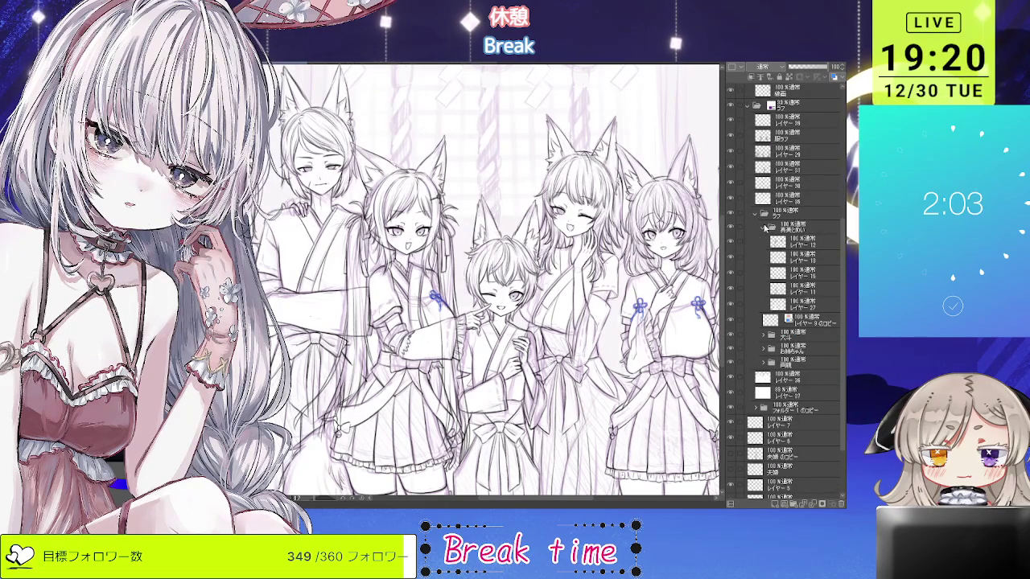
{"action": "left_click", "coordinate": [766, 233]}
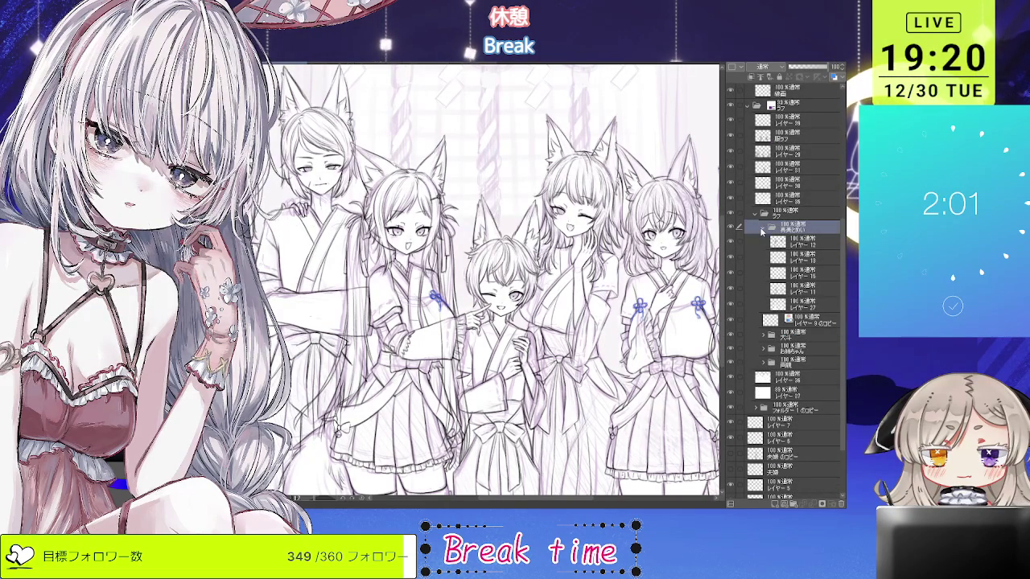
{"action": "left_click", "coordinate": [762, 231]}
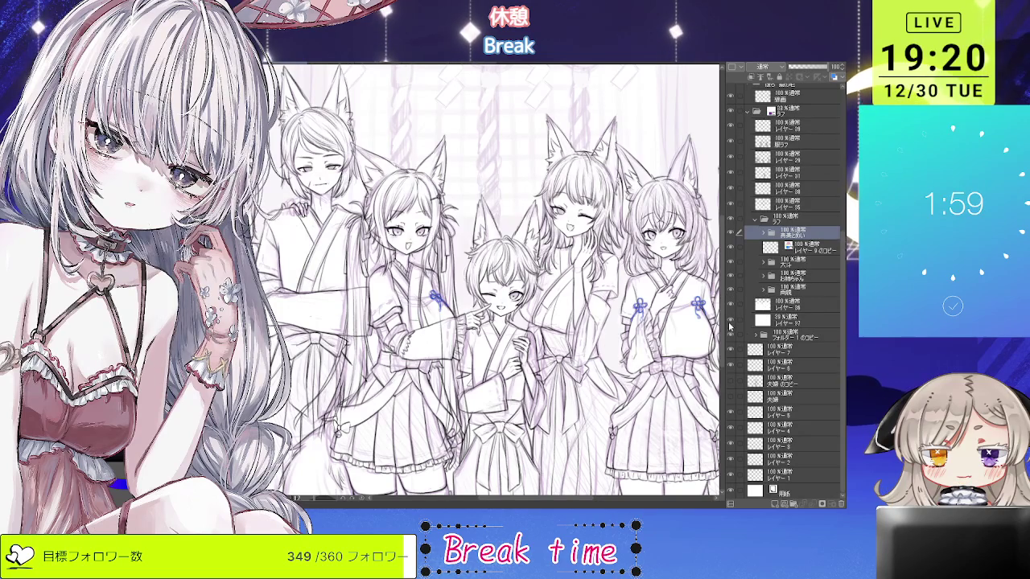
{"action": "left_click", "coordinate": [730, 338]}
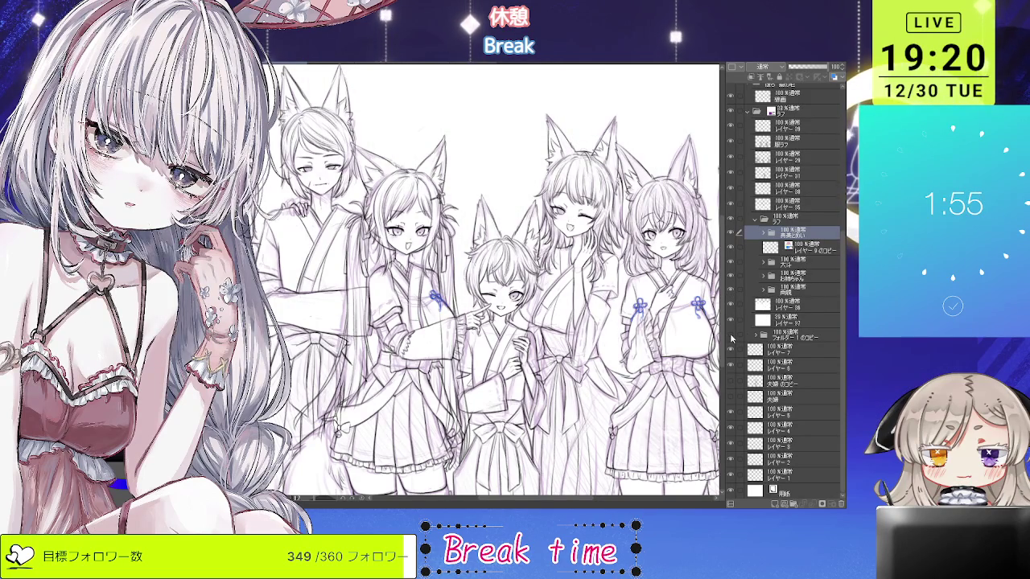
{"action": "key", "text": "ctrl+minus"}
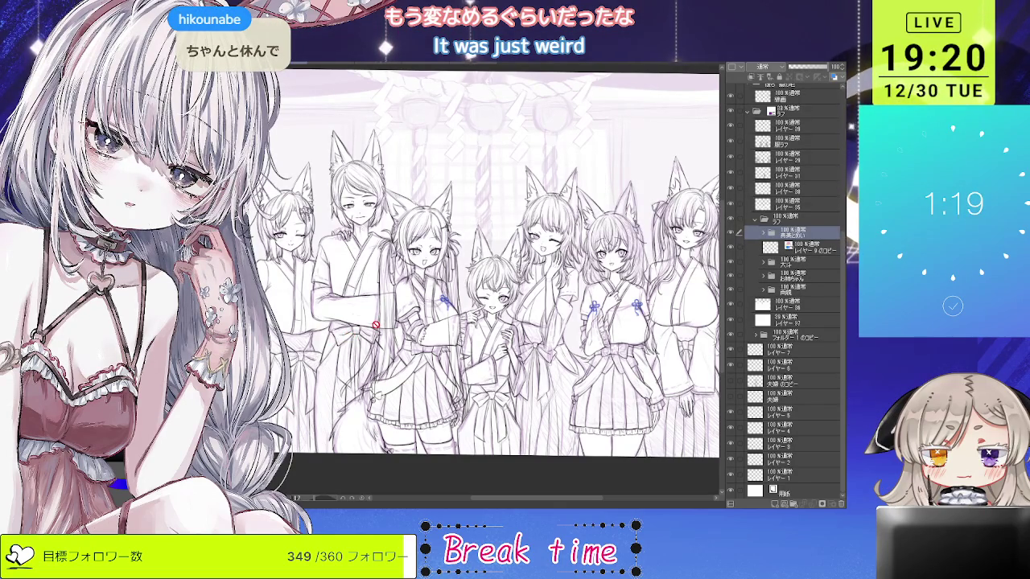
Zoom in on the central girls' blue flower knots.
{"action": "scroll", "coordinate": [375, 325], "scroll_direction": "up", "scroll_amount": 2}
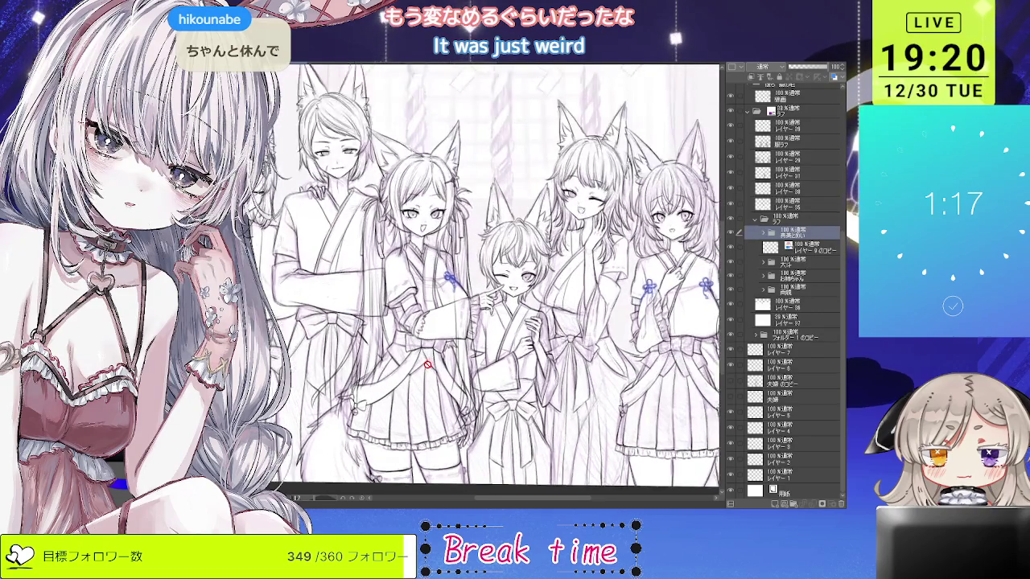
{"action": "scroll", "coordinate": [418, 330], "scroll_direction": "up", "scroll_amount": 2}
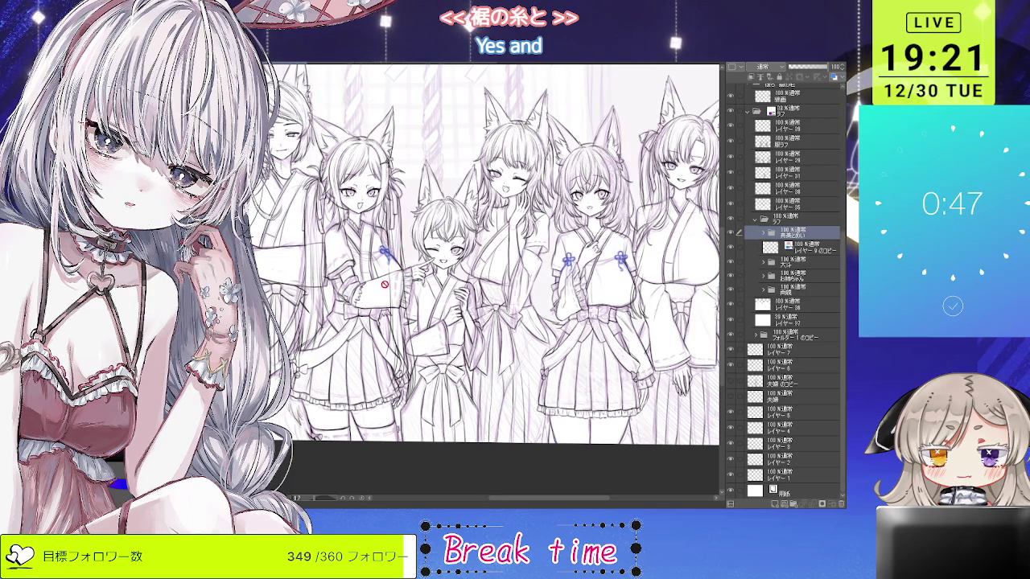
{"action": "scroll", "coordinate": [581, 318], "scroll_direction": "up", "scroll_amount": 2}
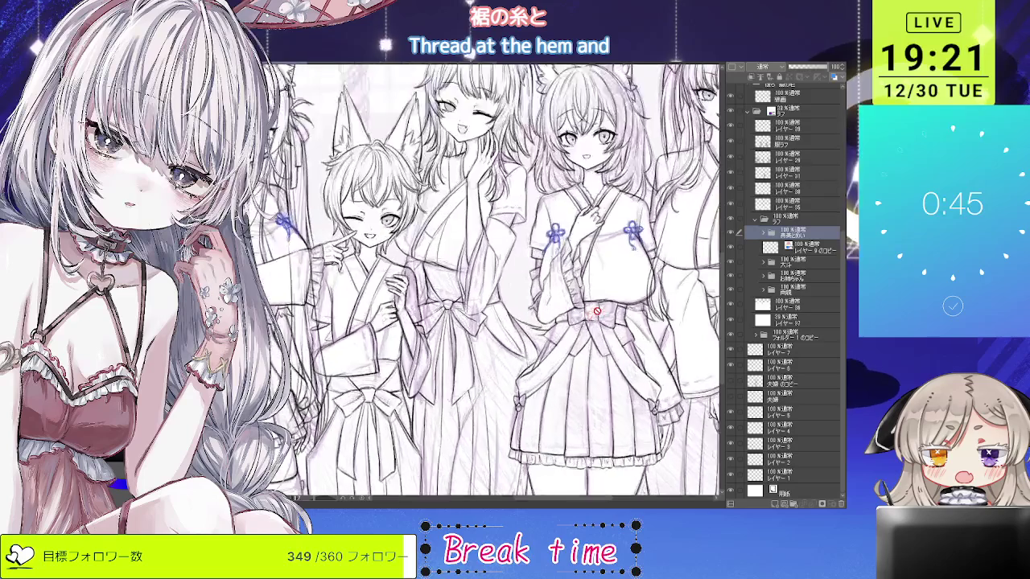
{"action": "scroll", "coordinate": [579, 323], "scroll_direction": "up", "scroll_amount": 2}
{"action": "scroll", "coordinate": [576, 330], "scroll_direction": "up", "scroll_amount": 1}
{"action": "scroll", "coordinate": [576, 330], "scroll_direction": "down", "scroll_amount": 2}
{"action": "scroll", "coordinate": [576, 330], "scroll_direction": "down", "scroll_amount": 2}
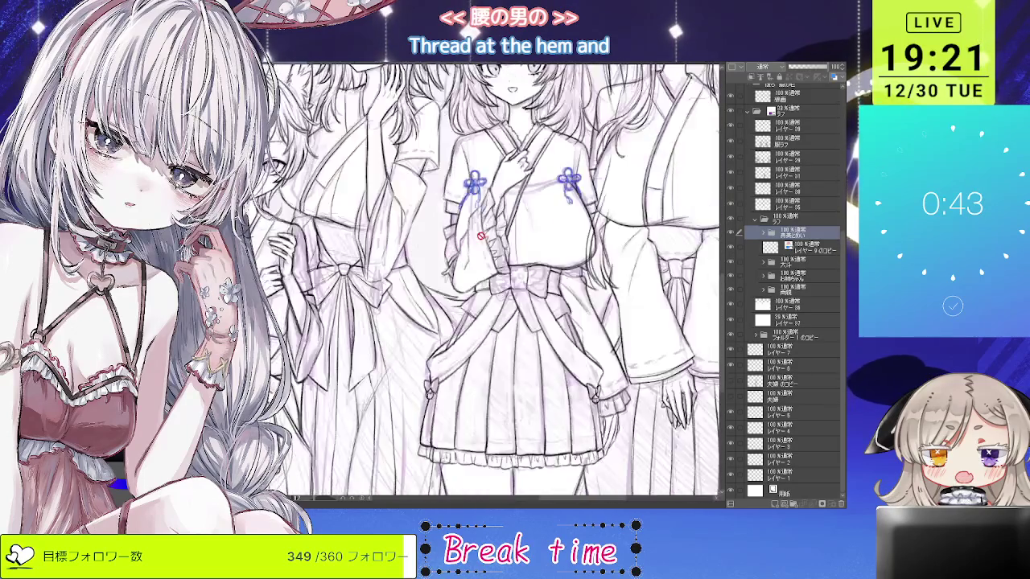
{"action": "scroll", "coordinate": [487, 282], "scroll_direction": "up", "scroll_amount": 10}
{"action": "scroll", "coordinate": [487, 282], "scroll_direction": "down", "scroll_amount": 5}
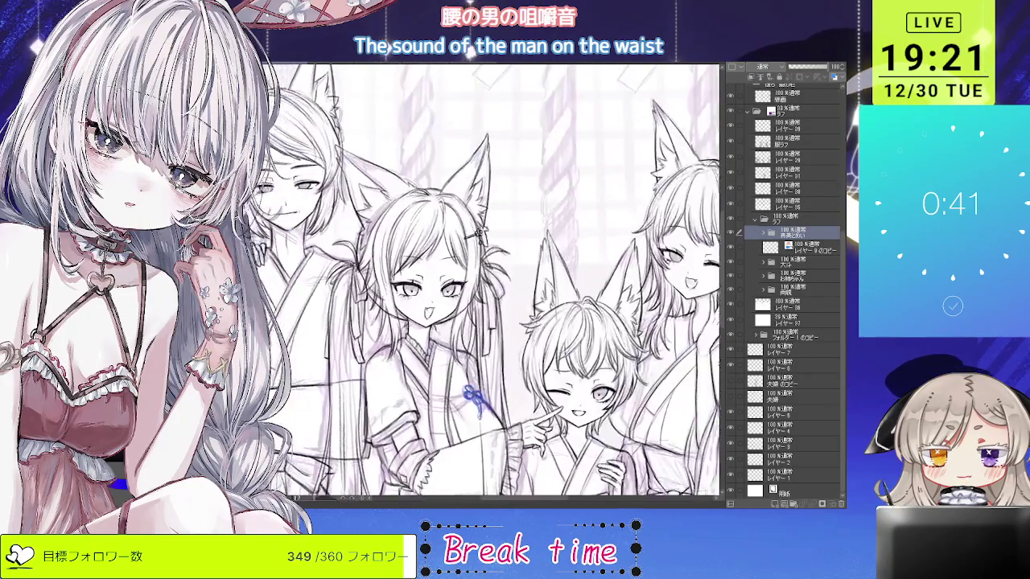
{"action": "scroll", "coordinate": [486, 282], "scroll_direction": "right", "scroll_amount": 3}
{"action": "scroll", "coordinate": [486, 282], "scroll_direction": "right", "scroll_amount": 3}
{"action": "scroll", "coordinate": [486, 282], "scroll_direction": "right", "scroll_amount": 3}
{"action": "scroll", "coordinate": [459, 282], "scroll_direction": "up", "scroll_amount": 1}
{"action": "scroll", "coordinate": [459, 281], "scroll_direction": "up", "scroll_amount": 1}
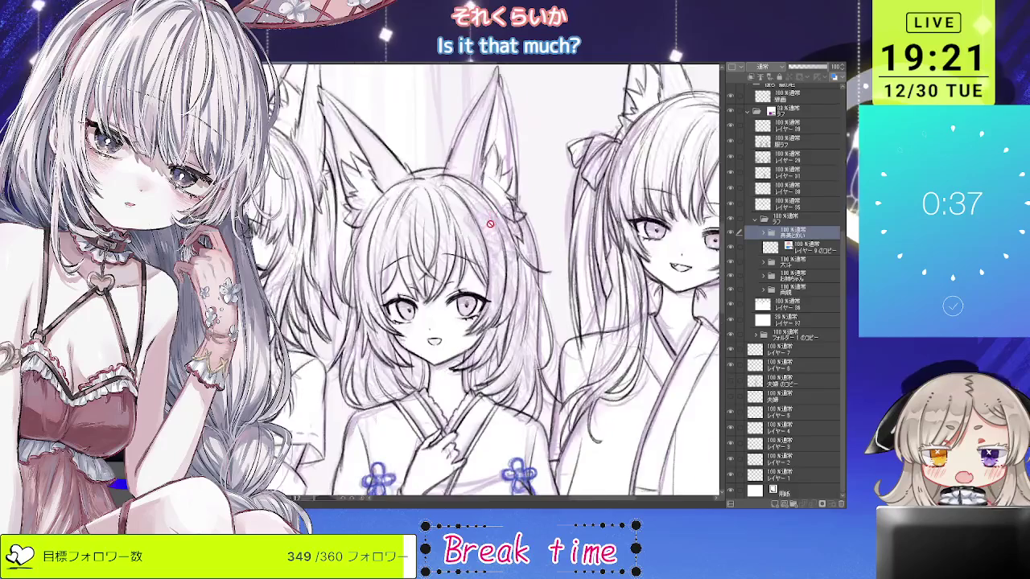
{"action": "scroll", "coordinate": [459, 282], "scroll_direction": "up", "scroll_amount": 2}
{"action": "scroll", "coordinate": [459, 282], "scroll_direction": "down", "scroll_amount": 2}
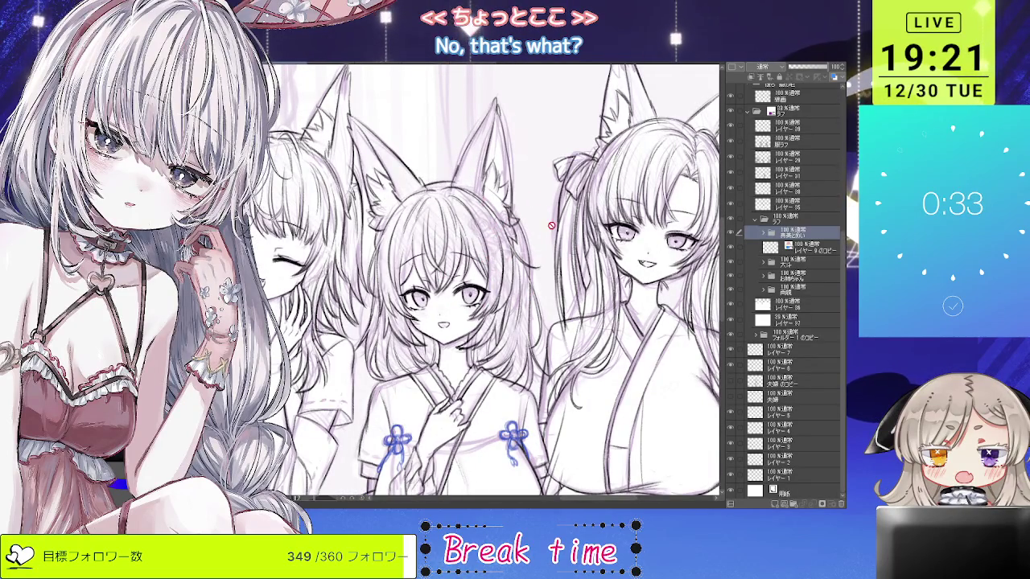
{"action": "scroll", "coordinate": [485, 260], "scroll_direction": "down", "scroll_amount": 2}
{"action": "scroll", "coordinate": [485, 260], "scroll_direction": "up", "scroll_amount": 1}
{"action": "scroll", "coordinate": [485, 282], "scroll_direction": "down", "scroll_amount": 2}
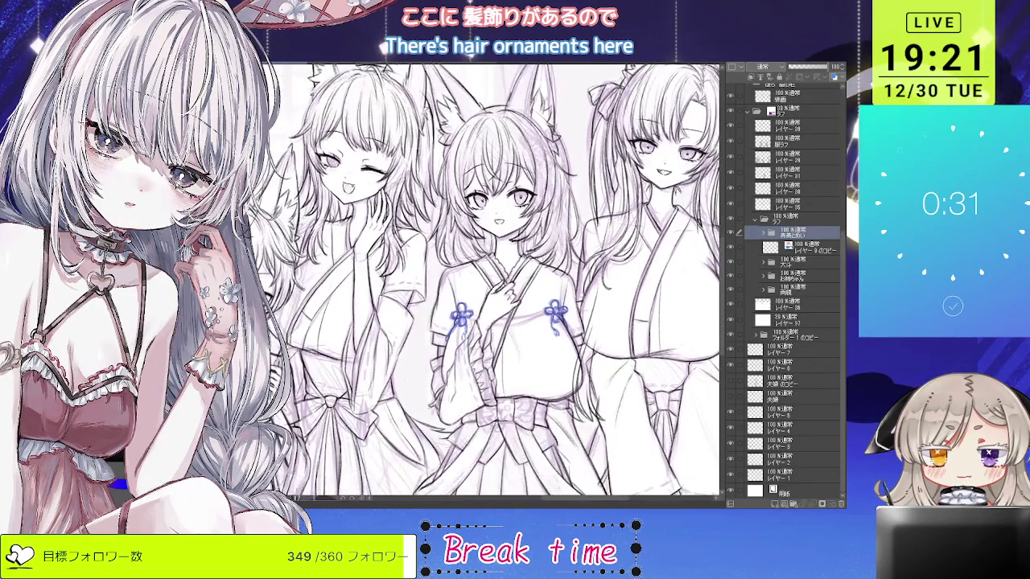
{"action": "scroll", "coordinate": [485, 282], "scroll_direction": "down", "scroll_amount": 2}
{"action": "scroll", "coordinate": [485, 282], "scroll_direction": "down", "scroll_amount": 1}
{"action": "scroll", "coordinate": [485, 281], "scroll_direction": "down", "scroll_amount": 2}
{"action": "scroll", "coordinate": [485, 281], "scroll_direction": "left", "scroll_amount": 3}
{"action": "scroll", "coordinate": [485, 281], "scroll_direction": "left", "scroll_amount": 3}
{"action": "scroll", "coordinate": [495, 282], "scroll_direction": "down", "scroll_amount": 2}
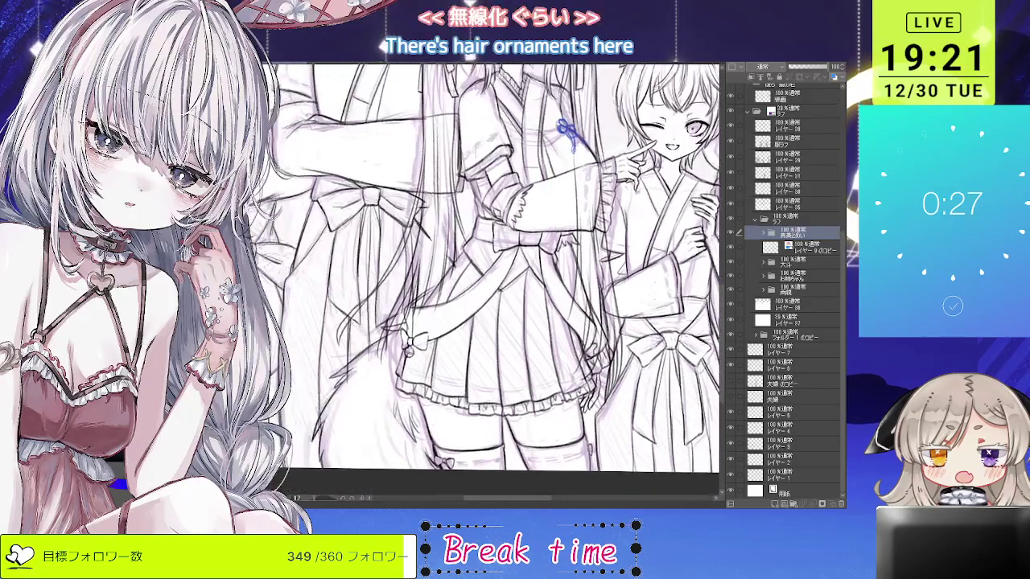
{"action": "scroll", "coordinate": [495, 281], "scroll_direction": "up", "scroll_amount": 2}
{"action": "scroll", "coordinate": [494, 281], "scroll_direction": "up", "scroll_amount": 3}
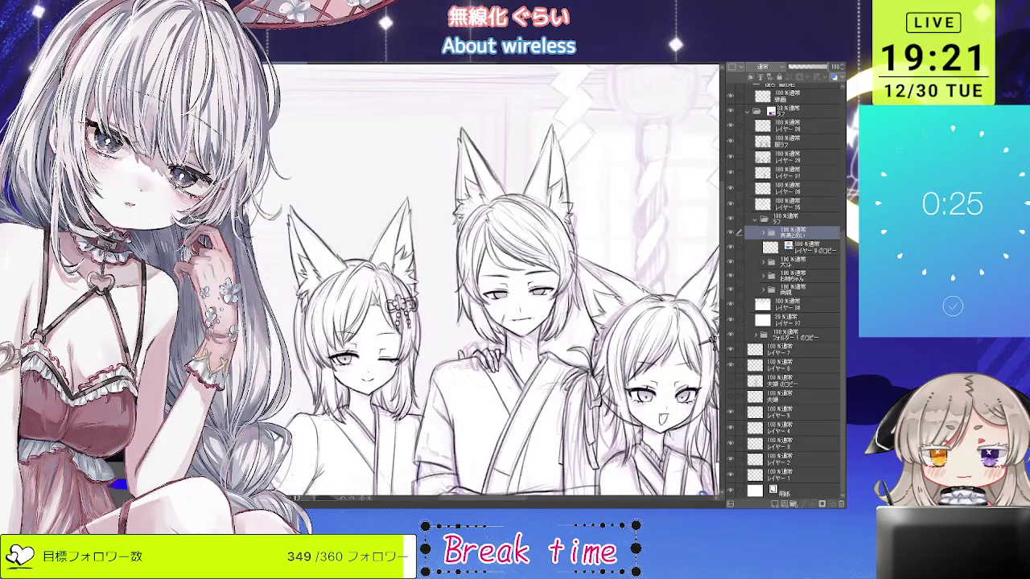
{"action": "scroll", "coordinate": [495, 282], "scroll_direction": "down", "scroll_amount": 4}
{"action": "scroll", "coordinate": [495, 282], "scroll_direction": "right", "scroll_amount": 3}
{"action": "scroll", "coordinate": [495, 282], "scroll_direction": "right", "scroll_amount": 3}
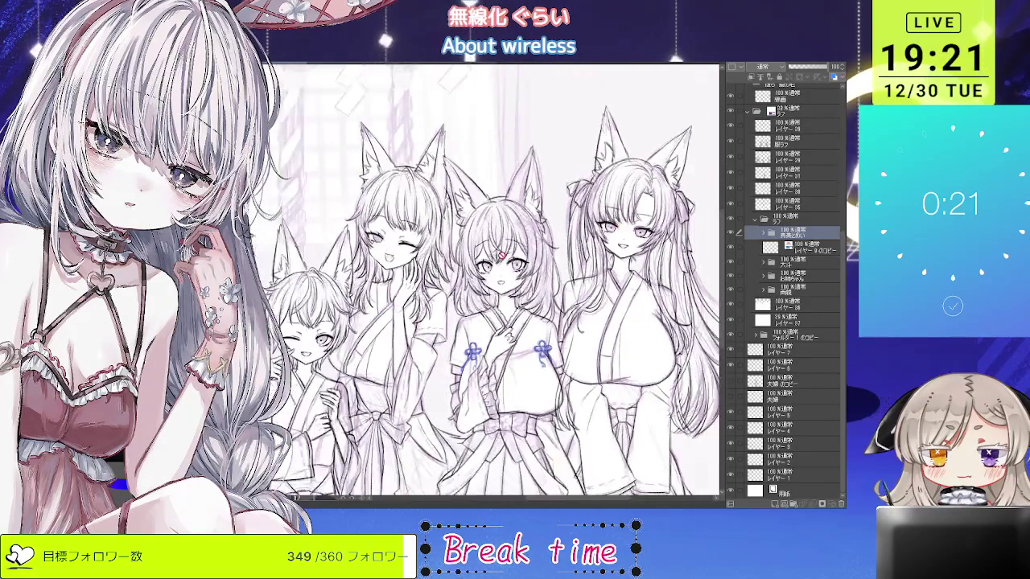
{"action": "scroll", "coordinate": [508, 253], "scroll_direction": "up", "scroll_amount": 1}
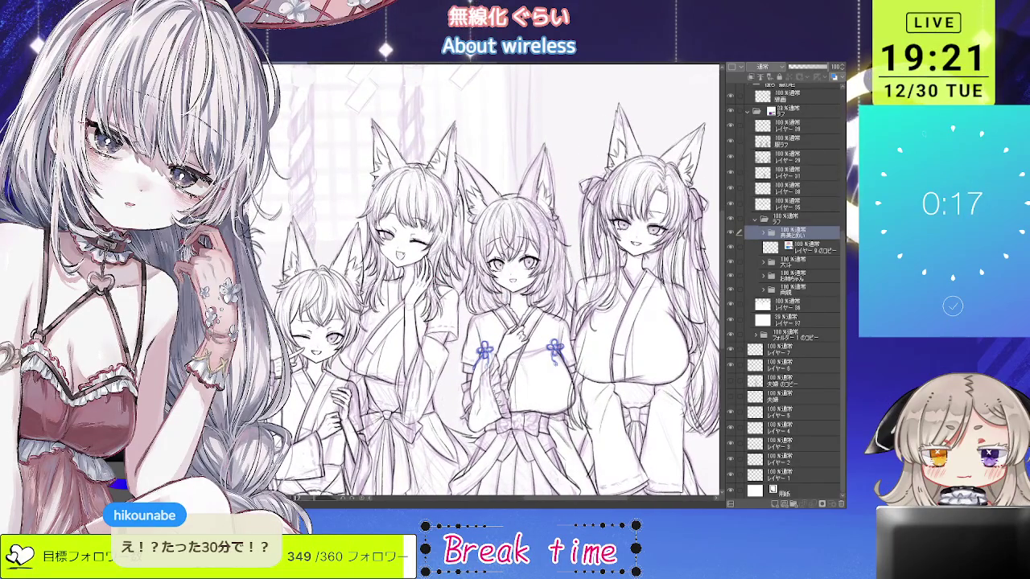
{"action": "scroll", "coordinate": [356, 247], "scroll_direction": "down", "scroll_amount": 1}
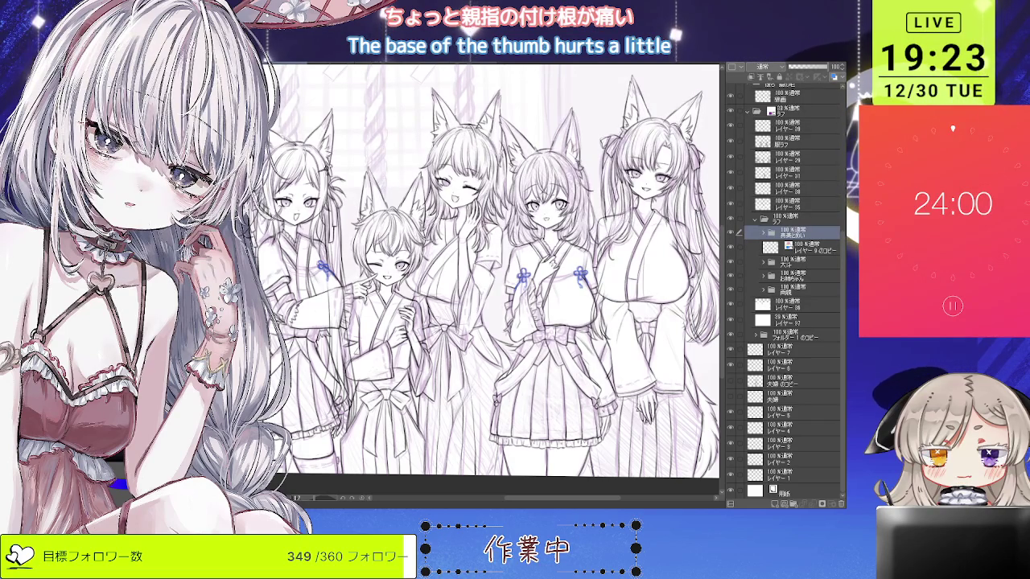
Select Layer 41 and frame the girl second from the right.
{"action": "key", "text": "ctrl+minus"}
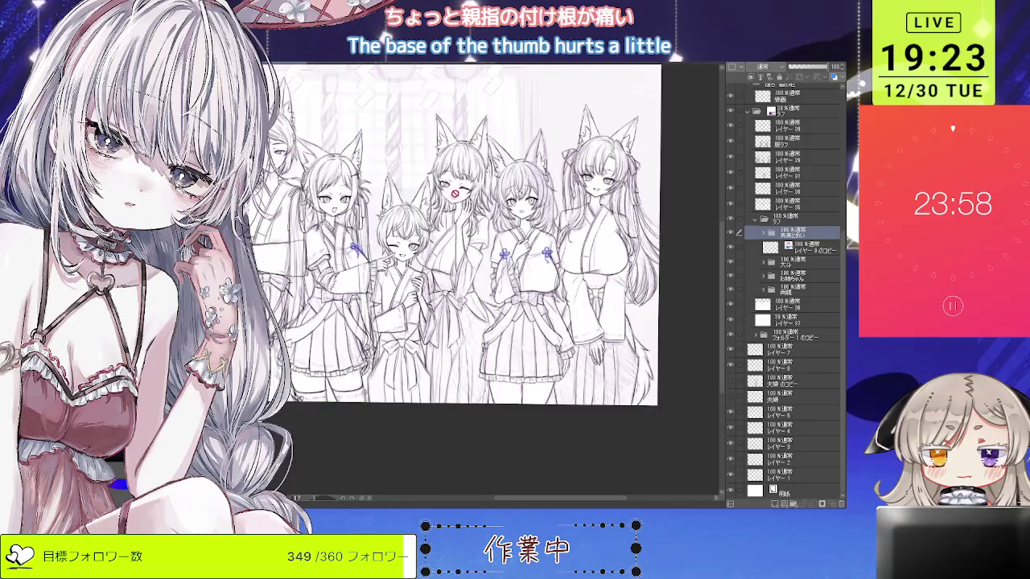
{"action": "scroll", "coordinate": [454, 193], "scroll_direction": "up", "scroll_amount": 2}
{"action": "scroll", "coordinate": [454, 193], "scroll_direction": "up", "scroll_amount": 2}
{"action": "scroll", "coordinate": [454, 193], "scroll_direction": "up", "scroll_amount": 2}
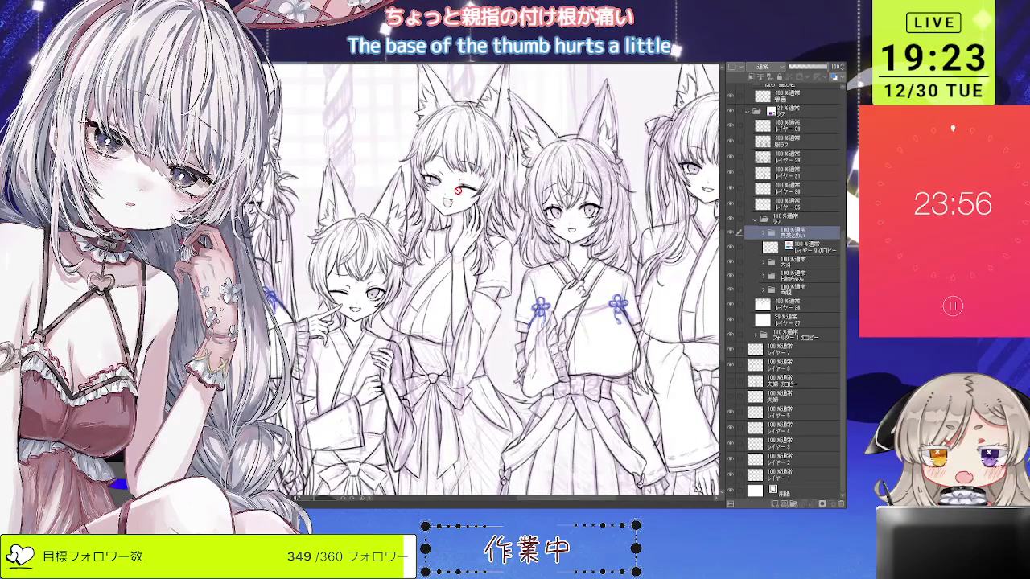
{"action": "mouse_move", "coordinate": [457, 191]}
{"action": "left_mouse_down"}
{"action": "mouse_move", "coordinate": [537, 169]}
{"action": "mouse_move", "coordinate": [593, 106]}
{"action": "left_mouse_up"}
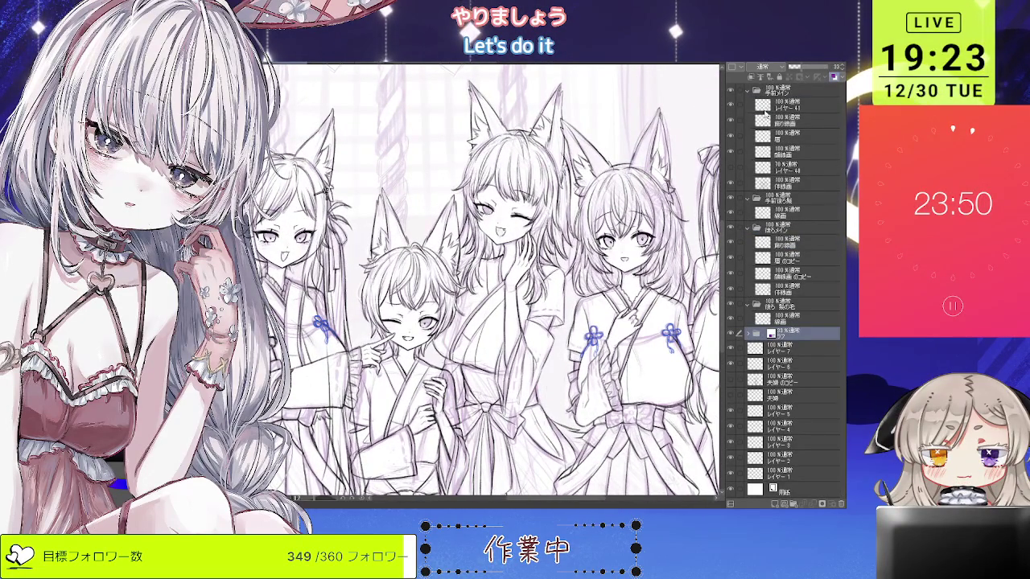
{"action": "left_click", "coordinate": [762, 110]}
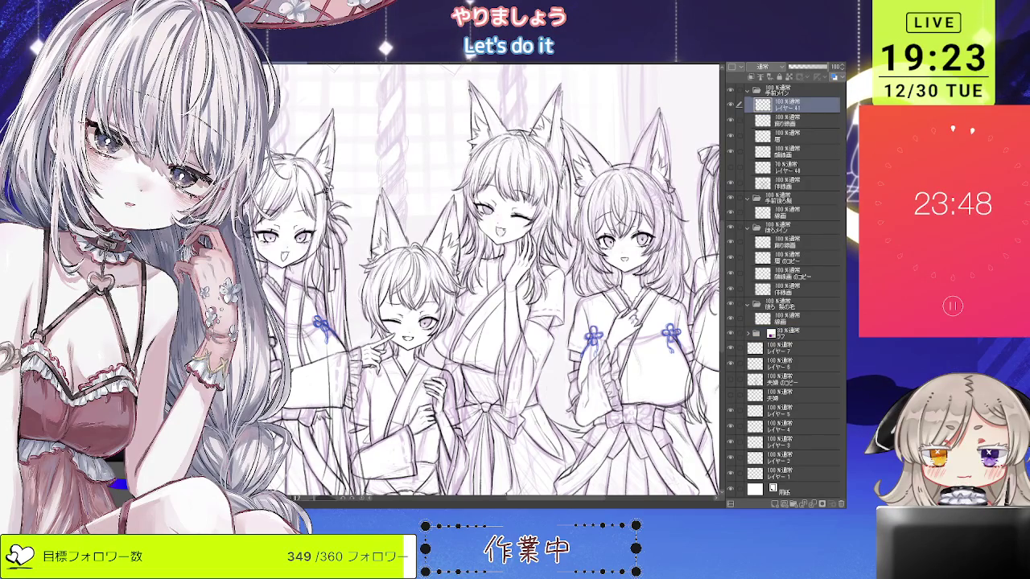
{"action": "mouse_move", "coordinate": [482, 282]}
{"action": "left_mouse_down"}
{"action": "mouse_move", "coordinate": [522, 265]}
{"action": "mouse_move", "coordinate": [482, 309]}
{"action": "mouse_move", "coordinate": [508, 360]}
{"action": "left_mouse_up"}
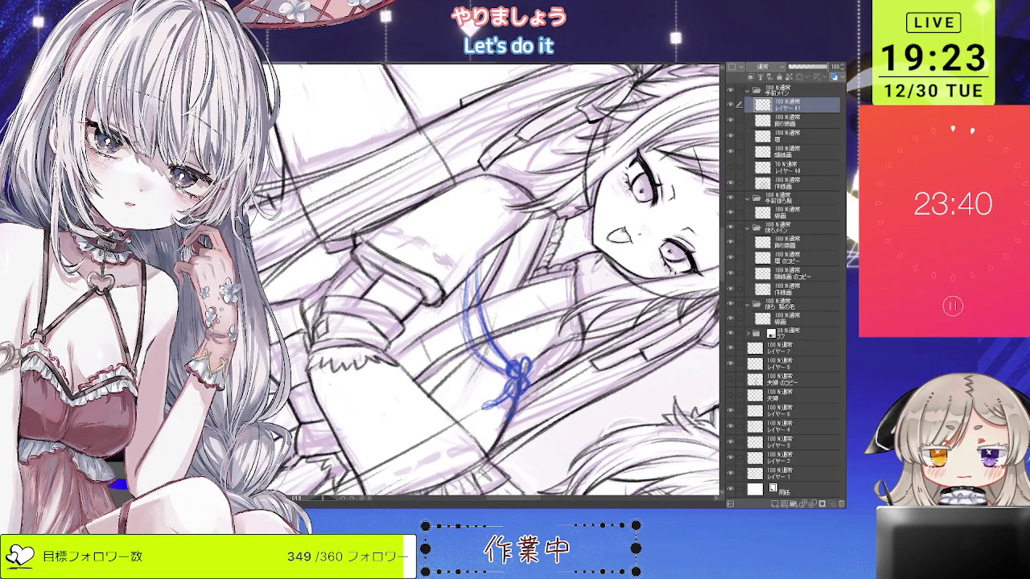
{"action": "key", "text": "ctrl+0"}
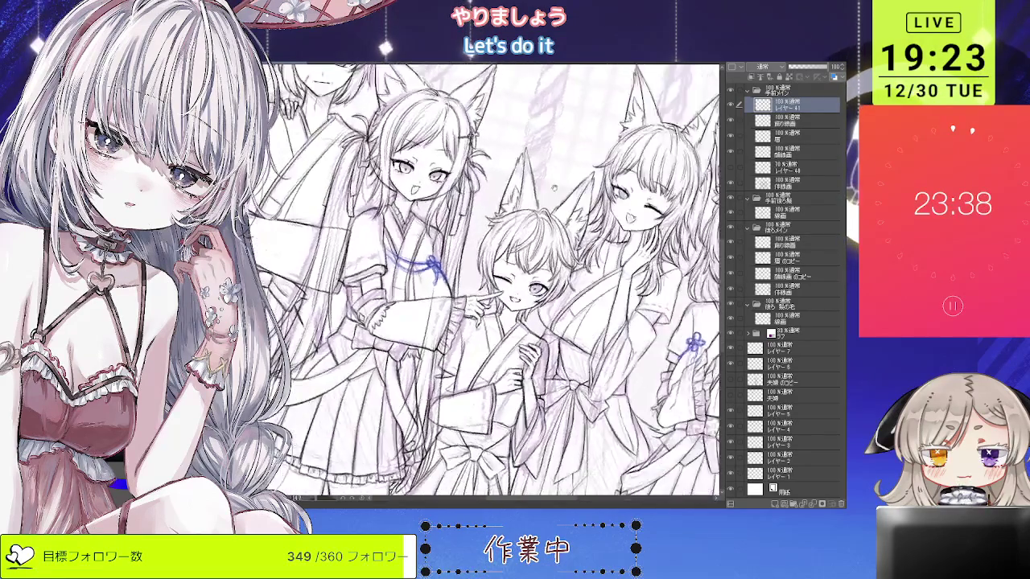
Draw a blue cord between her two chest knots and erase the thick excess.
{"action": "left_click_drag", "start_coordinate": [503, 356], "coordinate": [605, 447]}
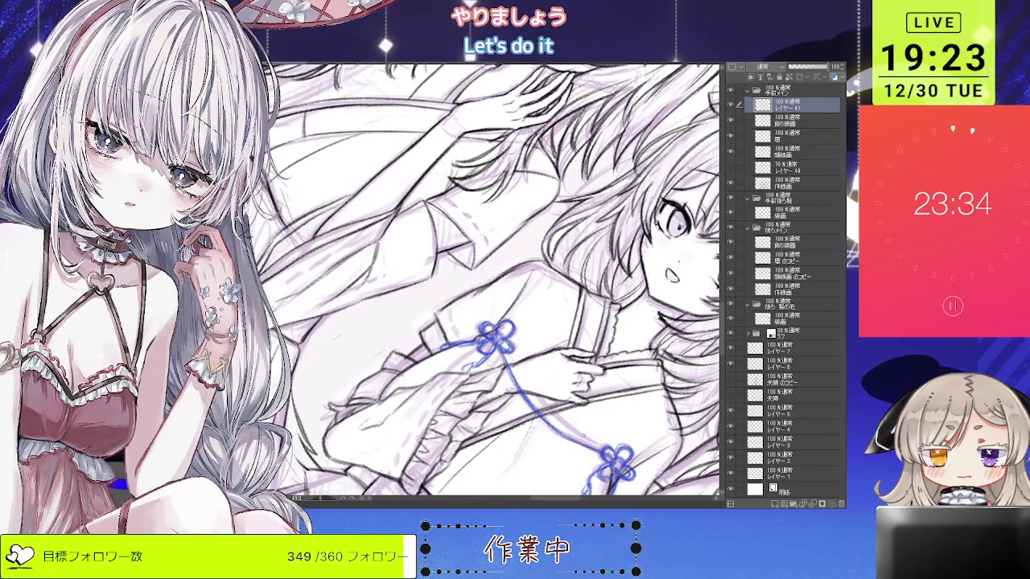
{"action": "left_click_drag", "start_coordinate": [515, 370], "coordinate": [604, 450]}
{"action": "left_click_drag", "start_coordinate": [515, 372], "coordinate": [604, 451]}
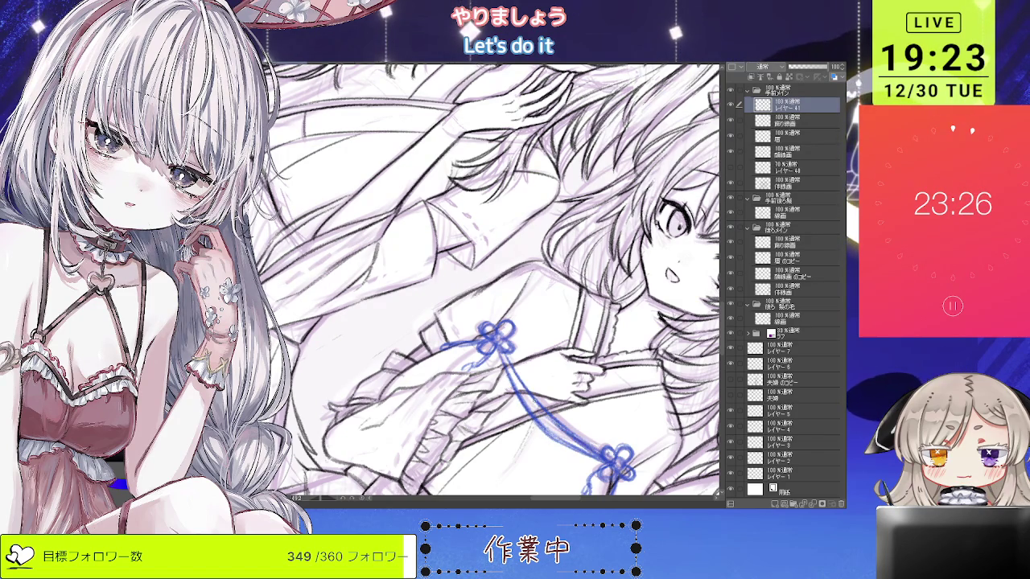
{"action": "scroll", "coordinate": [504, 329], "scroll_direction": "down", "scroll_amount": 3}
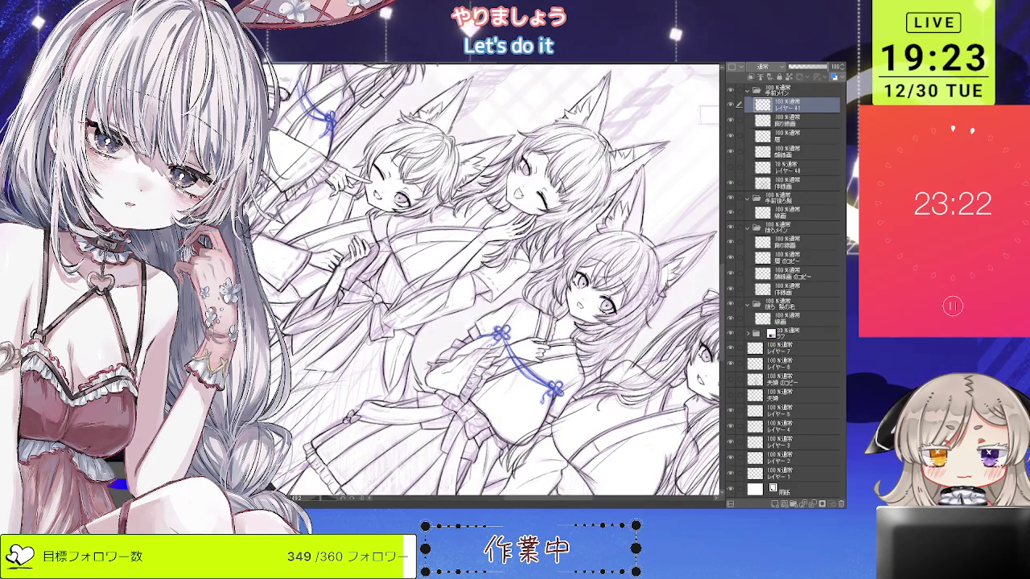
{"action": "left_click_drag", "start_coordinate": [483, 282], "coordinate": [515, 266]}
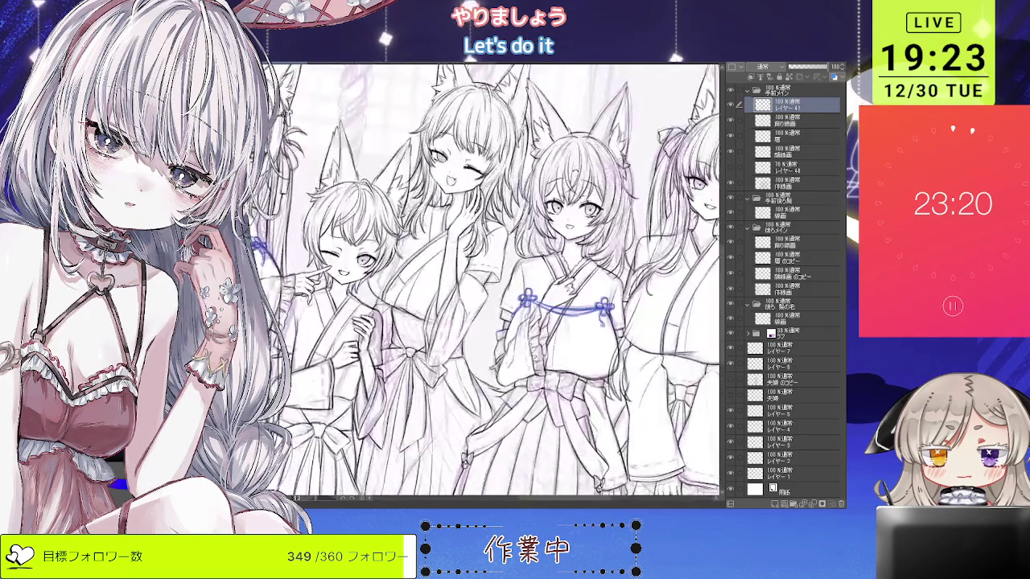
{"action": "left_click_drag", "start_coordinate": [534, 355], "coordinate": [535, 329]}
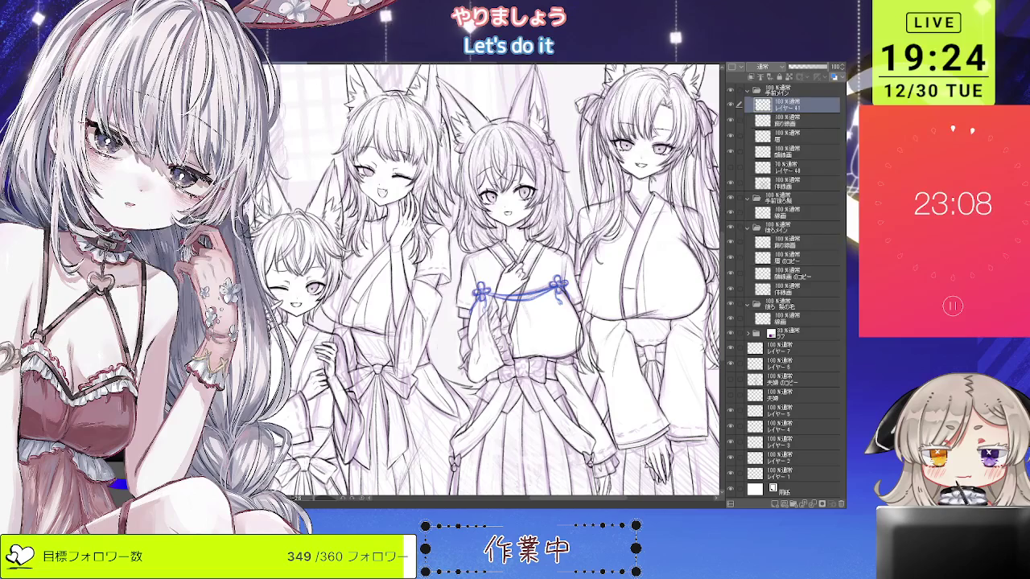
{"action": "scroll", "coordinate": [527, 283], "scroll_direction": "up", "scroll_amount": 1}
{"action": "scroll", "coordinate": [527, 282], "scroll_direction": "up", "scroll_amount": 2}
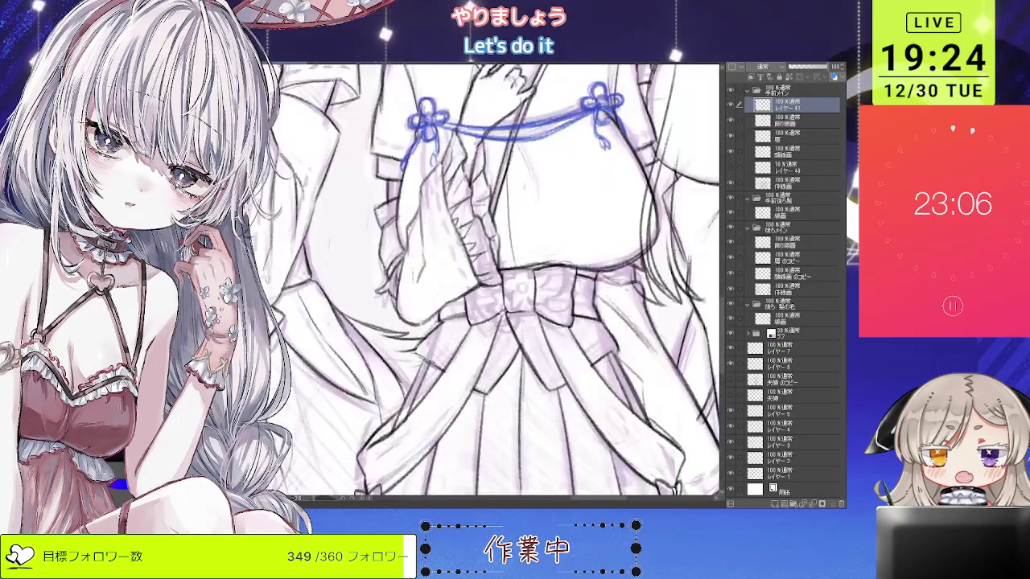
Draw the blue five-petal flower knot at the bow's centre, undoing stray strokes.
{"action": "scroll", "coordinate": [527, 282], "scroll_direction": "up", "scroll_amount": 2}
{"action": "scroll", "coordinate": [526, 281], "scroll_direction": "up", "scroll_amount": 2}
{"action": "mouse_move", "coordinate": [515, 253]}
{"action": "left_mouse_down"}
{"action": "mouse_move", "coordinate": [521, 296]}
{"action": "mouse_move", "coordinate": [544, 274]}
{"action": "left_mouse_up"}
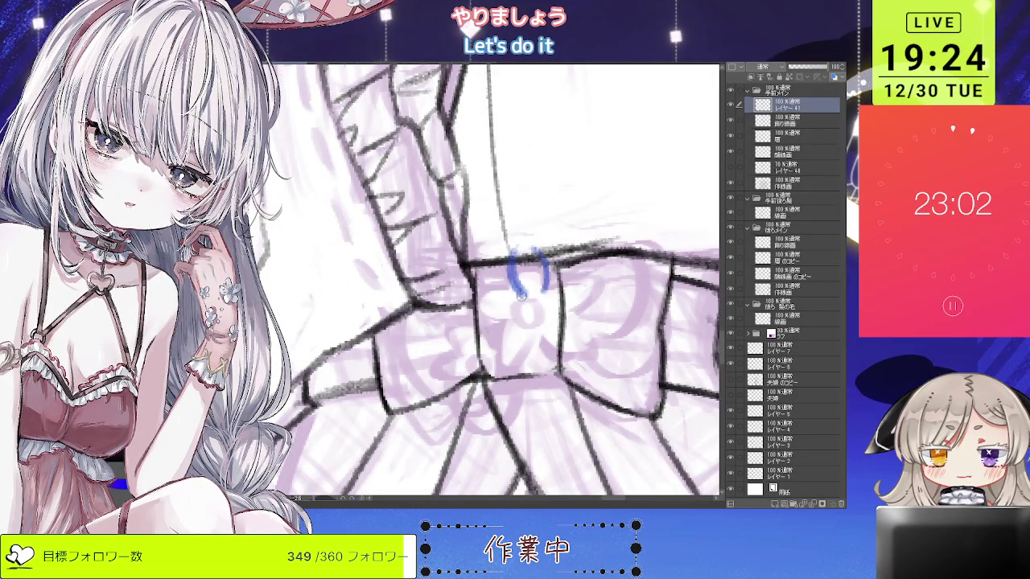
{"action": "key", "text": "ctrl+z"}
{"action": "key", "text": "ctrl+z"}
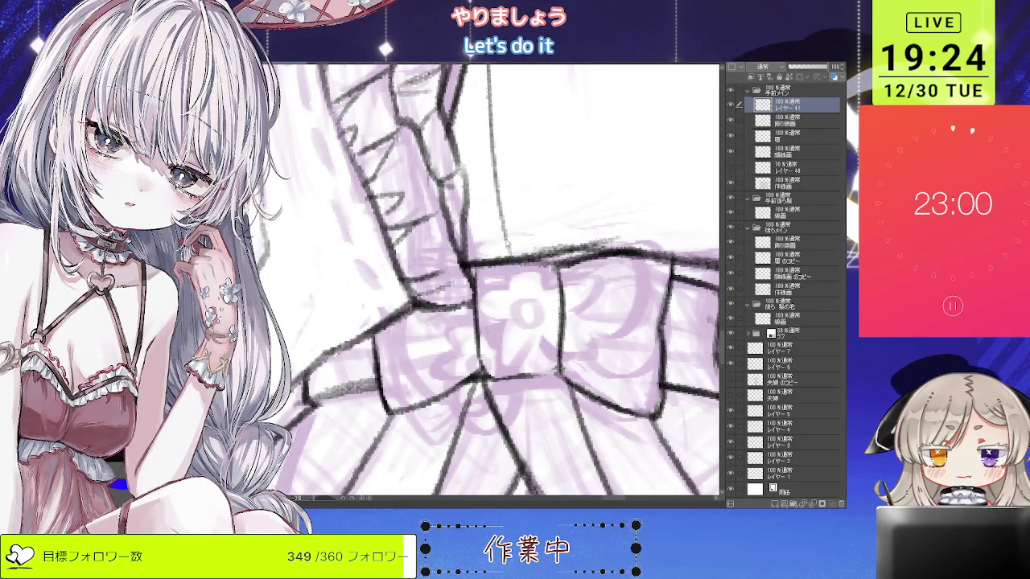
{"action": "left_click_drag", "start_coordinate": [505, 250], "coordinate": [510, 295]}
{"action": "mouse_move", "coordinate": [537, 251]}
{"action": "left_mouse_down"}
{"action": "mouse_move", "coordinate": [541, 295]}
{"action": "mouse_move", "coordinate": [515, 329]}
{"action": "left_mouse_up"}
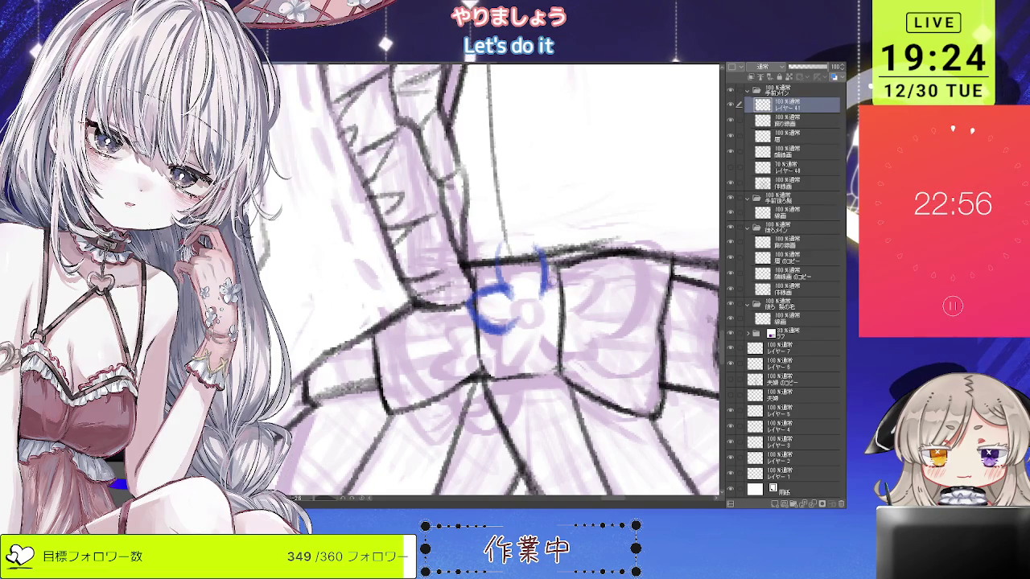
{"action": "left_click_drag", "start_coordinate": [553, 280], "coordinate": [556, 323]}
{"action": "left_click_drag", "start_coordinate": [493, 320], "coordinate": [585, 337]}
{"action": "mouse_move", "coordinate": [507, 298]}
{"action": "left_mouse_down"}
{"action": "mouse_move", "coordinate": [539, 330]}
{"action": "mouse_move", "coordinate": [523, 301]}
{"action": "left_mouse_up"}
{"action": "key", "text": "ctrl+z"}
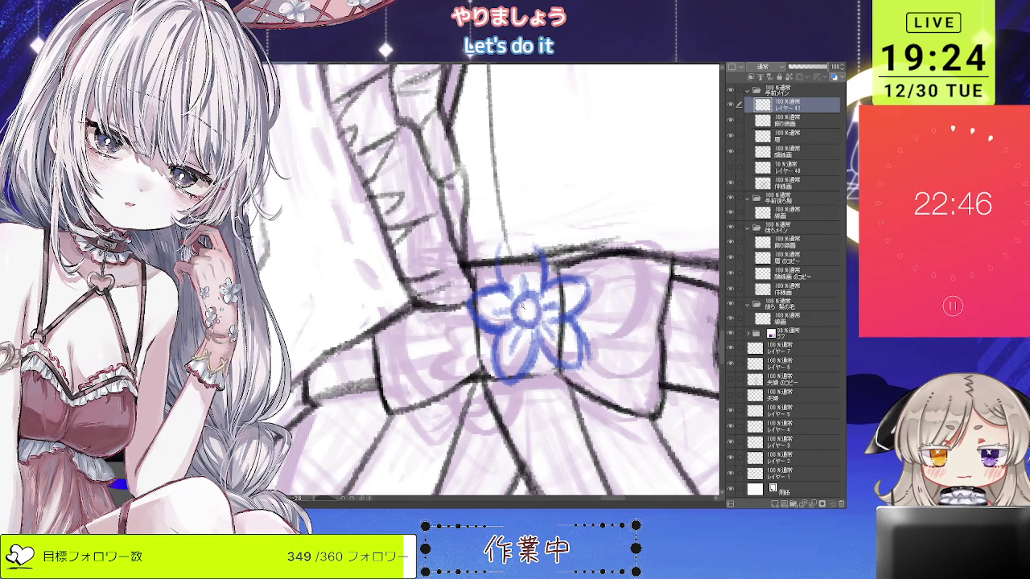
{"action": "left_click_drag", "start_coordinate": [531, 308], "coordinate": [486, 348]}
{"action": "mouse_move", "coordinate": [490, 312]}
{"action": "left_mouse_down"}
{"action": "mouse_move", "coordinate": [464, 337]}
{"action": "mouse_move", "coordinate": [460, 365]}
{"action": "left_mouse_up"}
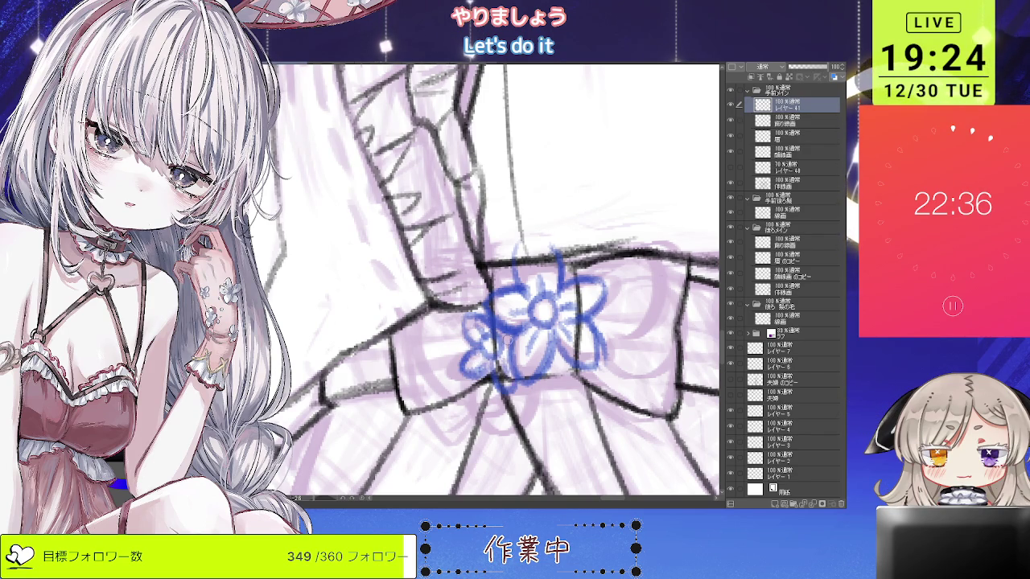
Add blue loops above the bow centre and on its left side, redrawing the left loop.
{"action": "scroll", "coordinate": [508, 328], "scroll_direction": "down", "scroll_amount": 3}
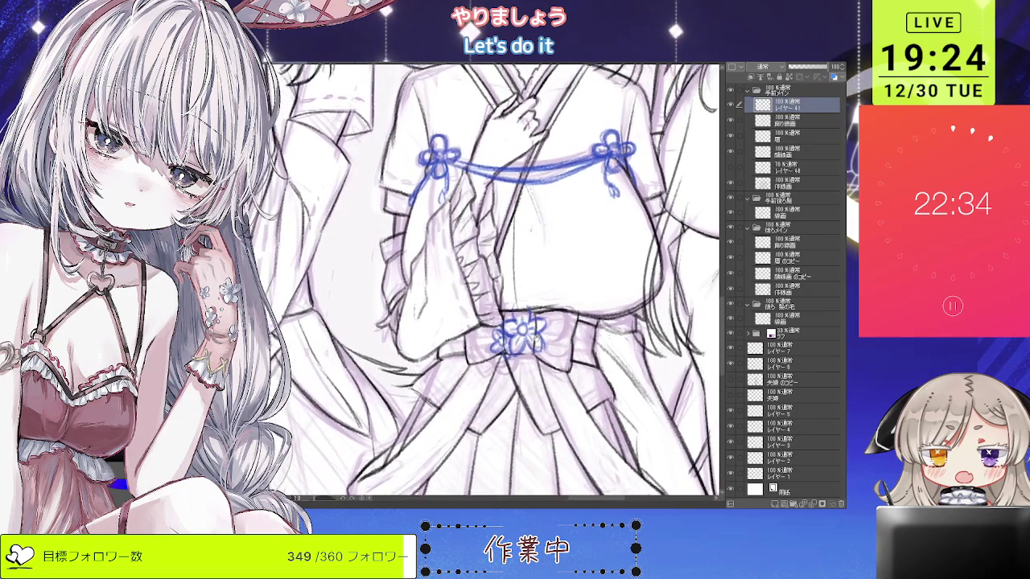
{"action": "scroll", "coordinate": [561, 323], "scroll_direction": "down", "scroll_amount": 2}
{"action": "left_click_drag", "start_coordinate": [561, 324], "coordinate": [504, 309]}
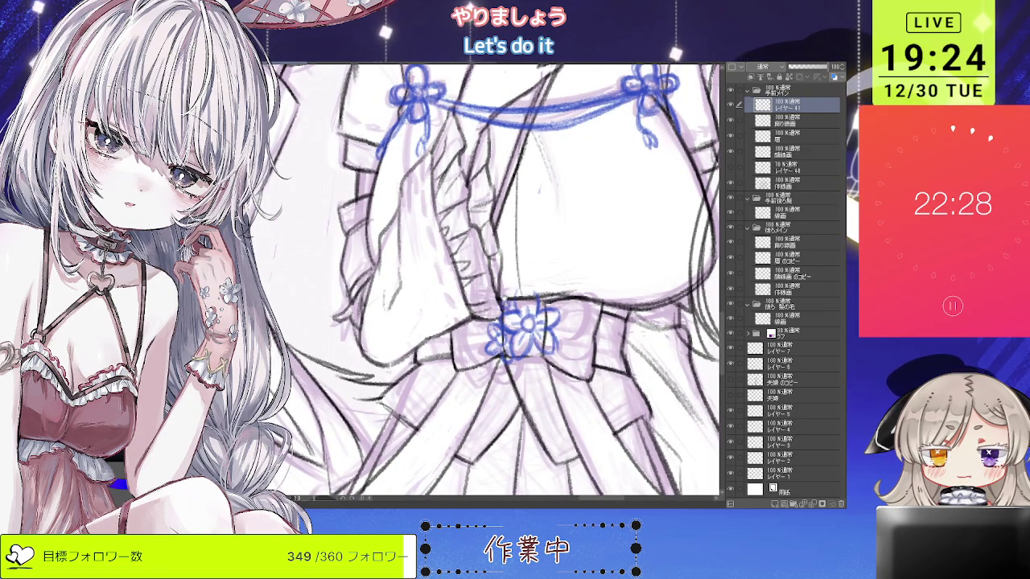
{"action": "left_click_drag", "start_coordinate": [515, 322], "coordinate": [515, 293]}
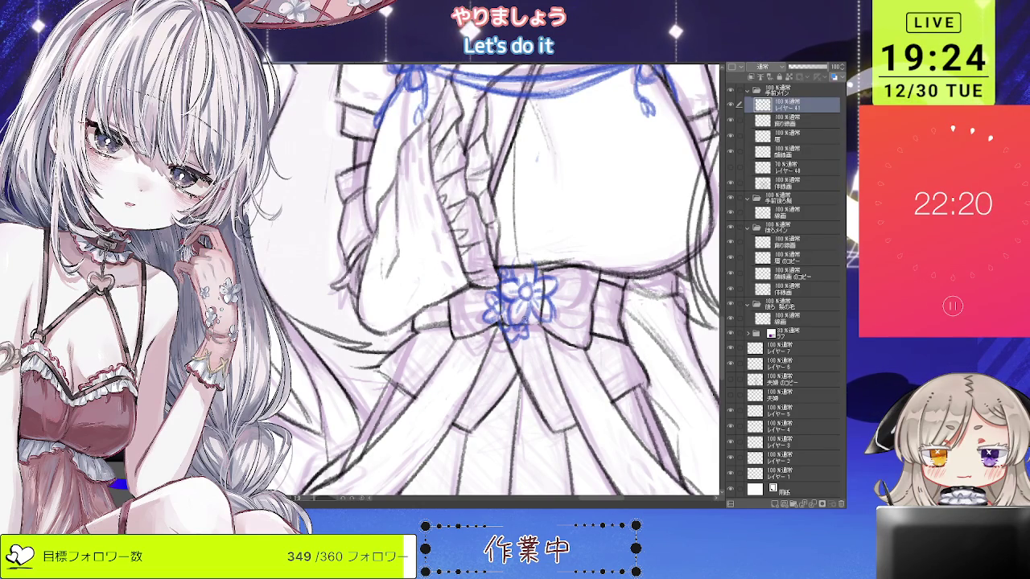
{"action": "left_click_drag", "start_coordinate": [524, 316], "coordinate": [541, 309]}
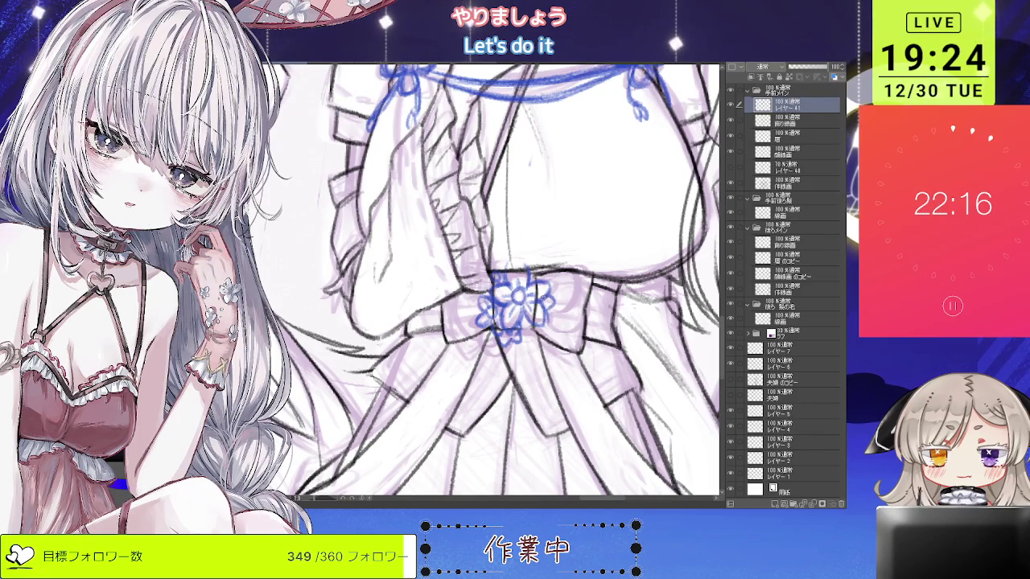
{"action": "scroll", "coordinate": [541, 288], "scroll_direction": "down", "scroll_amount": 3}
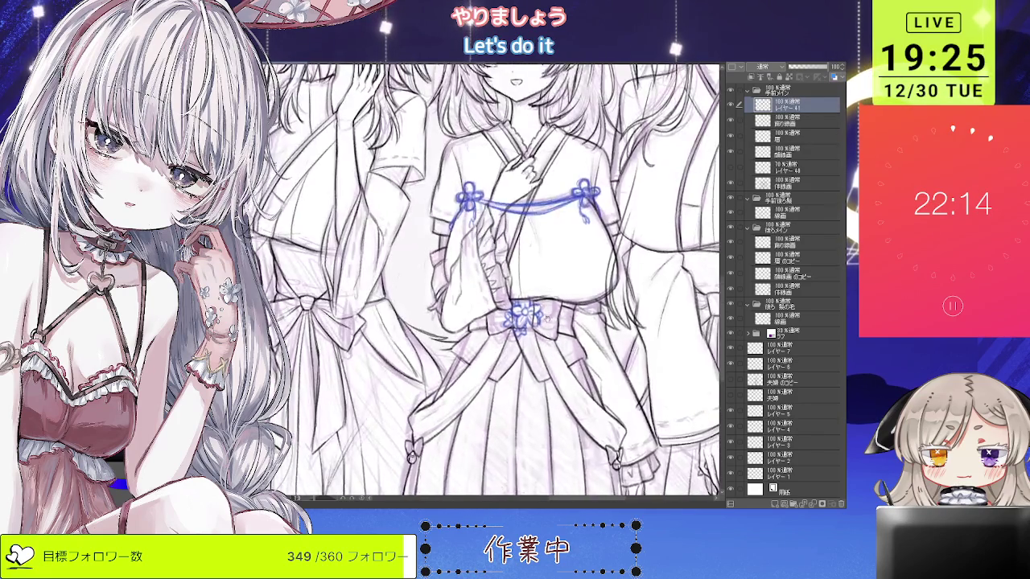
{"action": "scroll", "coordinate": [530, 309], "scroll_direction": "up", "scroll_amount": 2}
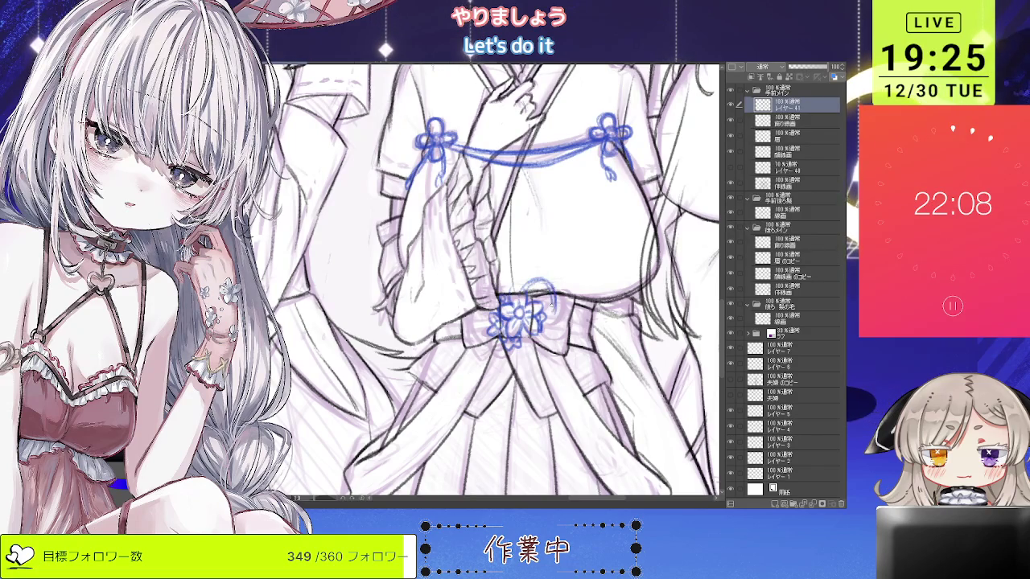
{"action": "left_click_drag", "start_coordinate": [551, 284], "coordinate": [554, 309]}
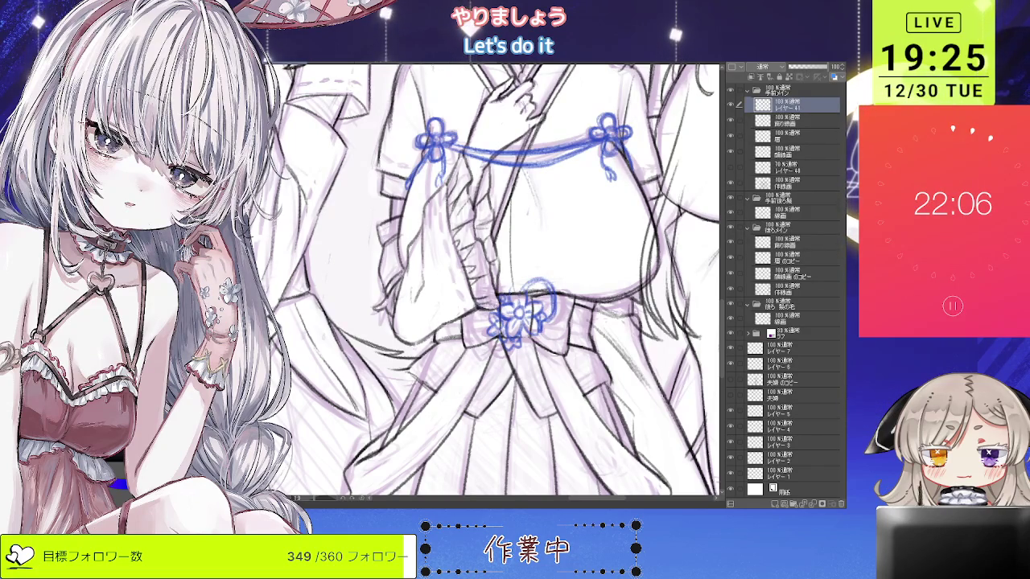
{"action": "mouse_move", "coordinate": [469, 305]}
{"action": "left_mouse_down"}
{"action": "mouse_move", "coordinate": [464, 330]}
{"action": "mouse_move", "coordinate": [474, 345]}
{"action": "mouse_move", "coordinate": [480, 333]}
{"action": "left_mouse_up"}
{"action": "key", "text": "ctrl+z"}
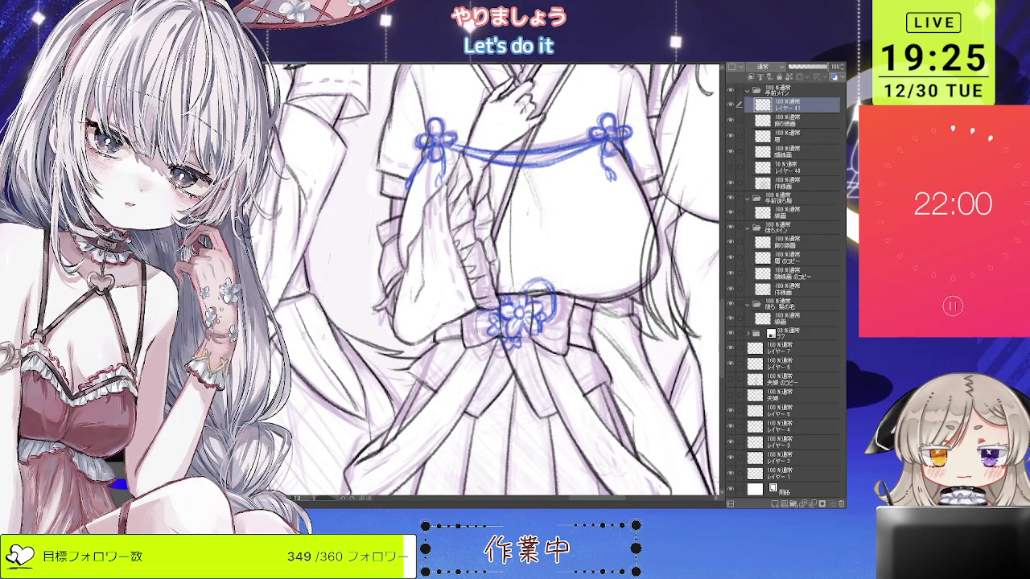
{"action": "mouse_move", "coordinate": [494, 315]}
{"action": "left_mouse_down"}
{"action": "mouse_move", "coordinate": [492, 346]}
{"action": "mouse_move", "coordinate": [506, 356]}
{"action": "left_mouse_up"}
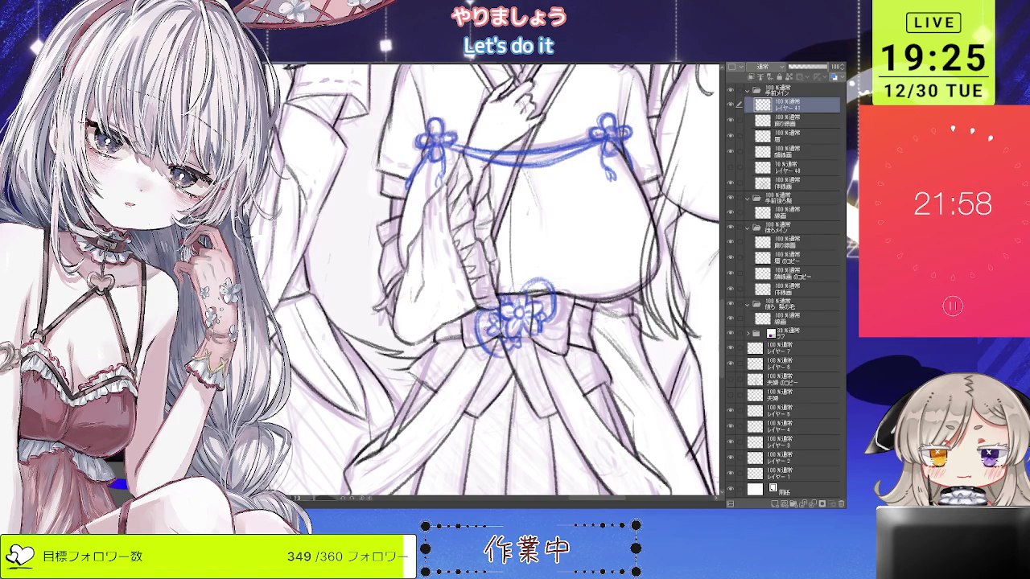
{"action": "key", "text": "ctrl+z"}
{"action": "key", "text": "ctrl+z"}
{"action": "key", "text": "ctrl+z"}
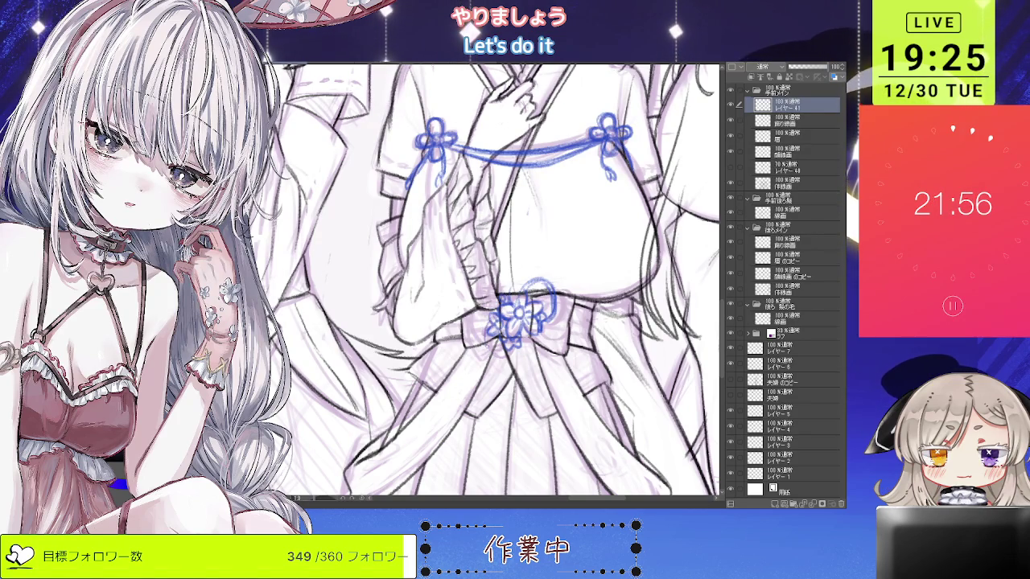
{"action": "key", "text": "ctrl+z"}
{"action": "left_click_drag", "start_coordinate": [483, 321], "coordinate": [504, 362]}
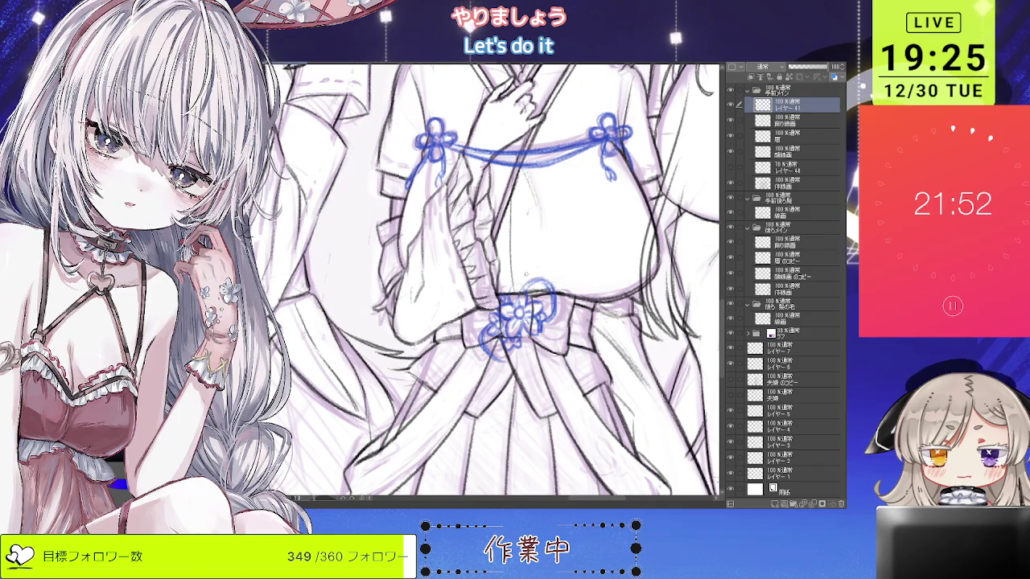
{"action": "left_click_drag", "start_coordinate": [531, 283], "coordinate": [548, 299]}
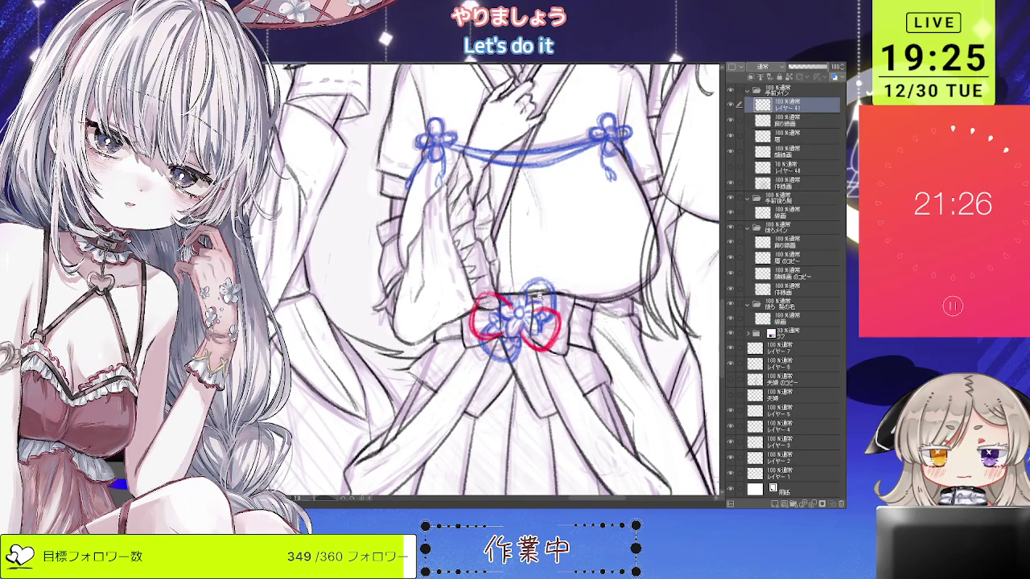
Zoom out to view the whole fox-eared group around the looped waist bow.
{"action": "scroll", "coordinate": [482, 282], "scroll_direction": "down", "scroll_amount": 3}
{"action": "scroll", "coordinate": [483, 282], "scroll_direction": "up", "scroll_amount": 2}
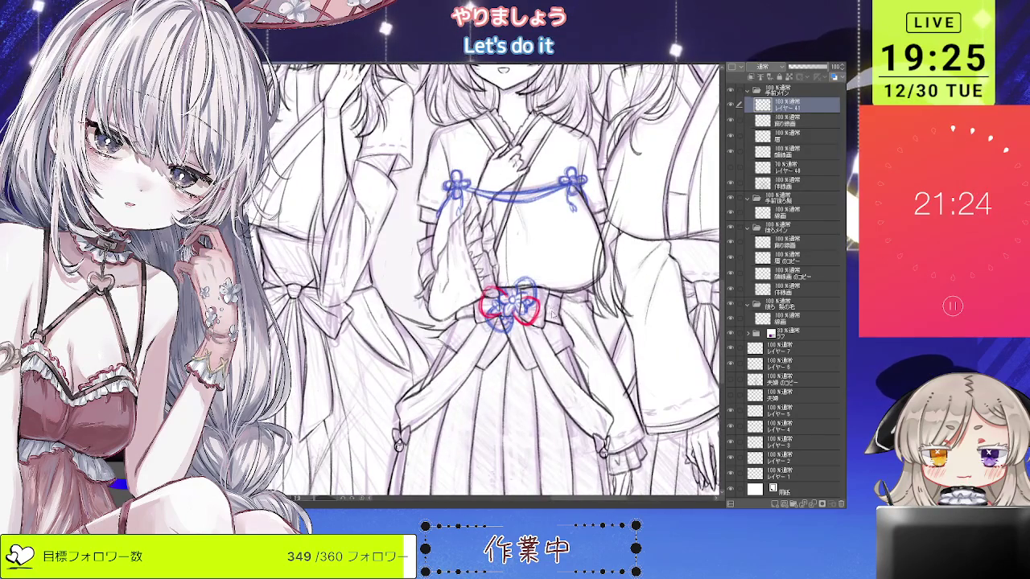
{"action": "key", "text": "ctrl+minus"}
{"action": "scroll", "coordinate": [483, 257], "scroll_direction": "down", "scroll_amount": 2}
{"action": "scroll", "coordinate": [483, 257], "scroll_direction": "up", "scroll_amount": 2}
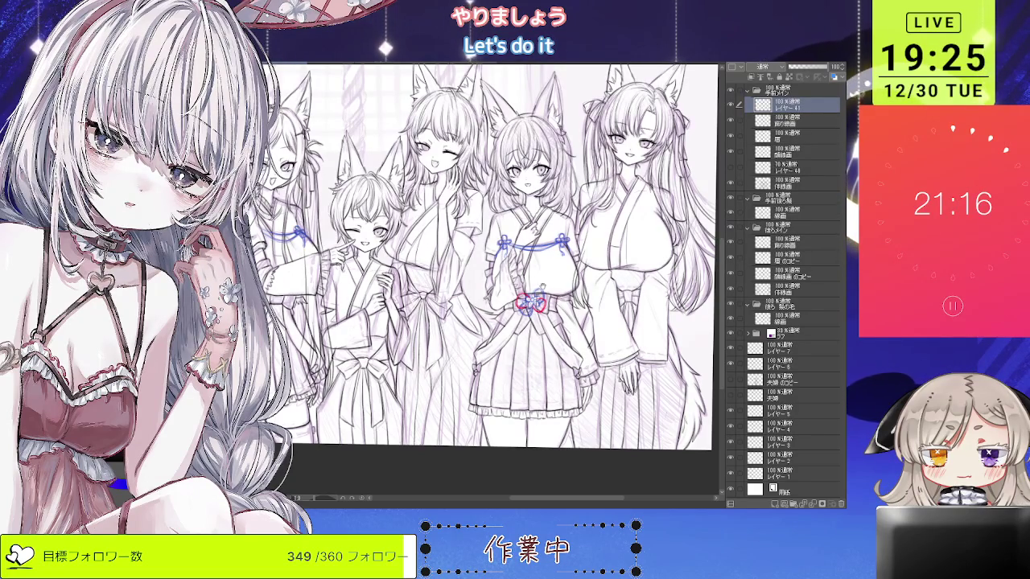
Lower the blue knot sketch layer's opacity to 65%.
{"action": "scroll", "coordinate": [537, 291], "scroll_direction": "down", "scroll_amount": 2}
{"action": "scroll", "coordinate": [544, 293], "scroll_direction": "up", "scroll_amount": 4}
{"action": "scroll", "coordinate": [544, 293], "scroll_direction": "down", "scroll_amount": 3}
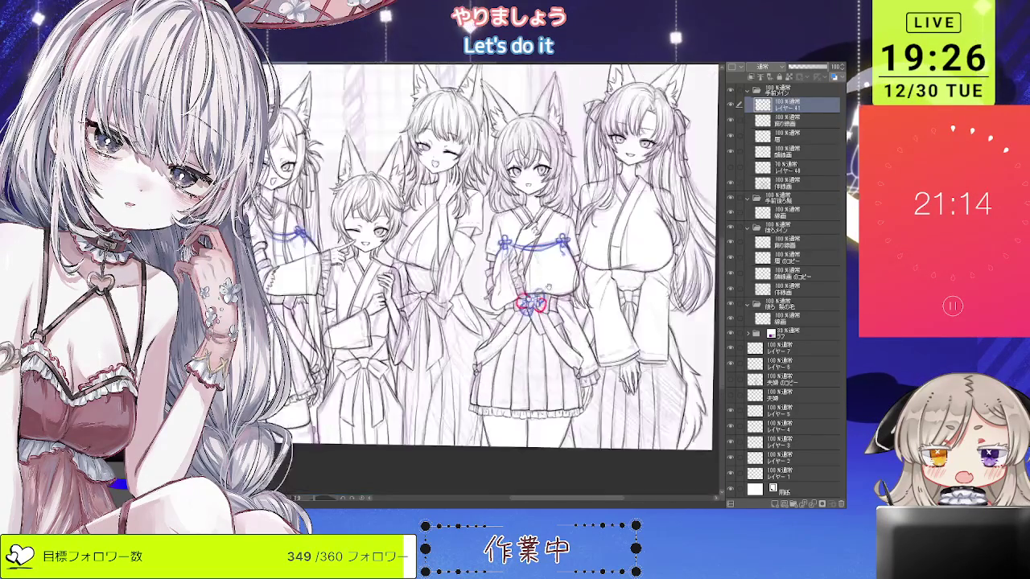
{"action": "scroll", "coordinate": [549, 314], "scroll_direction": "up", "scroll_amount": 2}
{"action": "scroll", "coordinate": [555, 305], "scroll_direction": "down", "scroll_amount": 2}
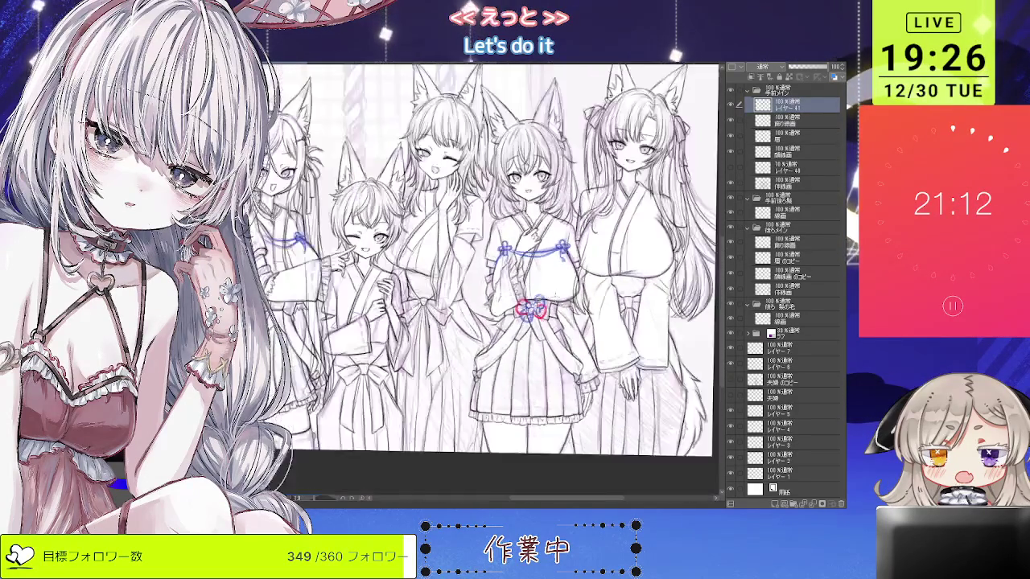
{"action": "left_click_drag", "start_coordinate": [832, 68], "coordinate": [815, 70]}
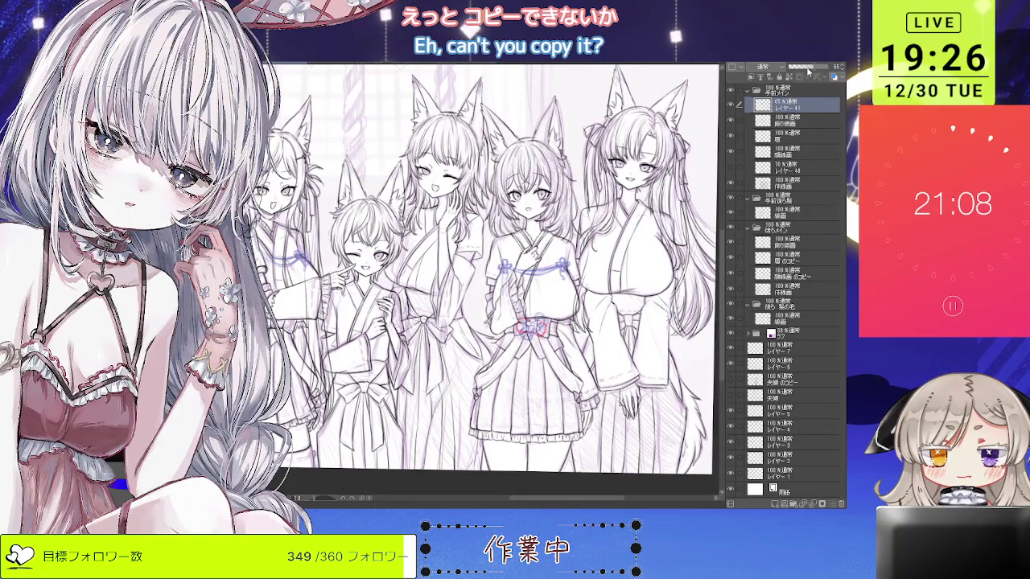
Add a new raster layer, Layer 42, and ink a short line at the bow's centre.
{"action": "left_click", "coordinate": [774, 504]}
{"action": "scroll", "coordinate": [519, 326], "scroll_direction": "up", "scroll_amount": 3}
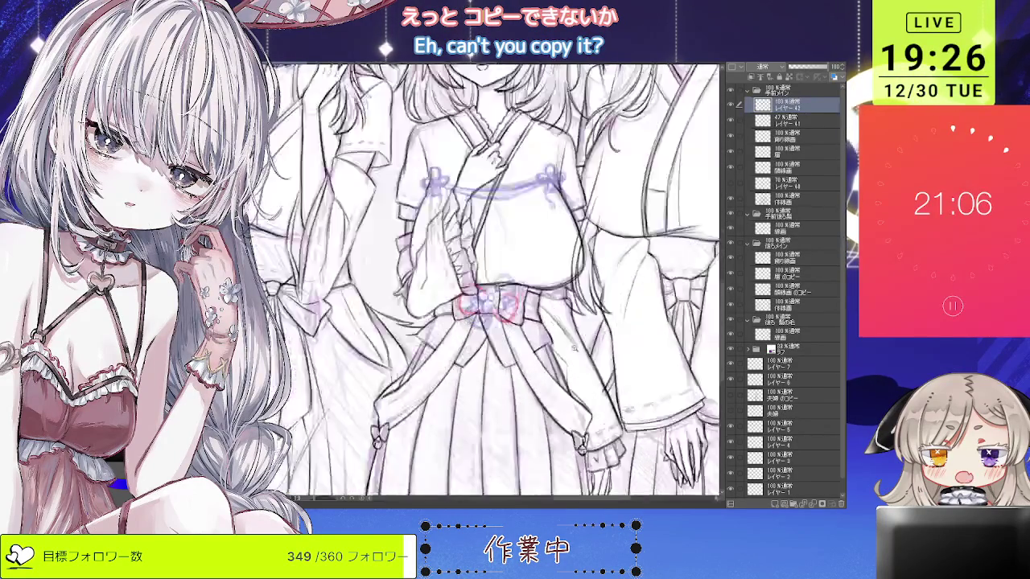
{"action": "scroll", "coordinate": [519, 326], "scroll_direction": "up", "scroll_amount": 2}
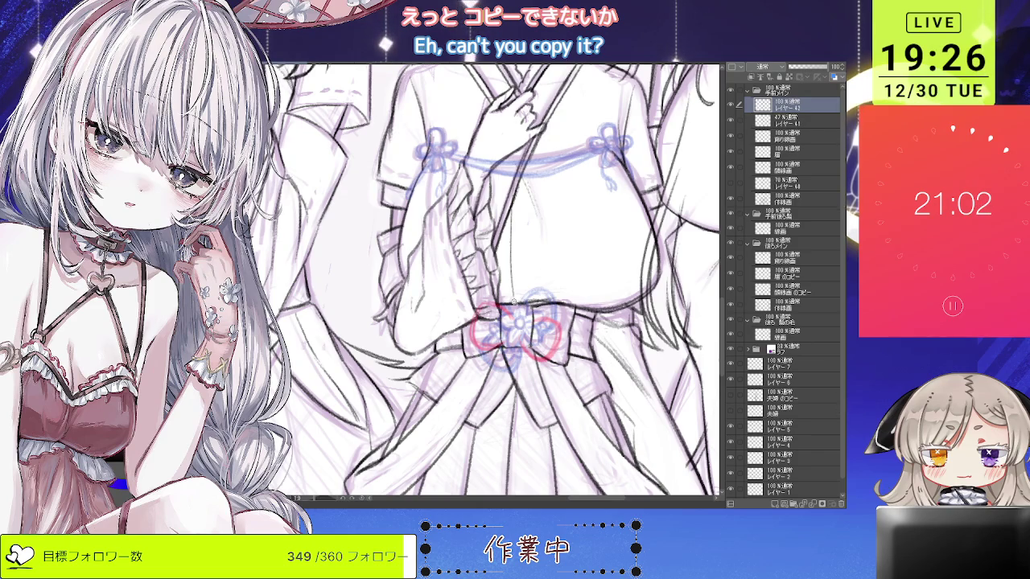
{"action": "scroll", "coordinate": [519, 295], "scroll_direction": "up", "scroll_amount": 2}
{"action": "mouse_move", "coordinate": [515, 275]}
{"action": "left_mouse_down"}
{"action": "mouse_move", "coordinate": [505, 305]}
{"action": "mouse_move", "coordinate": [525, 278]}
{"action": "mouse_move", "coordinate": [548, 321]}
{"action": "left_mouse_up"}
Ink the flower's centre arches and petal curves over the blue knot, undoing misplaced strokes.
{"action": "left_click_drag", "start_coordinate": [529, 280], "coordinate": [547, 320]}
{"action": "mouse_move", "coordinate": [505, 282]}
{"action": "left_mouse_down"}
{"action": "mouse_move", "coordinate": [506, 338]}
{"action": "mouse_move", "coordinate": [471, 342]}
{"action": "mouse_move", "coordinate": [507, 354]}
{"action": "mouse_move", "coordinate": [483, 338]}
{"action": "mouse_move", "coordinate": [474, 346]}
{"action": "left_mouse_up"}
{"action": "key", "text": "ctrl+z"}
{"action": "key", "text": "ctrl+z"}
{"action": "key", "text": "ctrl+z"}
{"action": "mouse_move", "coordinate": [539, 338]}
{"action": "left_mouse_down"}
{"action": "mouse_move", "coordinate": [519, 366]}
{"action": "mouse_move", "coordinate": [488, 356]}
{"action": "mouse_move", "coordinate": [512, 352]}
{"action": "mouse_move", "coordinate": [517, 387]}
{"action": "left_mouse_up"}
{"action": "key", "text": "ctrl+z"}
{"action": "key", "text": "ctrl+z"}
{"action": "key", "text": "ctrl+z"}
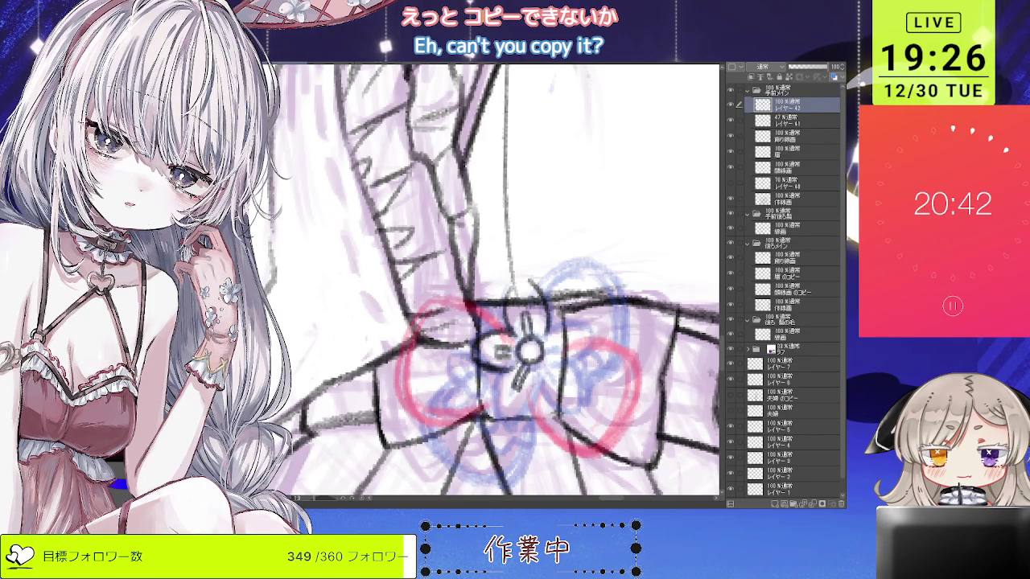
{"action": "key", "text": "ctrl+z"}
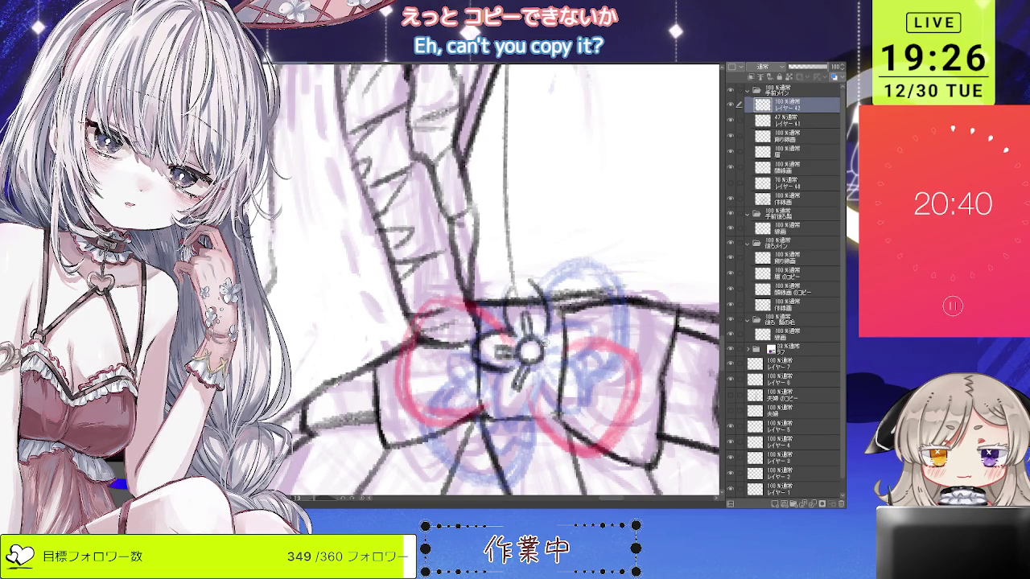
{"action": "left_click_drag", "start_coordinate": [541, 357], "coordinate": [558, 381]}
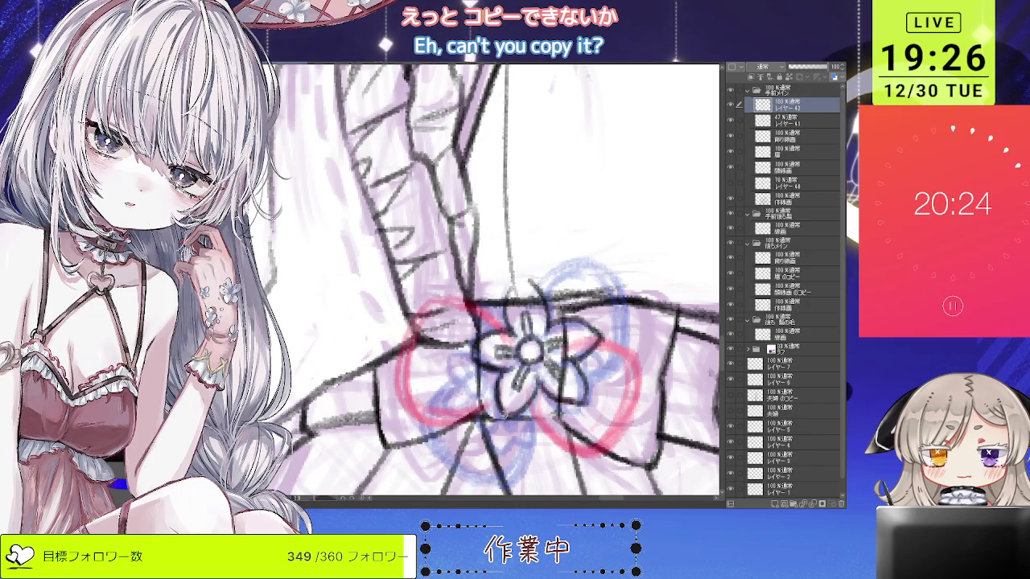
{"action": "scroll", "coordinate": [523, 348], "scroll_direction": "down", "scroll_amount": 5}
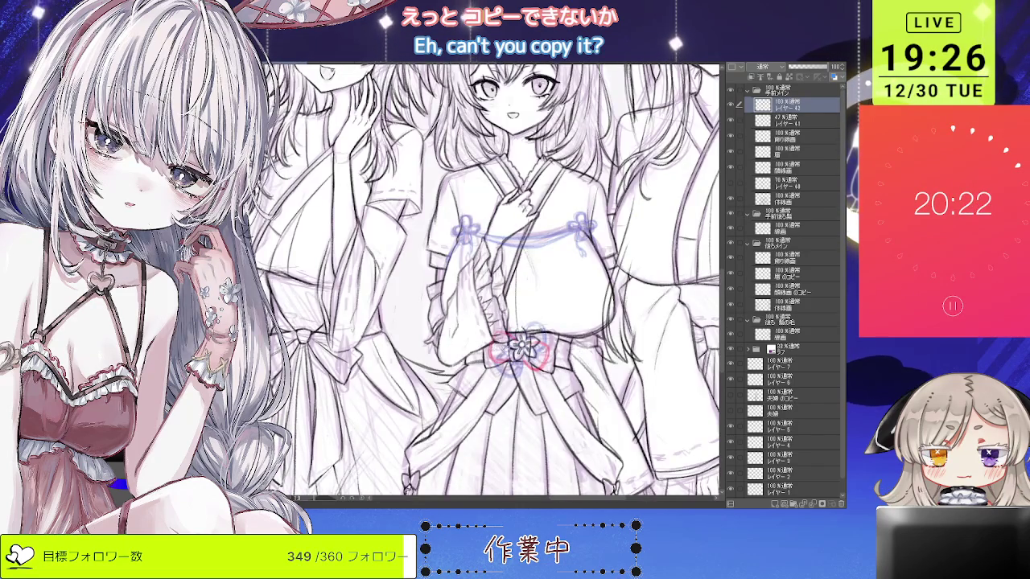
{"action": "scroll", "coordinate": [515, 362], "scroll_direction": "up", "scroll_amount": 2}
{"action": "scroll", "coordinate": [514, 362], "scroll_direction": "up", "scroll_amount": 1}
{"action": "scroll", "coordinate": [515, 362], "scroll_direction": "up", "scroll_amount": 2}
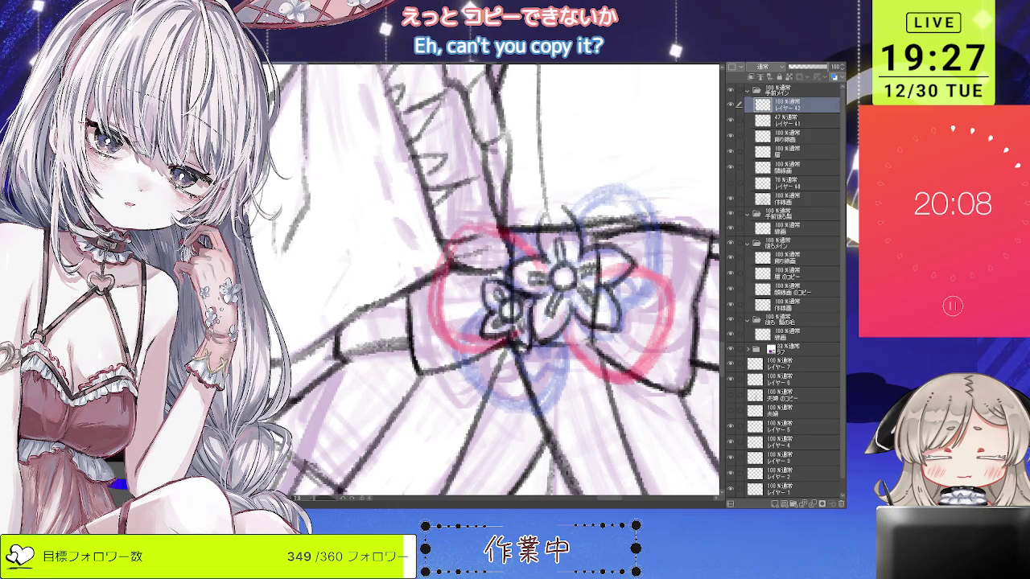
Zoom in on the waist bow and ink its left edge with several pen strokes.
{"action": "scroll", "coordinate": [525, 296], "scroll_direction": "down", "scroll_amount": 5}
{"action": "scroll", "coordinate": [568, 311], "scroll_direction": "up", "scroll_amount": 1}
{"action": "scroll", "coordinate": [568, 311], "scroll_direction": "up", "scroll_amount": 1}
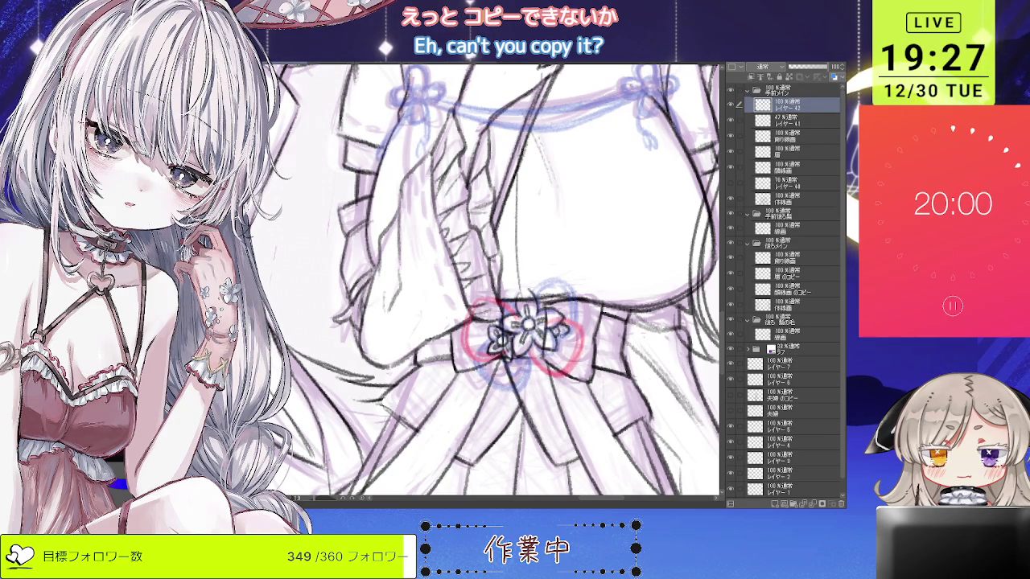
{"action": "scroll", "coordinate": [501, 299], "scroll_direction": "up", "scroll_amount": 1}
{"action": "scroll", "coordinate": [500, 299], "scroll_direction": "up", "scroll_amount": 1}
{"action": "scroll", "coordinate": [501, 298], "scroll_direction": "up", "scroll_amount": 1}
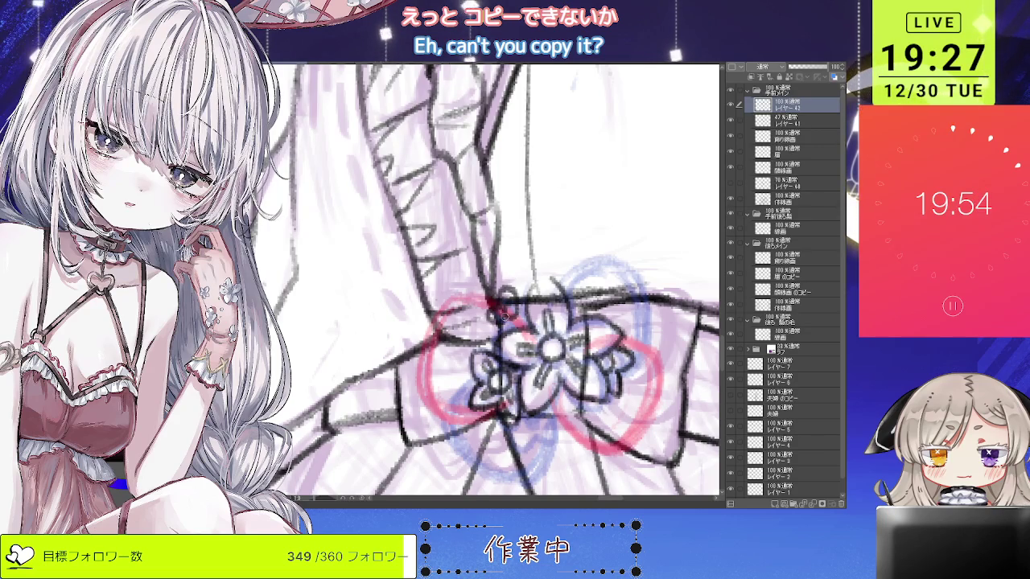
{"action": "scroll", "coordinate": [489, 303], "scroll_direction": "down", "scroll_amount": 5}
{"action": "scroll", "coordinate": [507, 297], "scroll_direction": "up", "scroll_amount": 1}
{"action": "scroll", "coordinate": [523, 295], "scroll_direction": "up", "scroll_amount": 1}
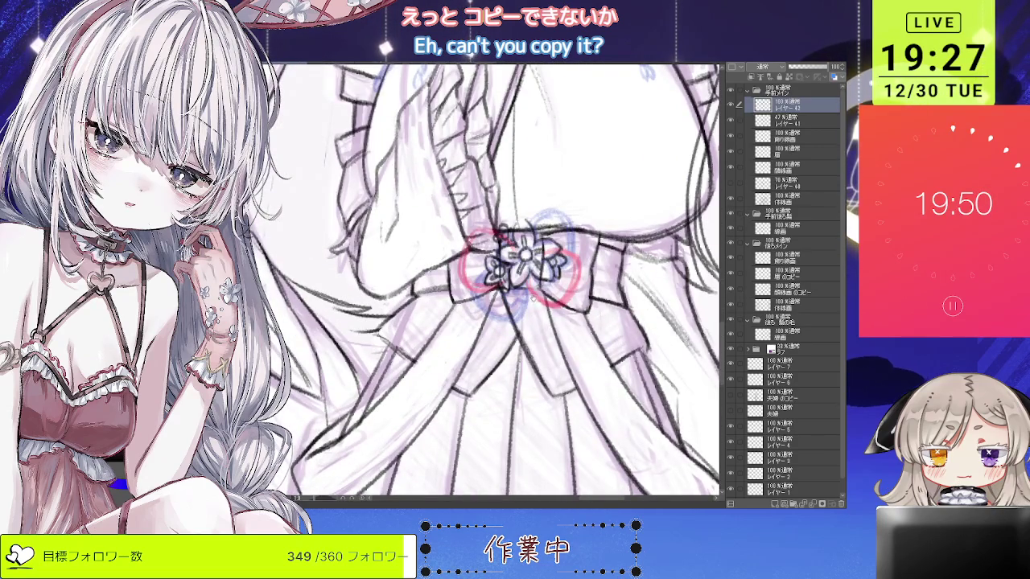
{"action": "scroll", "coordinate": [521, 294], "scroll_direction": "up", "scroll_amount": 2}
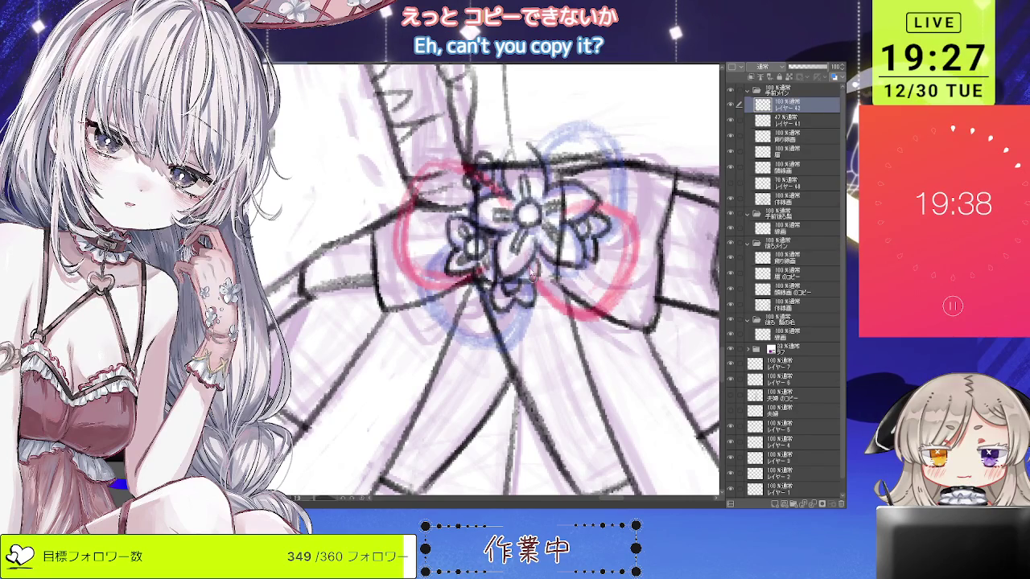
{"action": "scroll", "coordinate": [519, 251], "scroll_direction": "down", "scroll_amount": 2}
{"action": "scroll", "coordinate": [531, 258], "scroll_direction": "down", "scroll_amount": 2}
{"action": "scroll", "coordinate": [552, 266], "scroll_direction": "down", "scroll_amount": 2}
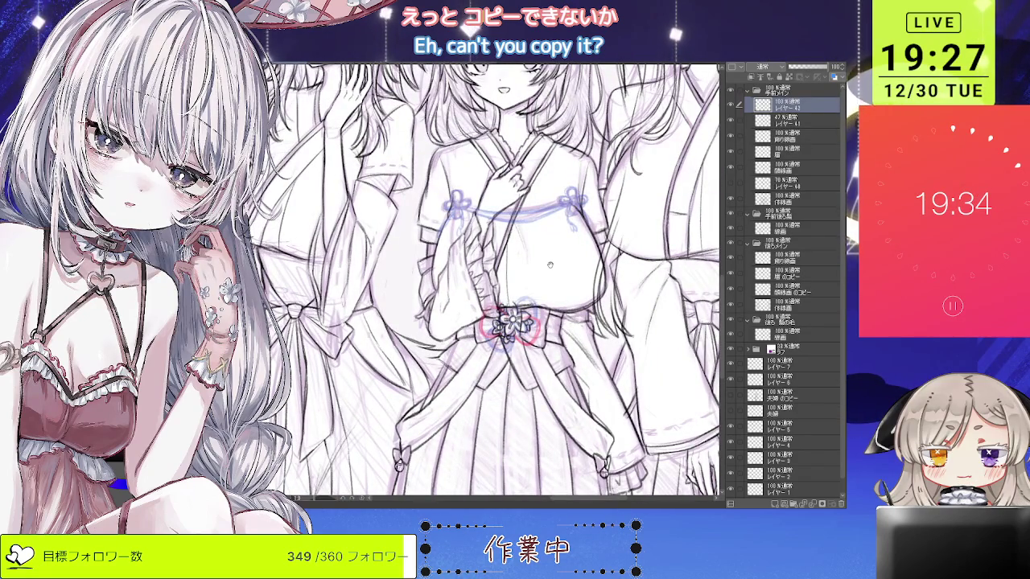
{"action": "scroll", "coordinate": [515, 322], "scroll_direction": "up", "scroll_amount": 2}
{"action": "scroll", "coordinate": [531, 326], "scroll_direction": "up", "scroll_amount": 2}
{"action": "scroll", "coordinate": [543, 305], "scroll_direction": "up", "scroll_amount": 1}
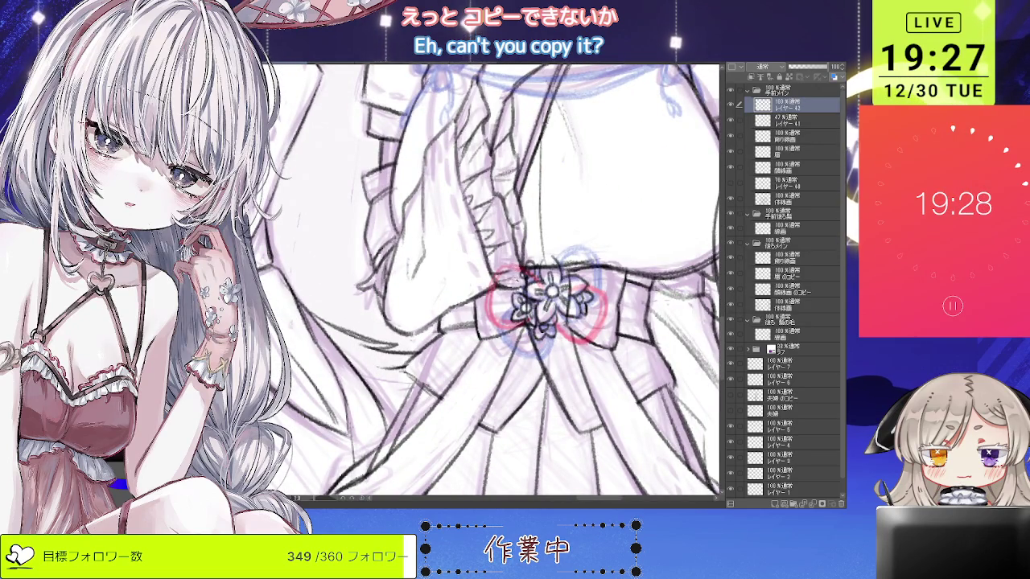
{"action": "scroll", "coordinate": [519, 272], "scroll_direction": "up", "scroll_amount": 2}
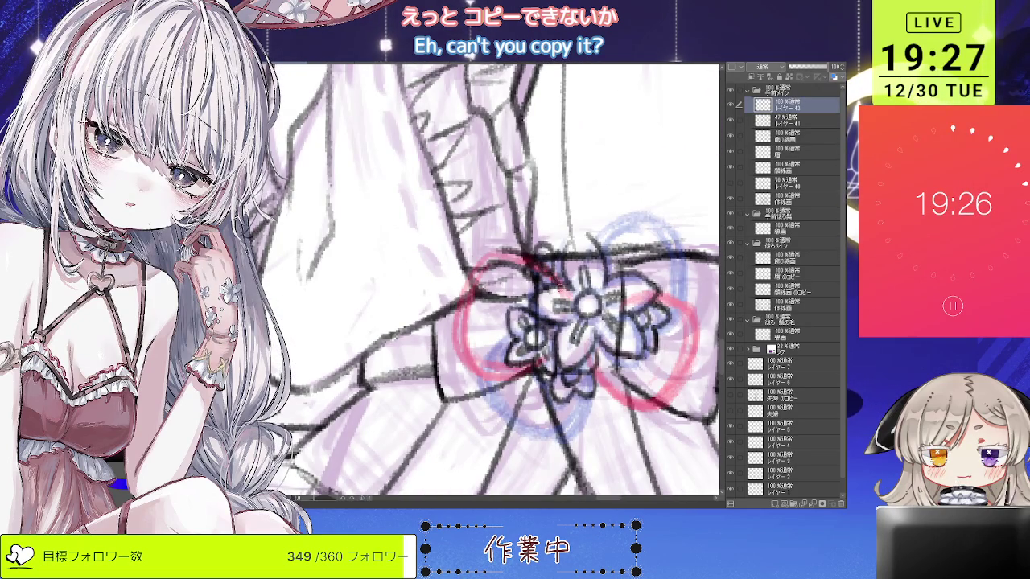
{"action": "left_click_drag", "start_coordinate": [492, 257], "coordinate": [456, 326]}
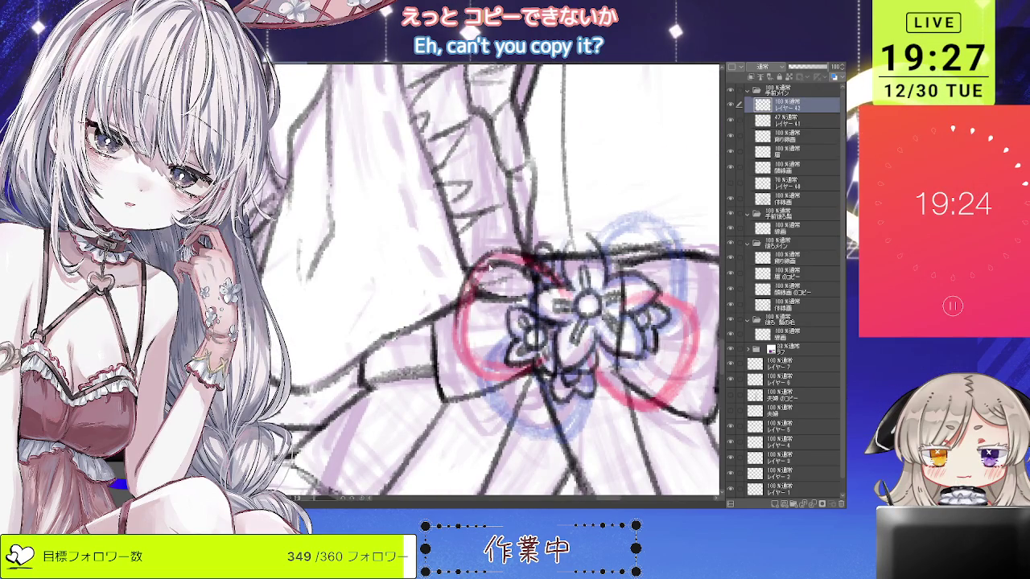
{"action": "left_click_drag", "start_coordinate": [468, 280], "coordinate": [452, 363]}
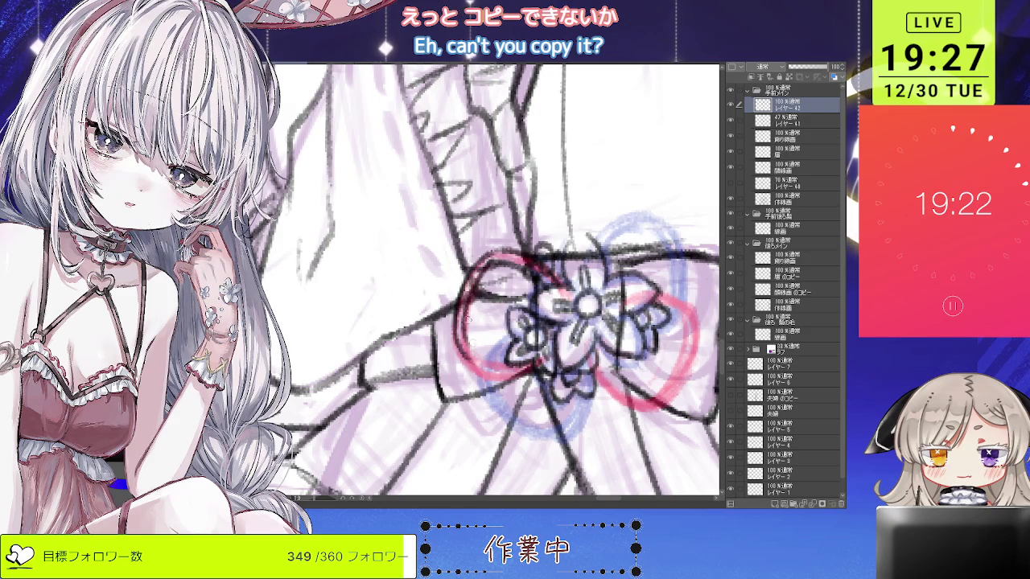
{"action": "left_click_drag", "start_coordinate": [475, 270], "coordinate": [452, 376]}
{"action": "left_click_drag", "start_coordinate": [486, 309], "coordinate": [464, 367]}
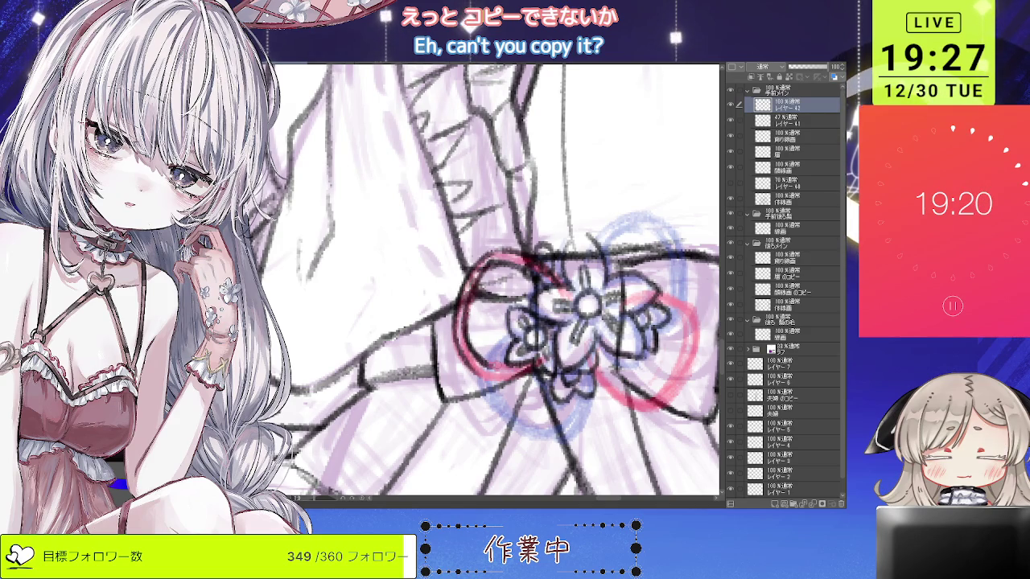
{"action": "left_click_drag", "start_coordinate": [564, 362], "coordinate": [514, 418]}
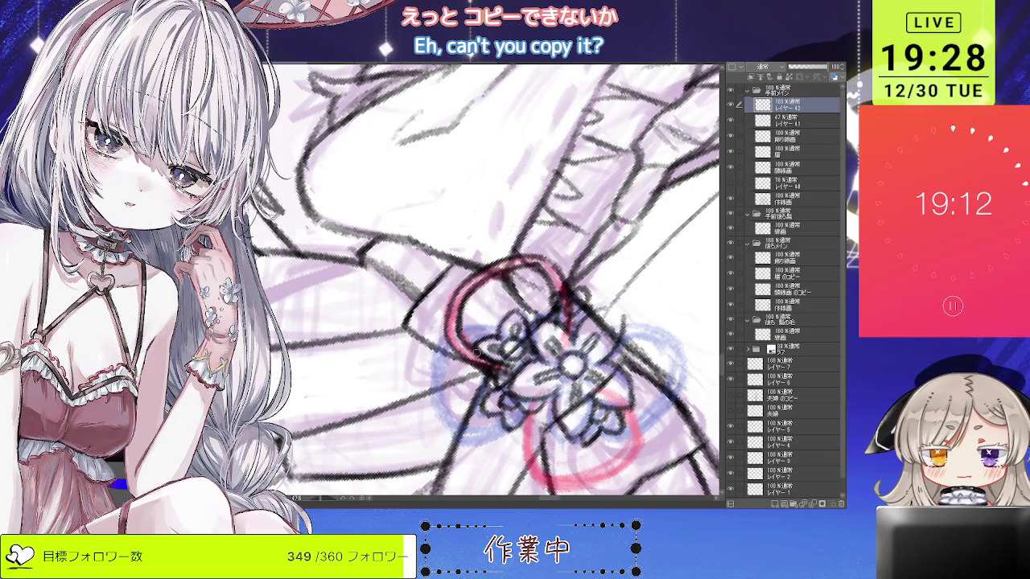
Rotate the canvas level with the bow and ink the red loop's inner edge.
{"action": "scroll", "coordinate": [476, 360], "scroll_direction": "down", "scroll_amount": 3}
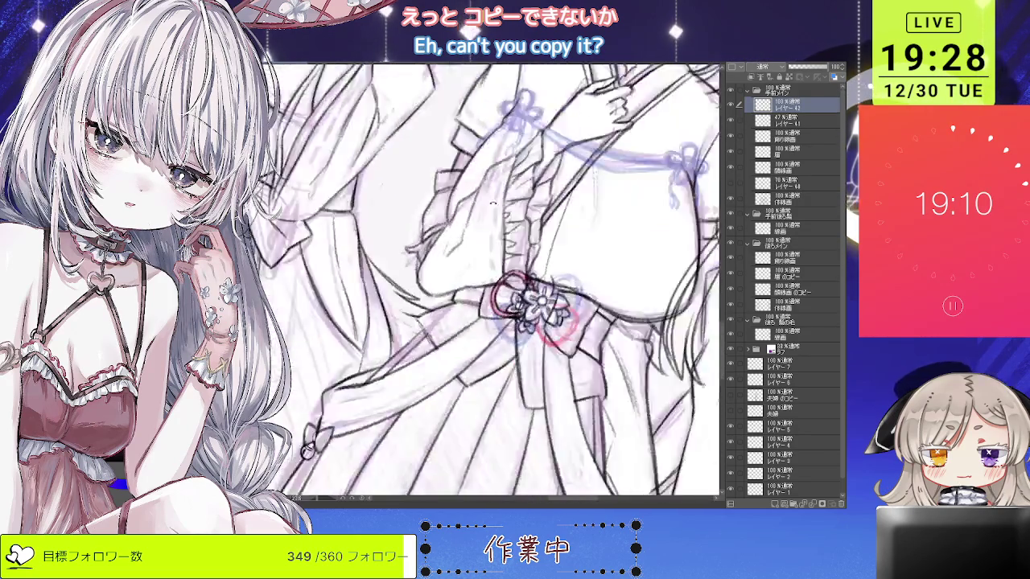
{"action": "scroll", "coordinate": [554, 239], "scroll_direction": "up", "scroll_amount": 3}
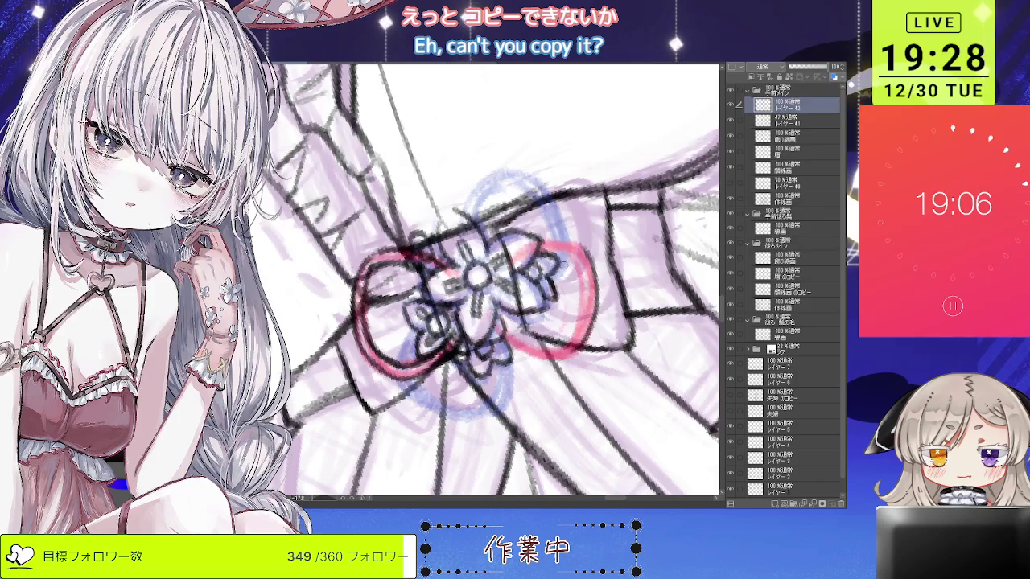
{"action": "left_click_drag", "start_coordinate": [578, 242], "coordinate": [584, 309]}
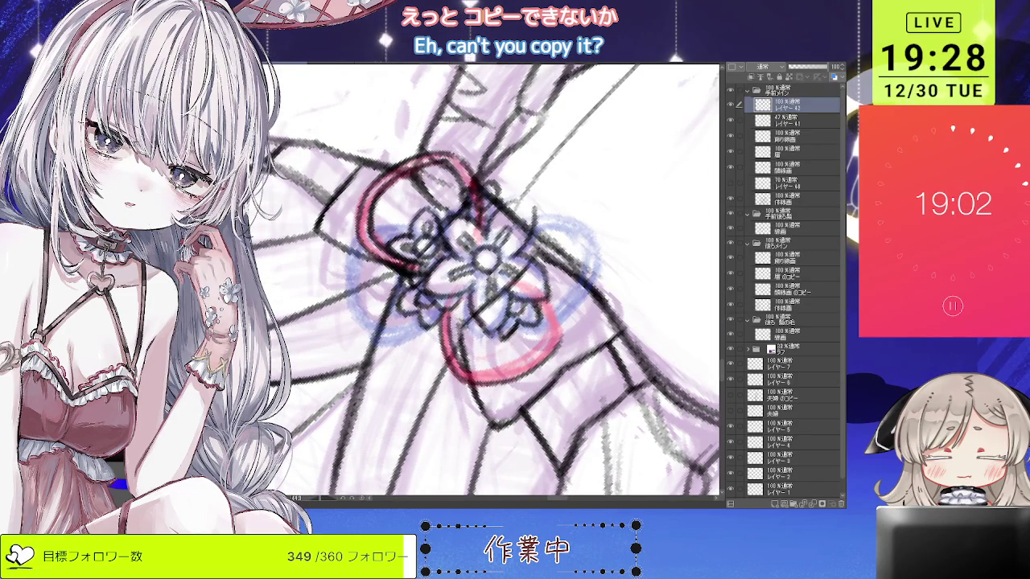
{"action": "left_click_drag", "start_coordinate": [584, 310], "coordinate": [590, 242]}
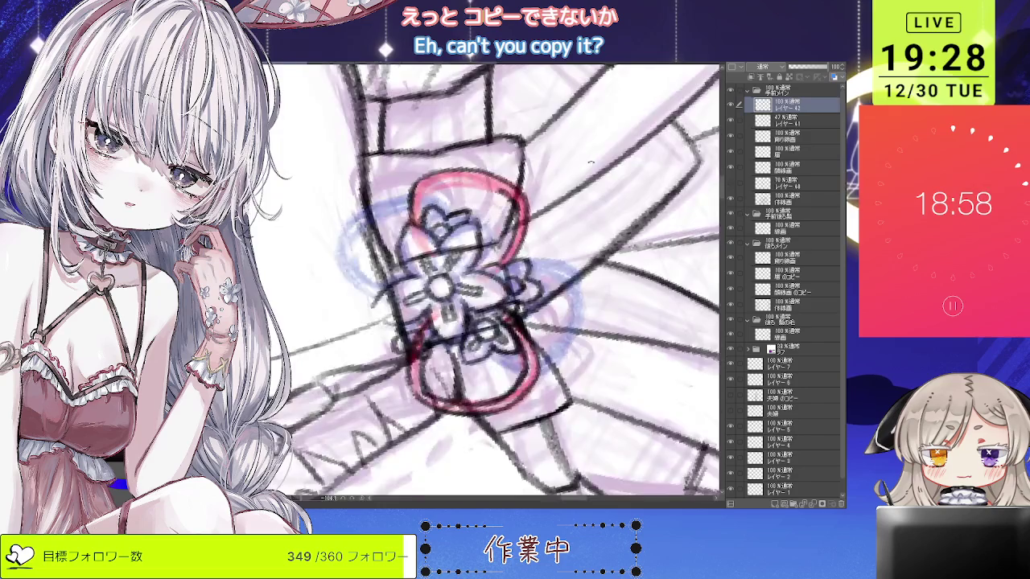
{"action": "left_click_drag", "start_coordinate": [599, 206], "coordinate": [492, 300]}
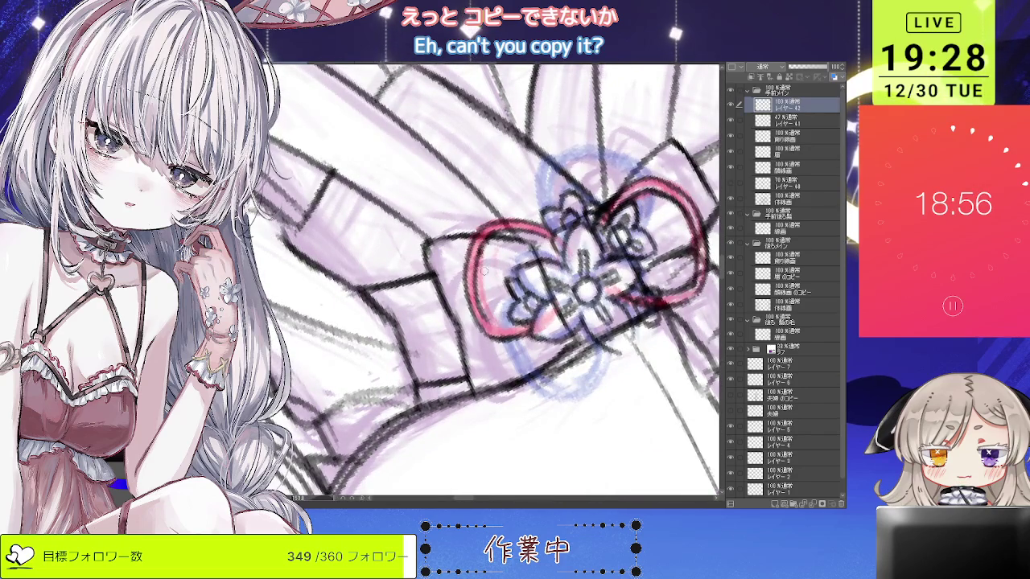
{"action": "scroll", "coordinate": [486, 281], "scroll_direction": "up", "scroll_amount": 3}
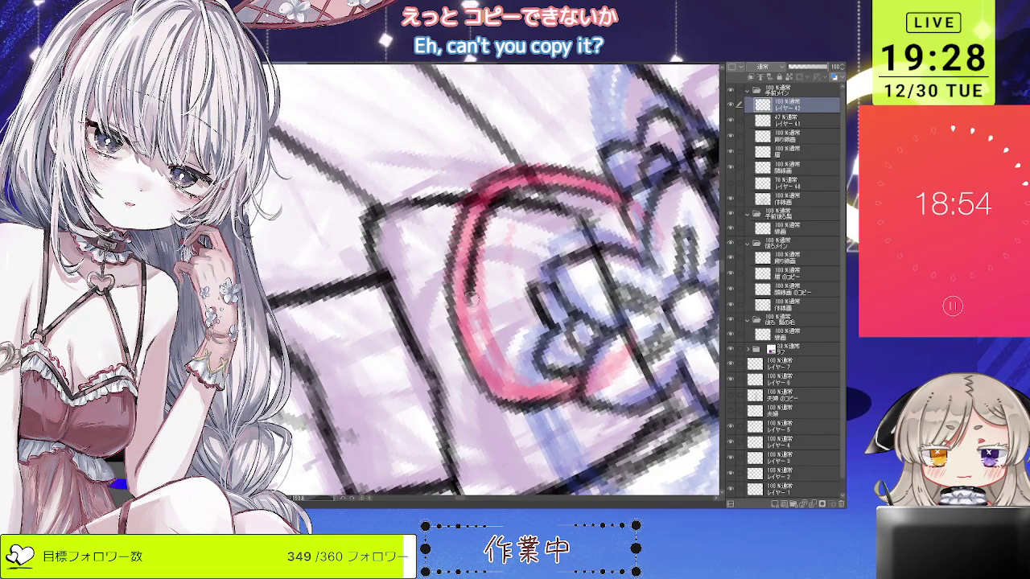
{"action": "left_click_drag", "start_coordinate": [471, 278], "coordinate": [515, 386]}
Ink the right side of the blue loop rising above the flower.
{"action": "left_click_drag", "start_coordinate": [471, 282], "coordinate": [459, 342]}
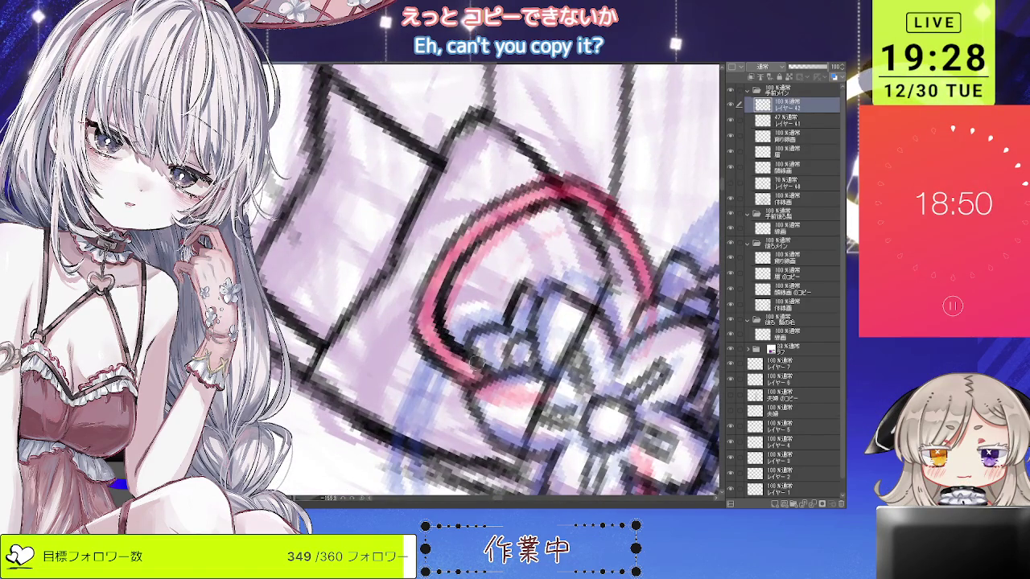
{"action": "scroll", "coordinate": [462, 346], "scroll_direction": "down", "scroll_amount": 3}
{"action": "scroll", "coordinate": [515, 314], "scroll_direction": "down", "scroll_amount": 2}
{"action": "scroll", "coordinate": [575, 284], "scroll_direction": "down", "scroll_amount": 1}
{"action": "scroll", "coordinate": [574, 285], "scroll_direction": "up", "scroll_amount": 2}
{"action": "scroll", "coordinate": [547, 269], "scroll_direction": "up", "scroll_amount": 1}
{"action": "scroll", "coordinate": [515, 253], "scroll_direction": "up", "scroll_amount": 1}
{"action": "scroll", "coordinate": [499, 247], "scroll_direction": "up", "scroll_amount": 2}
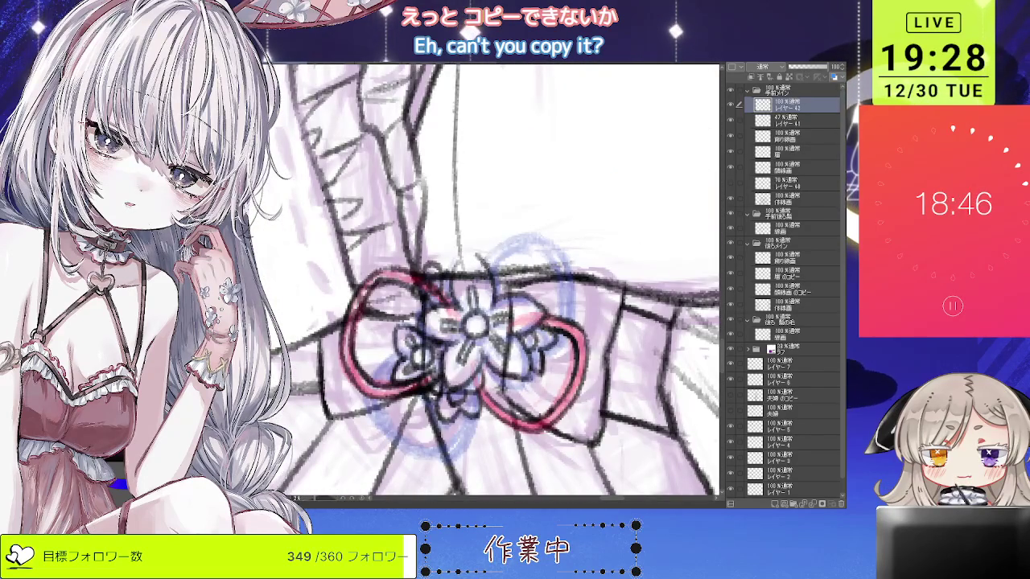
{"action": "mouse_move", "coordinate": [525, 238]}
{"action": "left_mouse_down"}
{"action": "mouse_move", "coordinate": [564, 262]}
{"action": "mouse_move", "coordinate": [575, 297]}
{"action": "mouse_move", "coordinate": [569, 338]}
{"action": "left_mouse_up"}
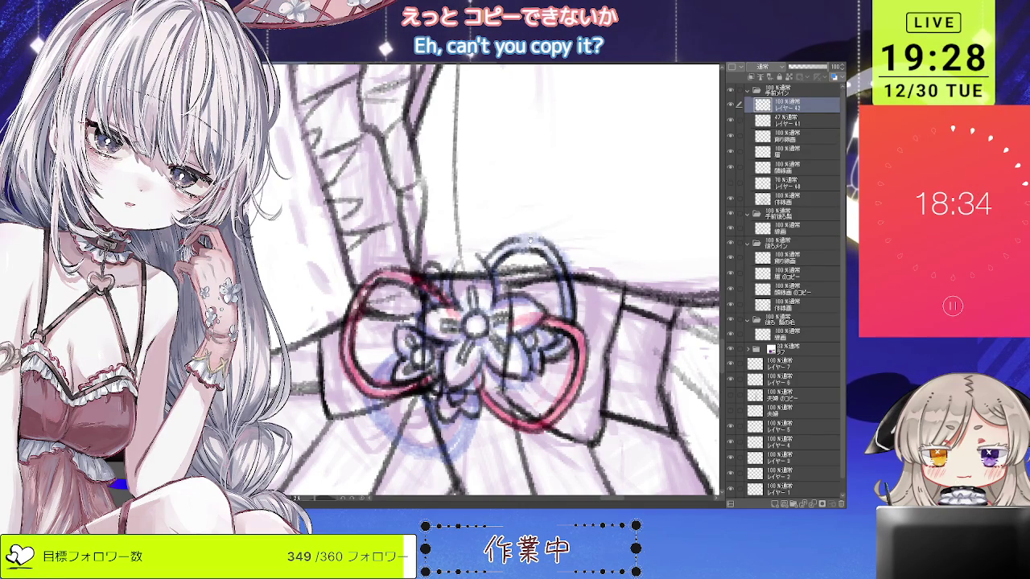
{"action": "scroll", "coordinate": [535, 238], "scroll_direction": "down", "scroll_amount": 5}
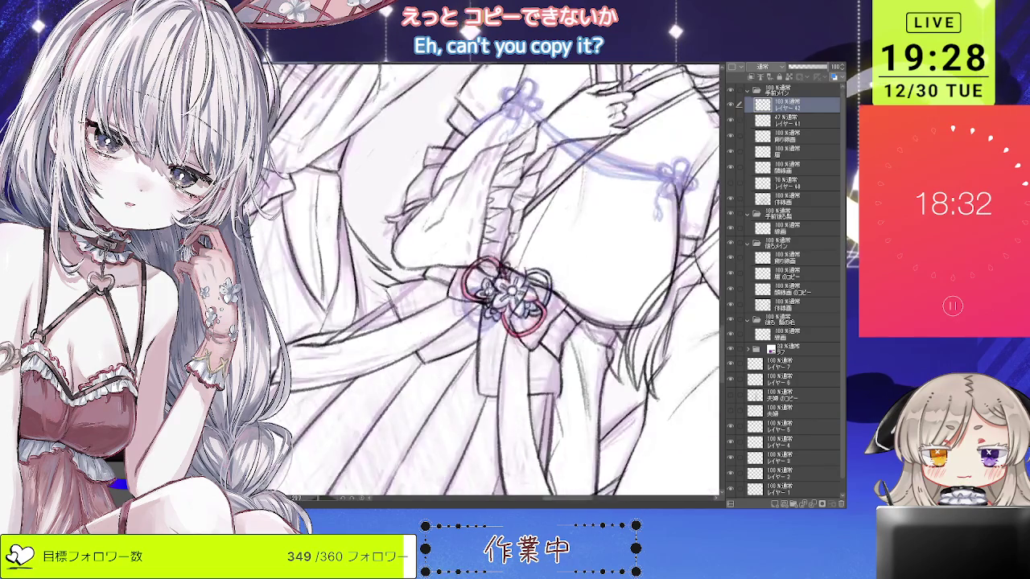
{"action": "scroll", "coordinate": [499, 257], "scroll_direction": "up", "scroll_amount": 5}
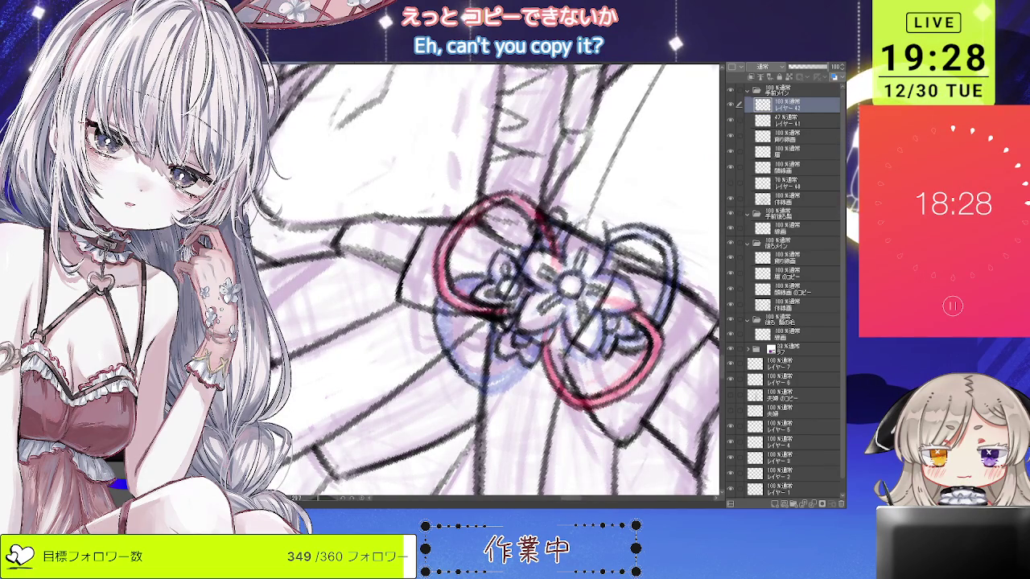
{"action": "left_click_drag", "start_coordinate": [529, 361], "coordinate": [595, 322]}
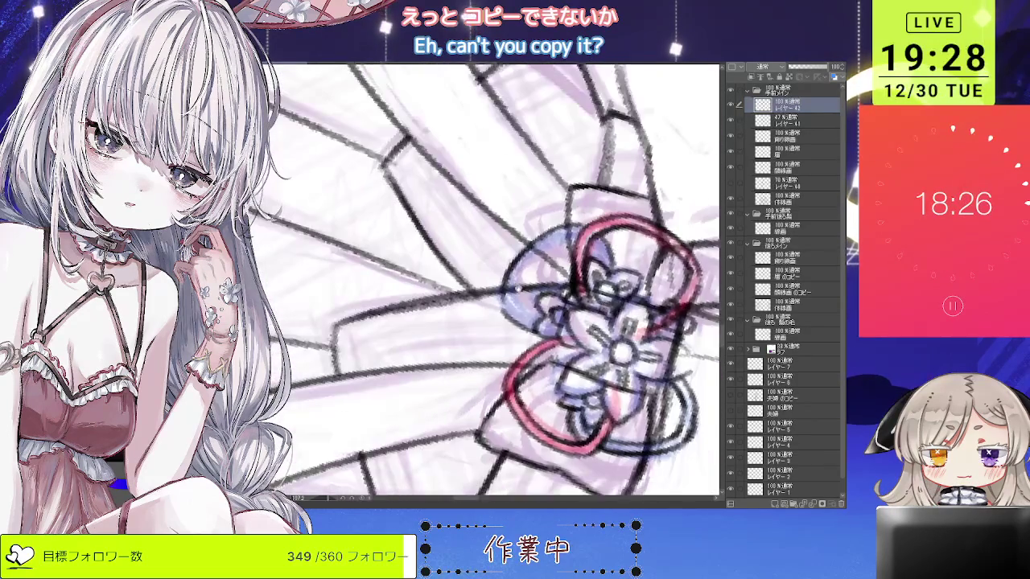
{"action": "left_click_drag", "start_coordinate": [515, 309], "coordinate": [529, 256]}
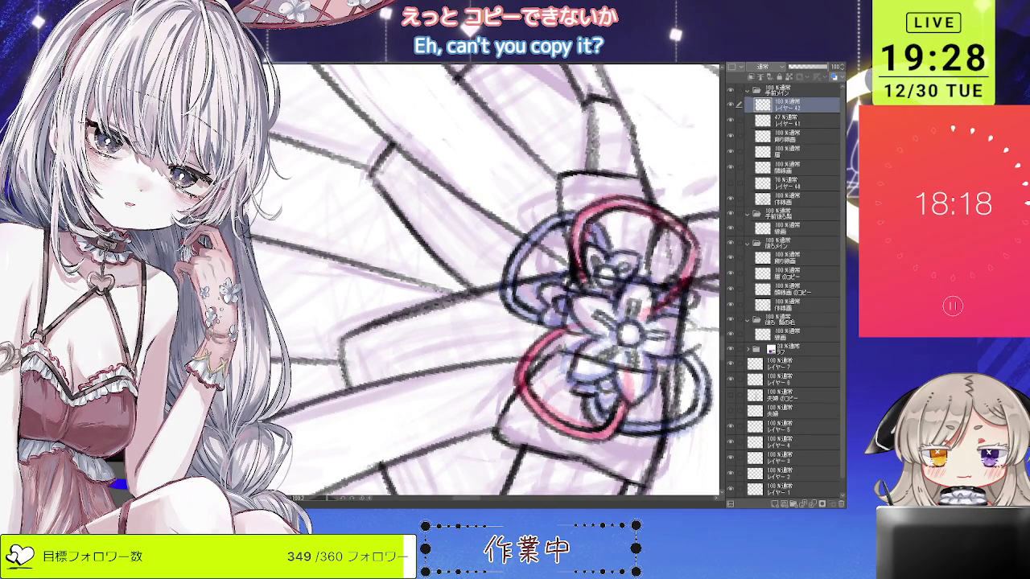
{"action": "scroll", "coordinate": [483, 281], "scroll_direction": "down", "scroll_amount": 3}
{"action": "scroll", "coordinate": [483, 282], "scroll_direction": "down", "scroll_amount": 2}
{"action": "scroll", "coordinate": [483, 282], "scroll_direction": "down", "scroll_amount": 1}
{"action": "scroll", "coordinate": [533, 285], "scroll_direction": "up", "scroll_amount": 1}
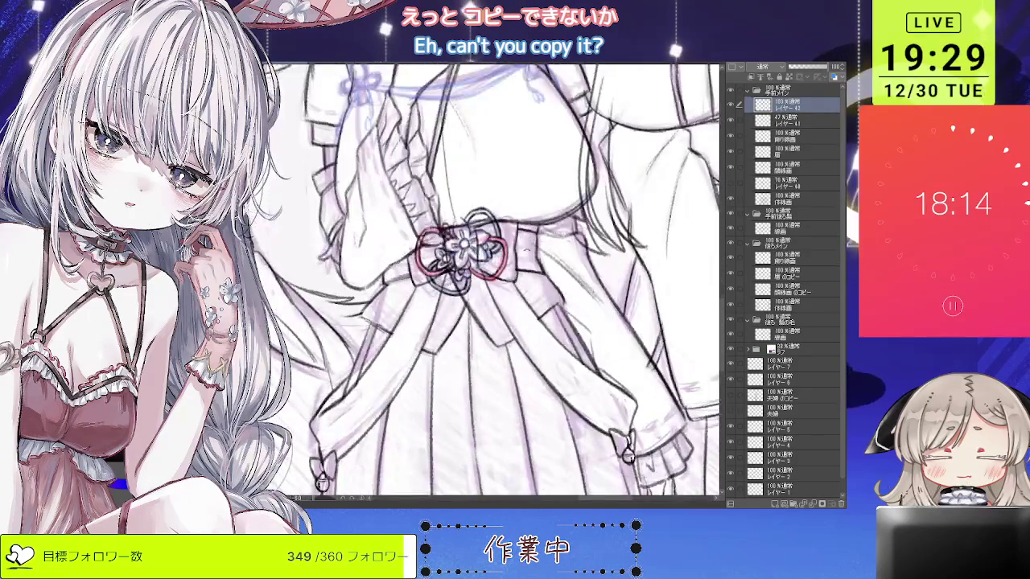
{"action": "scroll", "coordinate": [533, 285], "scroll_direction": "up", "scroll_amount": 1}
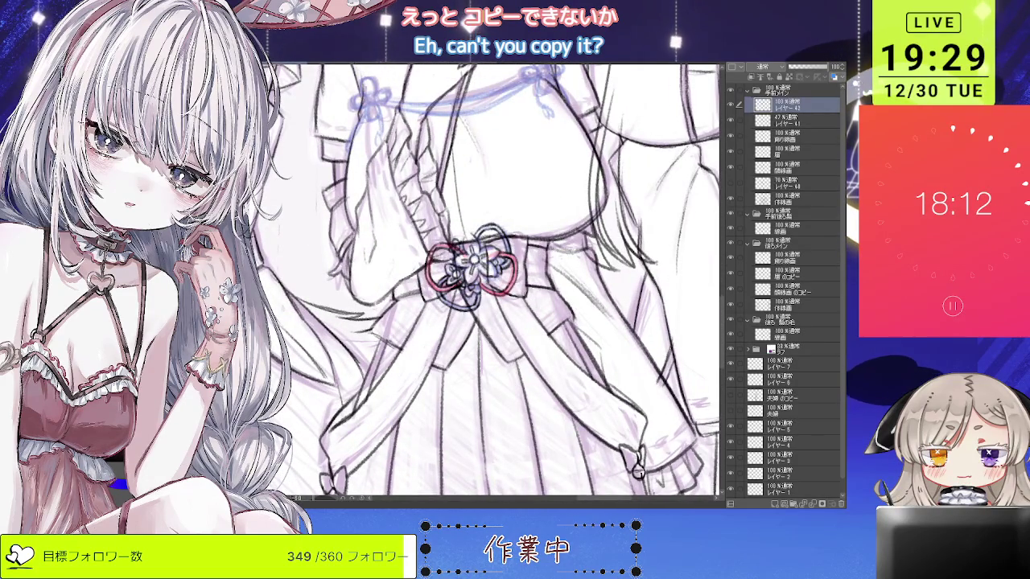
{"action": "key", "text": "minus"}
{"action": "key", "text": "minus"}
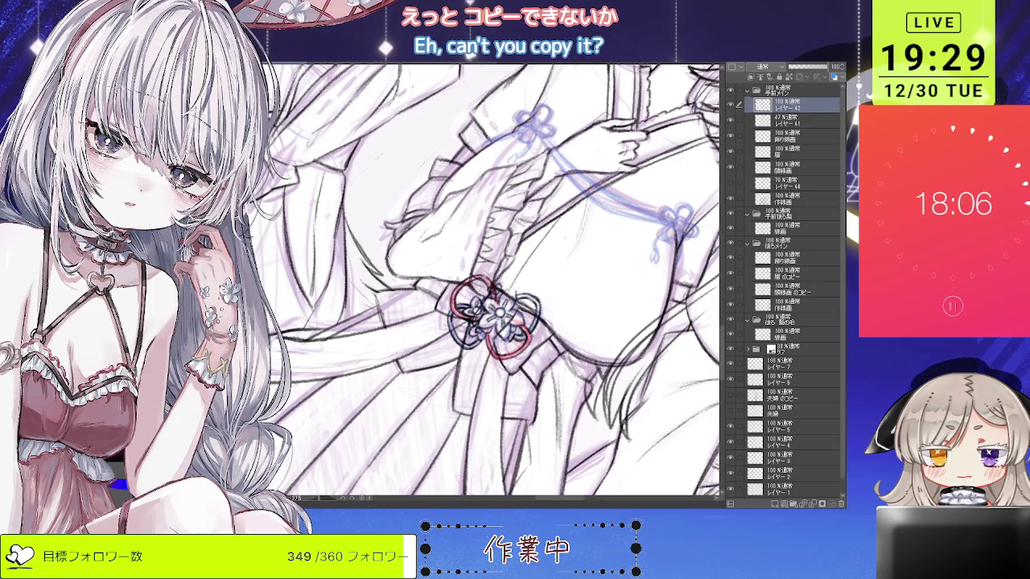
{"action": "scroll", "coordinate": [498, 314], "scroll_direction": "up", "scroll_amount": 1}
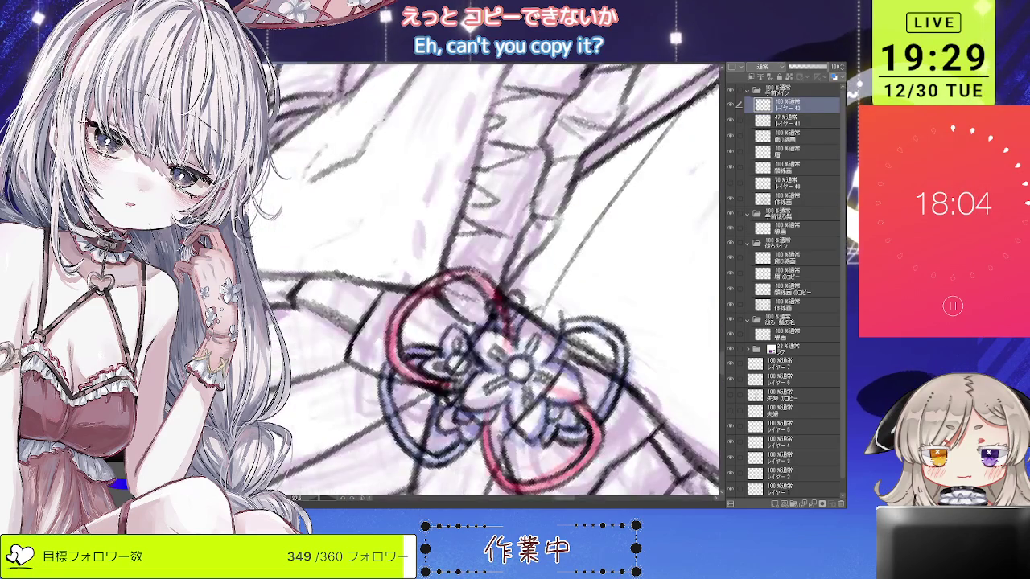
{"action": "scroll", "coordinate": [499, 314], "scroll_direction": "up", "scroll_amount": 1}
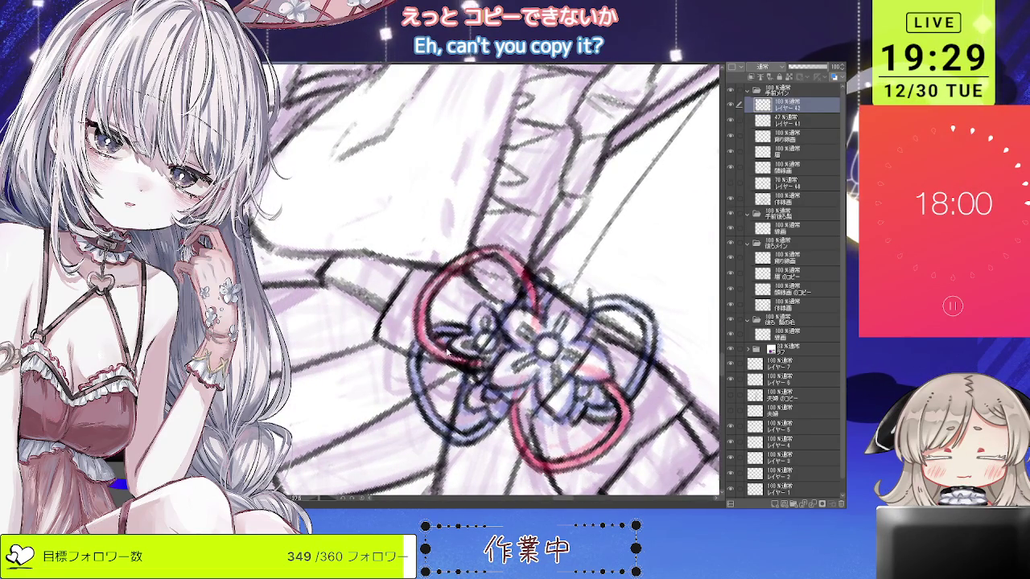
{"action": "left_click_drag", "start_coordinate": [453, 354], "coordinate": [532, 364]}
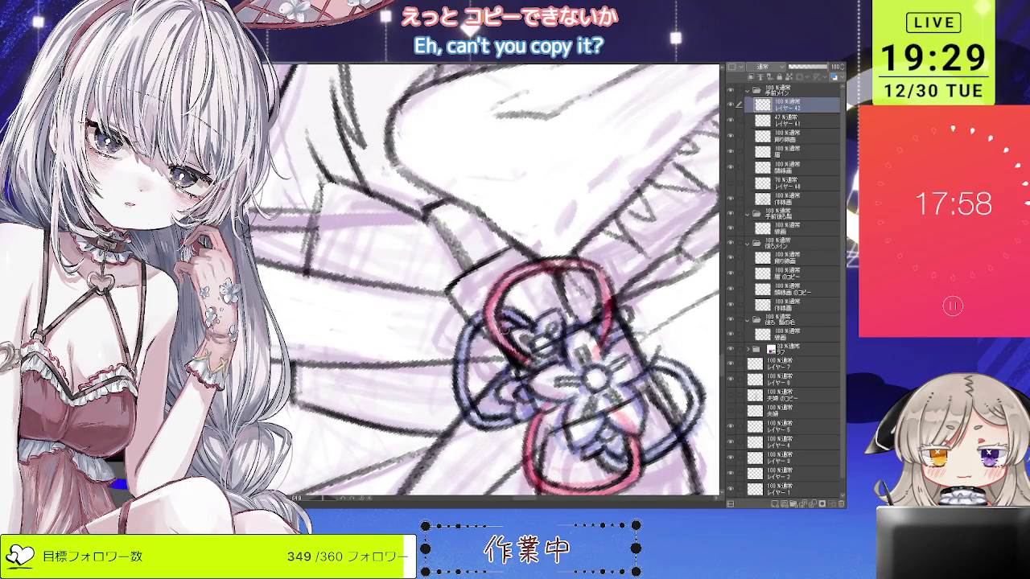
{"action": "scroll", "coordinate": [515, 338], "scroll_direction": "down", "scroll_amount": 2}
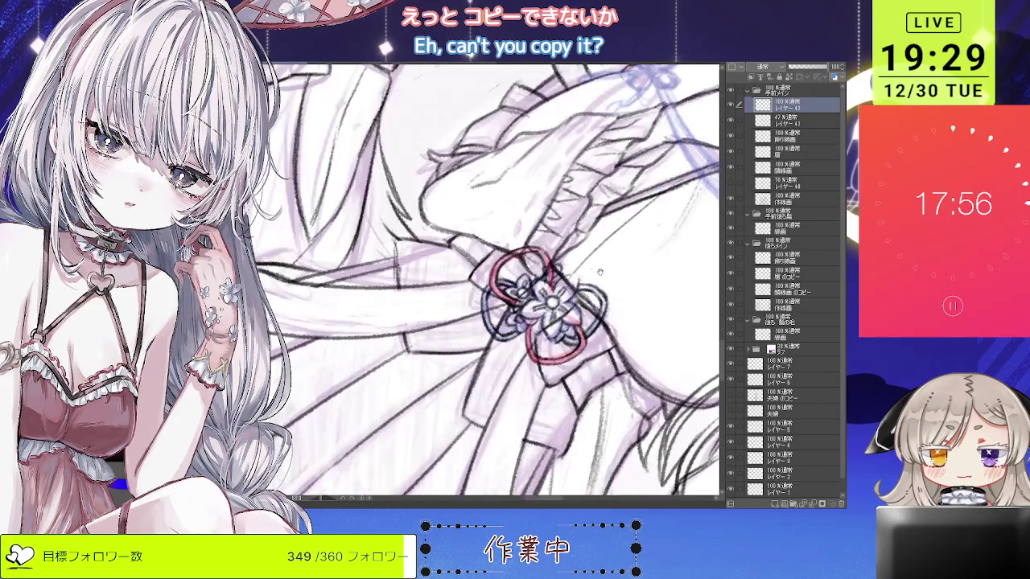
{"action": "scroll", "coordinate": [515, 338], "scroll_direction": "up", "scroll_amount": 2}
{"action": "scroll", "coordinate": [515, 338], "scroll_direction": "up", "scroll_amount": 1}
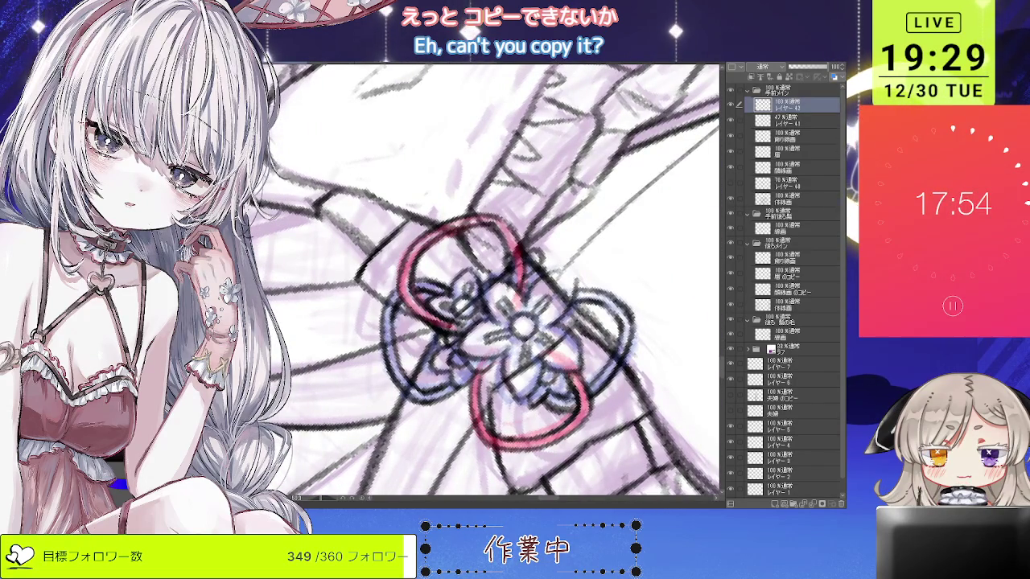
{"action": "scroll", "coordinate": [567, 400], "scroll_direction": "down", "scroll_amount": 3}
{"action": "left_click_drag", "start_coordinate": [567, 400], "coordinate": [591, 220]}
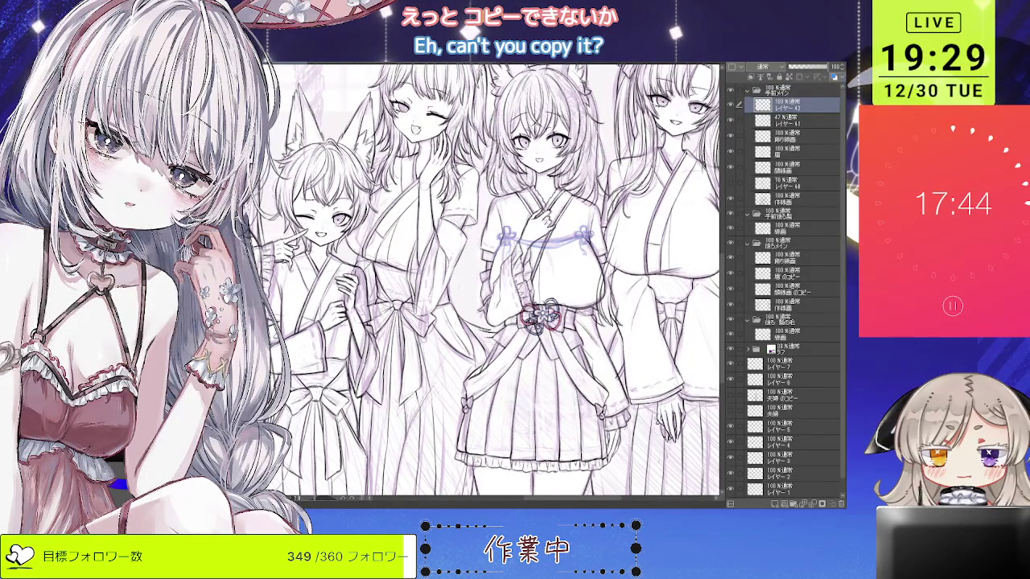
{"action": "scroll", "coordinate": [483, 274], "scroll_direction": "down", "scroll_amount": 3}
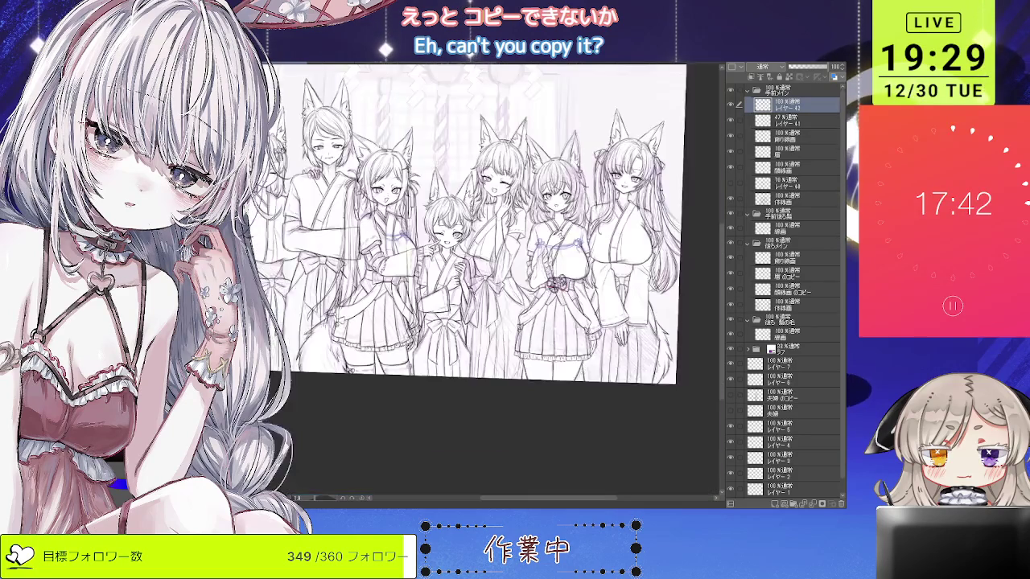
Duplicate the flower-knot ornament layer and position the copy on the central girl's waist with Free Transform.
{"action": "scroll", "coordinate": [483, 257], "scroll_direction": "up", "scroll_amount": 3}
{"action": "scroll", "coordinate": [483, 306], "scroll_direction": "up", "scroll_amount": 2}
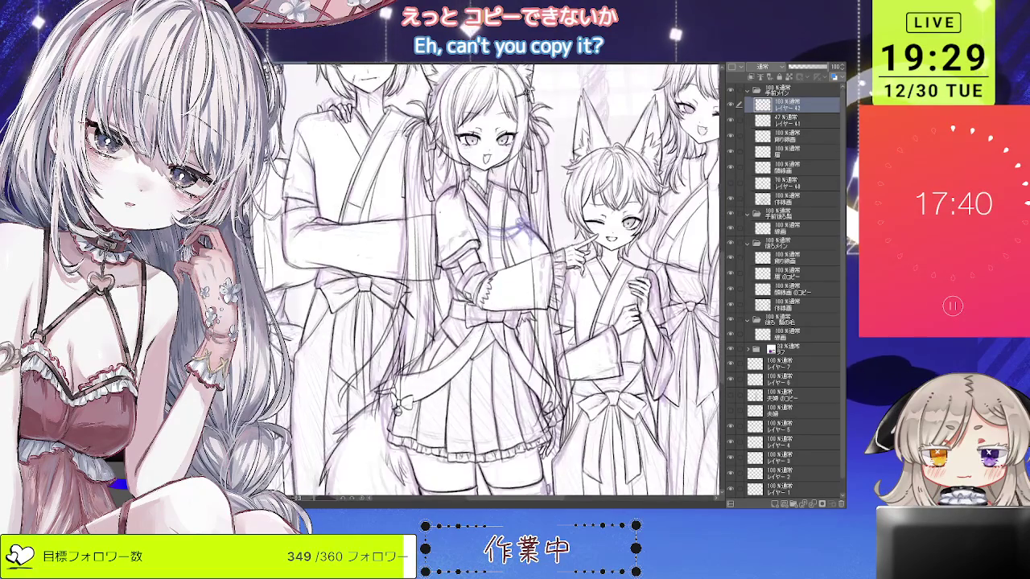
{"action": "key", "text": "ctrl+d"}
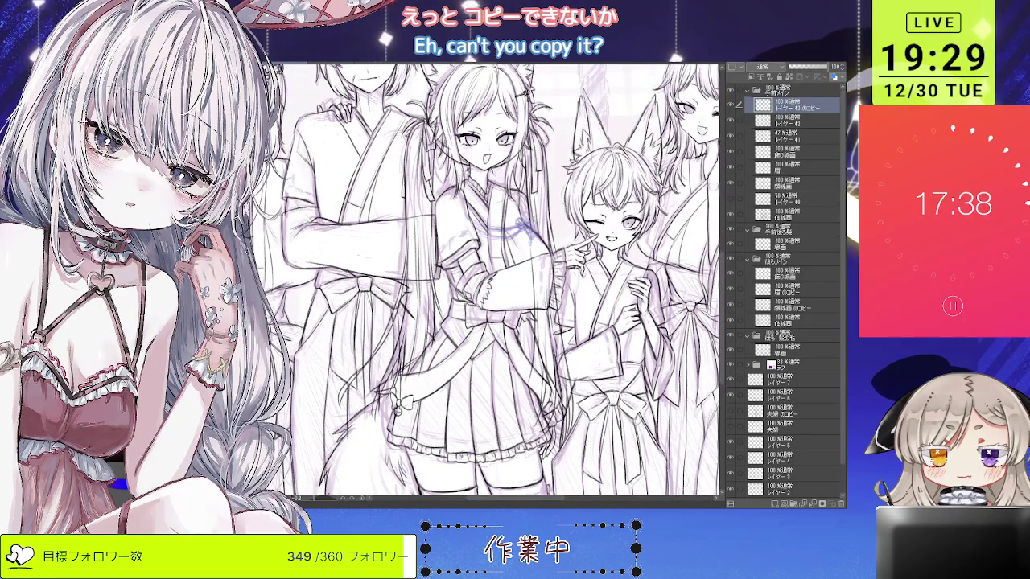
{"action": "left_click_drag", "start_coordinate": [699, 321], "coordinate": [495, 318]}
{"action": "scroll", "coordinate": [494, 326], "scroll_direction": "up", "scroll_amount": 2}
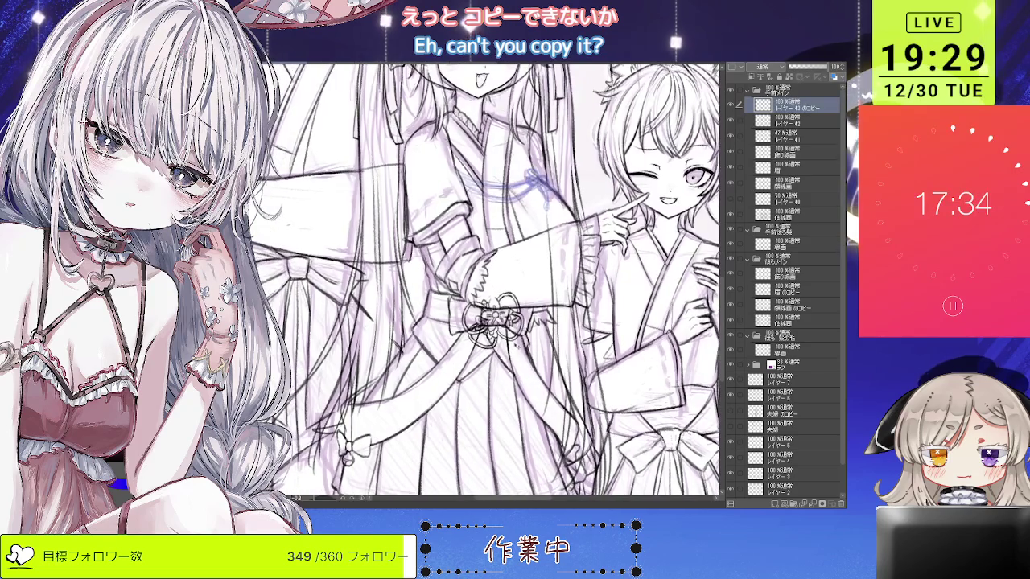
{"action": "left_click_drag", "start_coordinate": [521, 342], "coordinate": [523, 346]}
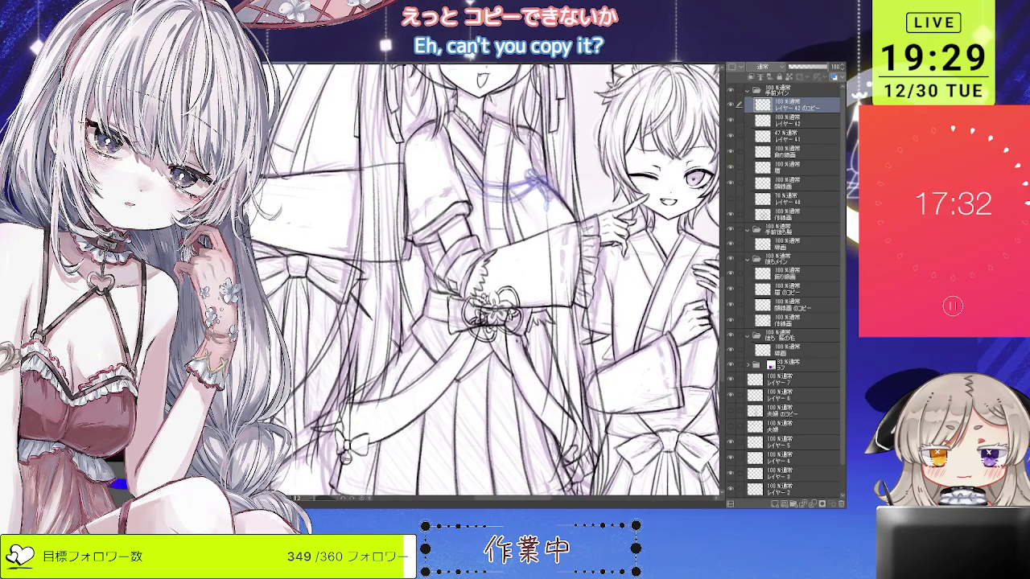
{"action": "key", "text": "ctrl+t"}
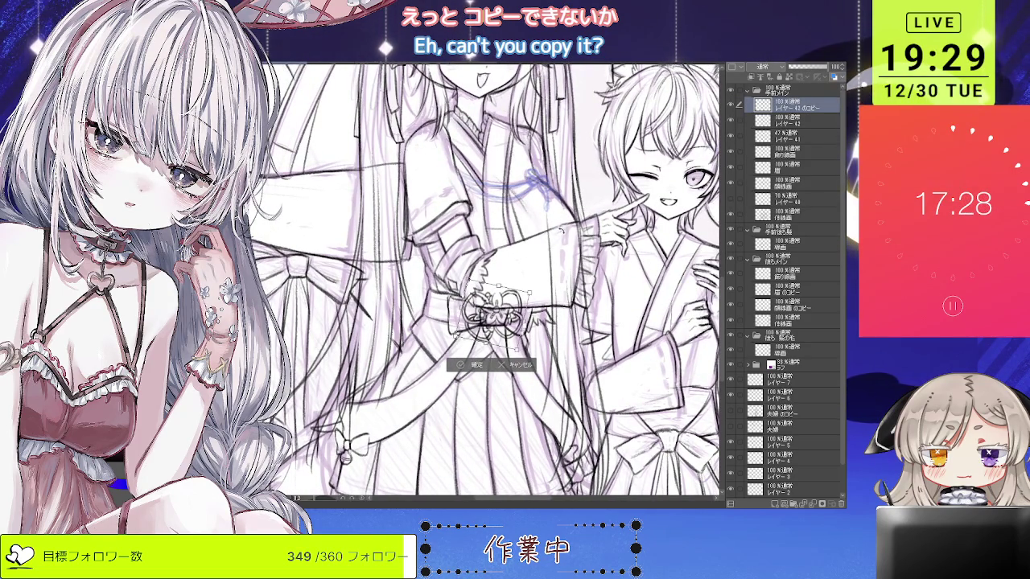
{"action": "left_click_drag", "start_coordinate": [492, 312], "coordinate": [482, 322]}
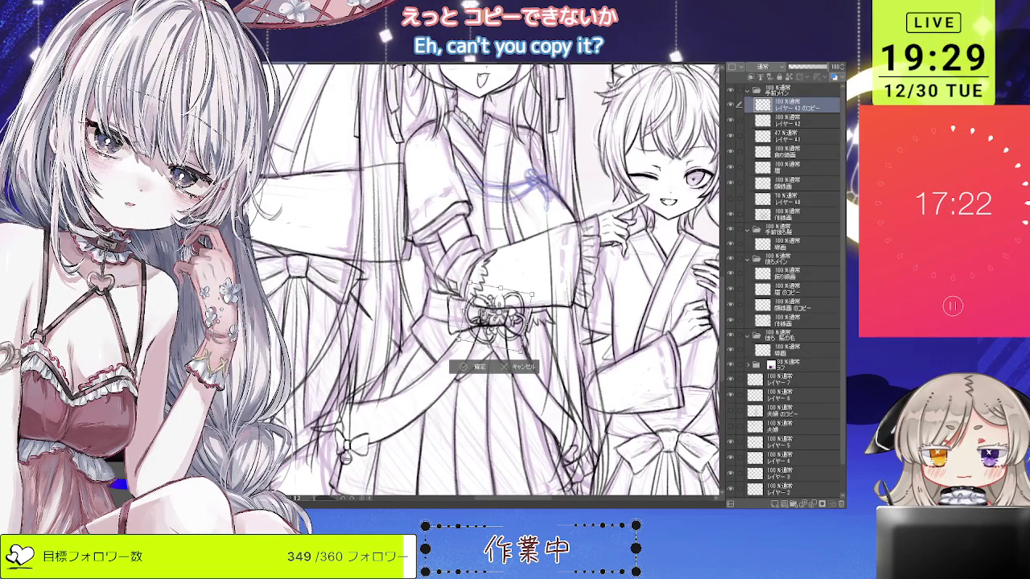
{"action": "key", "text": "Return"}
{"action": "scroll", "coordinate": [486, 282], "scroll_direction": "down", "scroll_amount": 3}
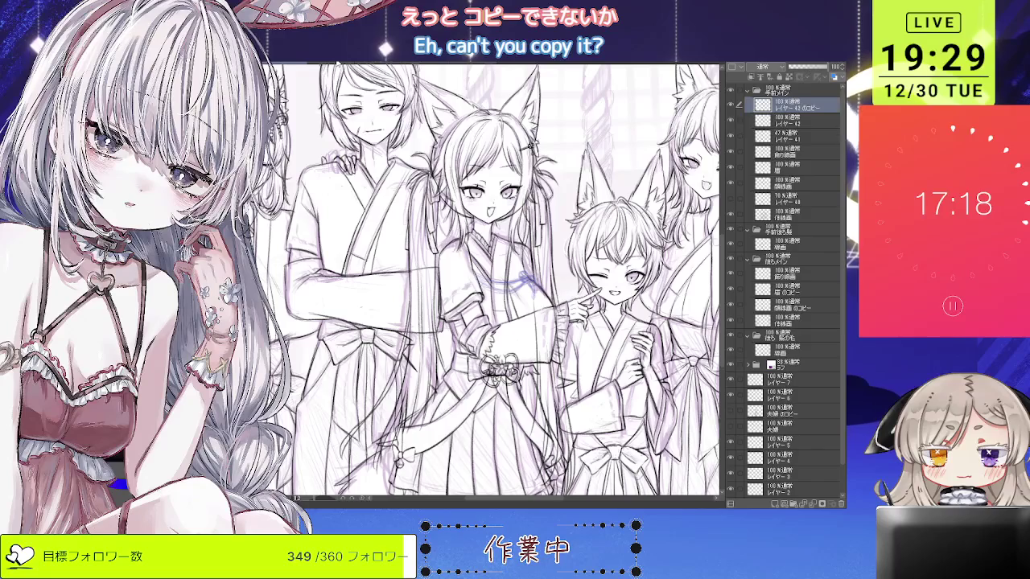
{"action": "left_click_drag", "start_coordinate": [487, 281], "coordinate": [442, 233]}
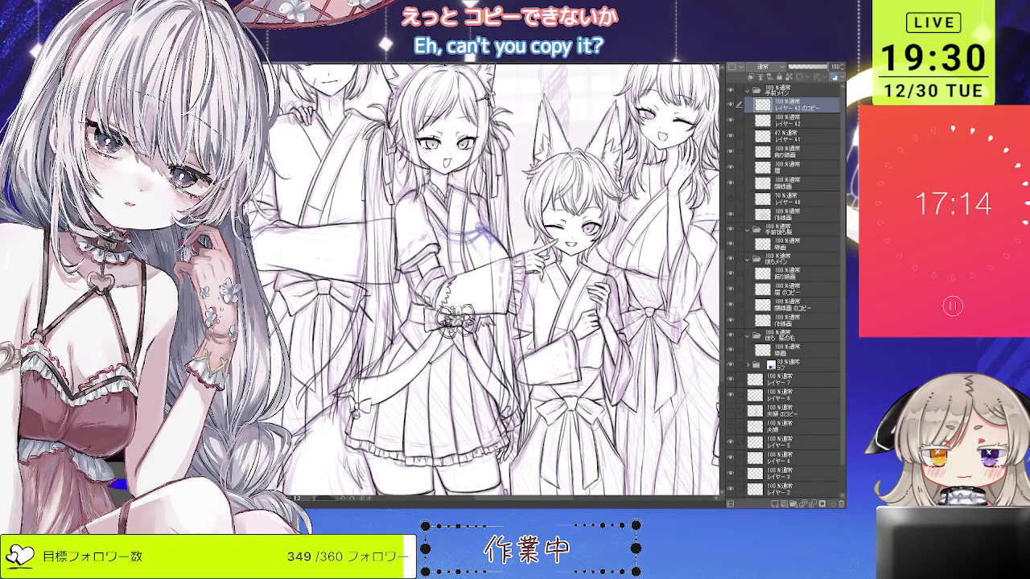
{"action": "mouse_move", "coordinate": [285, 255]}
{"action": "left_mouse_down"}
{"action": "mouse_move", "coordinate": [402, 241]}
{"action": "mouse_move", "coordinate": [447, 318]}
{"action": "left_mouse_up"}
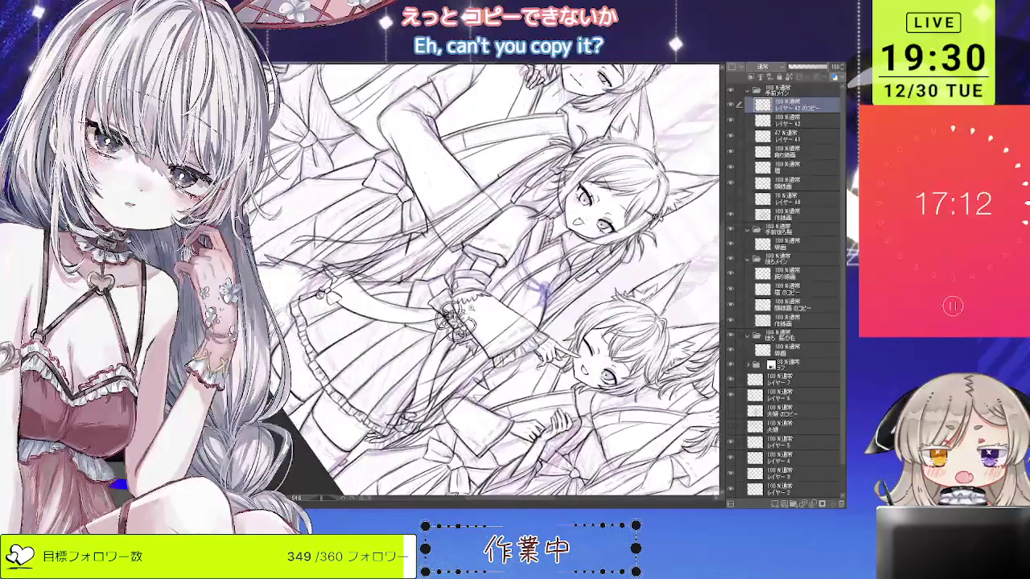
Remove the duplicated ornament, move レイヤー42 below レイヤー41 and merge them.
{"action": "scroll", "coordinate": [447, 319], "scroll_direction": "up", "scroll_amount": 3}
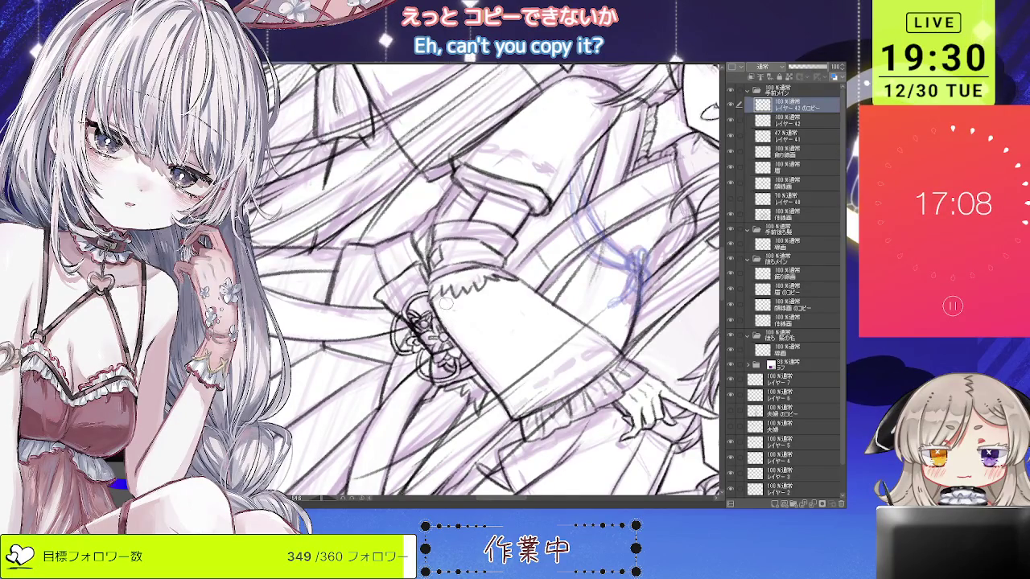
{"action": "scroll", "coordinate": [456, 303], "scroll_direction": "down", "scroll_amount": 3}
{"action": "scroll", "coordinate": [455, 303], "scroll_direction": "down", "scroll_amount": 2}
{"action": "scroll", "coordinate": [456, 303], "scroll_direction": "down", "scroll_amount": 2}
{"action": "left_click_drag", "start_coordinate": [455, 304], "coordinate": [563, 241]}
{"action": "scroll", "coordinate": [563, 241], "scroll_direction": "up", "scroll_amount": 3}
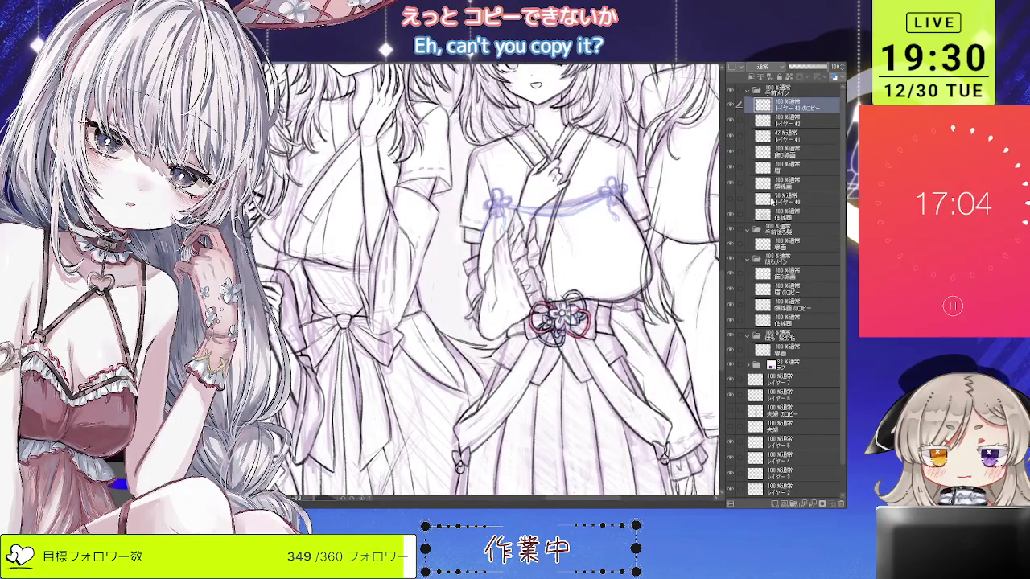
{"action": "key", "text": "ctrl+z"}
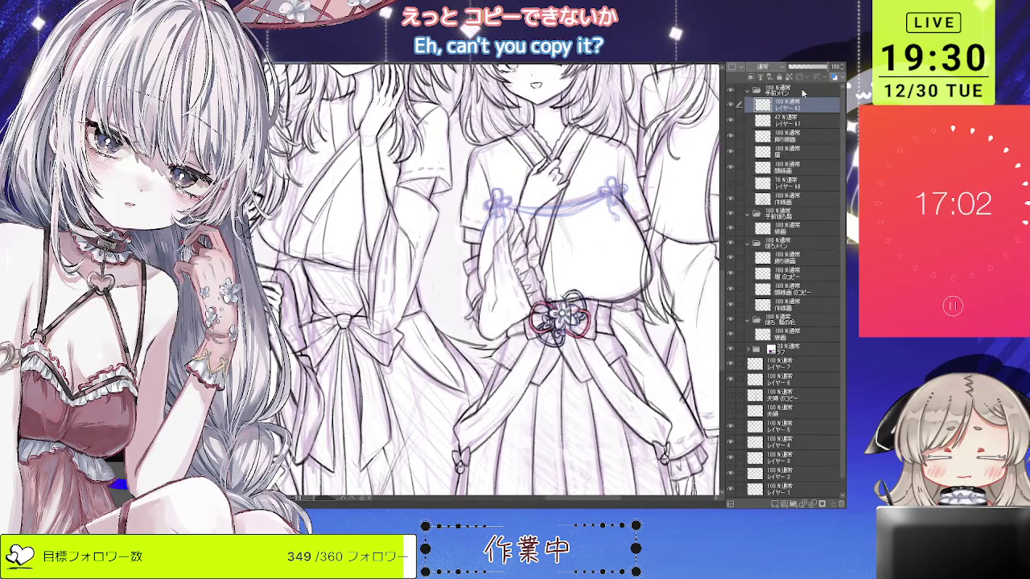
{"action": "left_click_drag", "start_coordinate": [805, 106], "coordinate": [804, 122]}
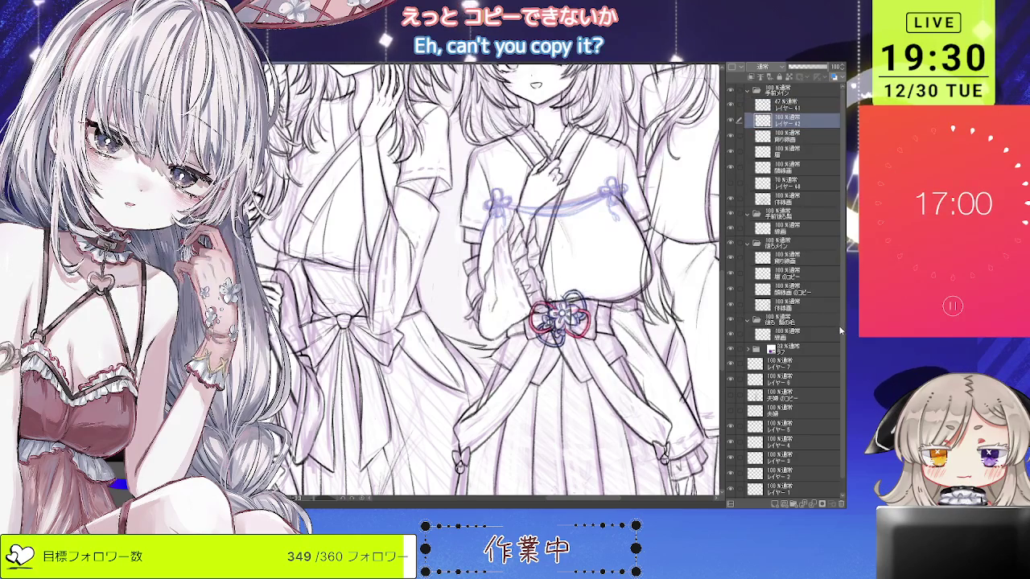
{"action": "key", "text": "ctrl+e"}
Reset the view rotation and paste the ornament onto a new top layer.
{"action": "scroll", "coordinate": [570, 294], "scroll_direction": "up", "scroll_amount": 2}
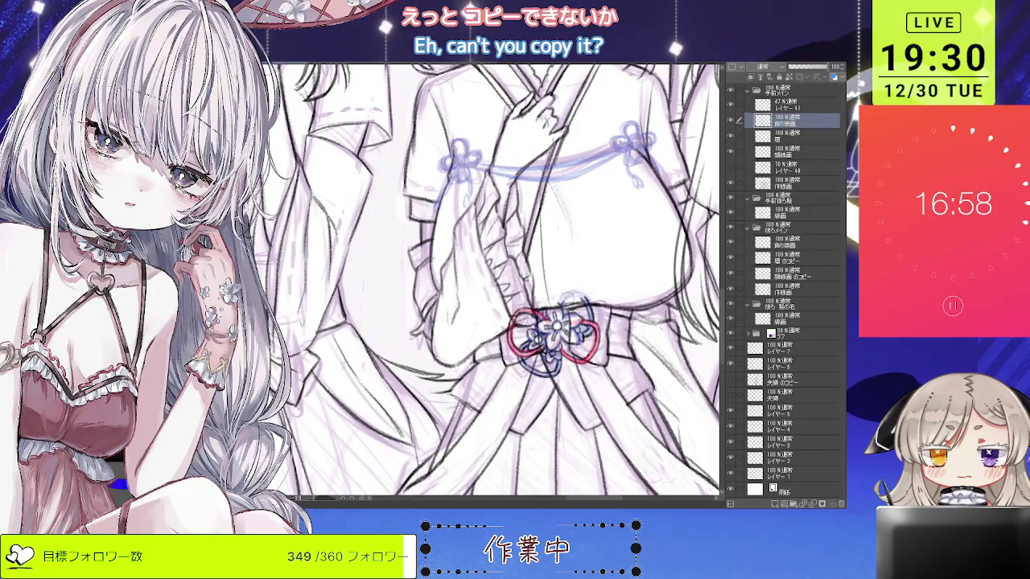
{"action": "left_click_drag", "start_coordinate": [613, 251], "coordinate": [612, 313]}
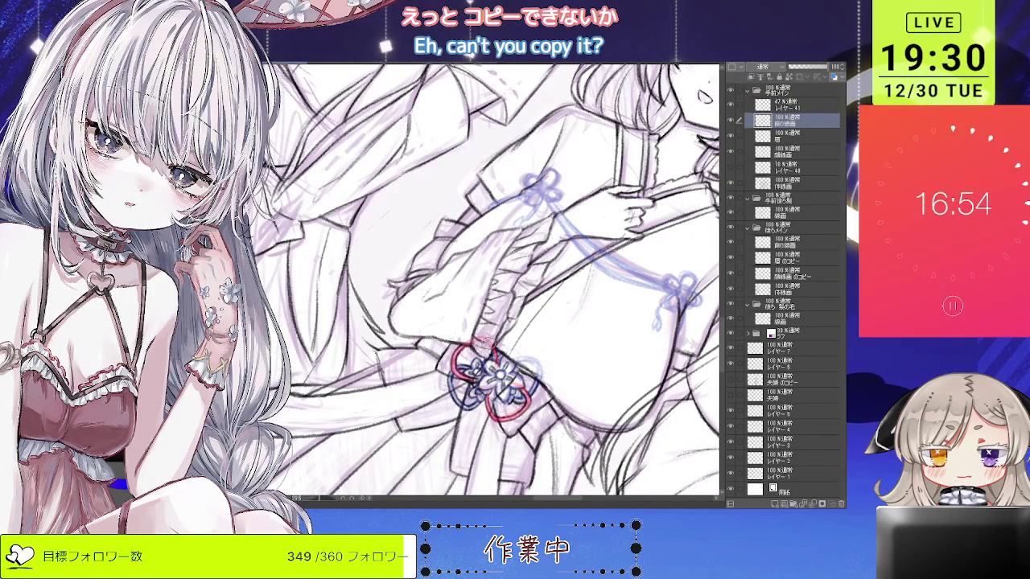
{"action": "scroll", "coordinate": [482, 282], "scroll_direction": "down", "scroll_amount": 2}
{"action": "scroll", "coordinate": [483, 281], "scroll_direction": "down", "scroll_amount": 2}
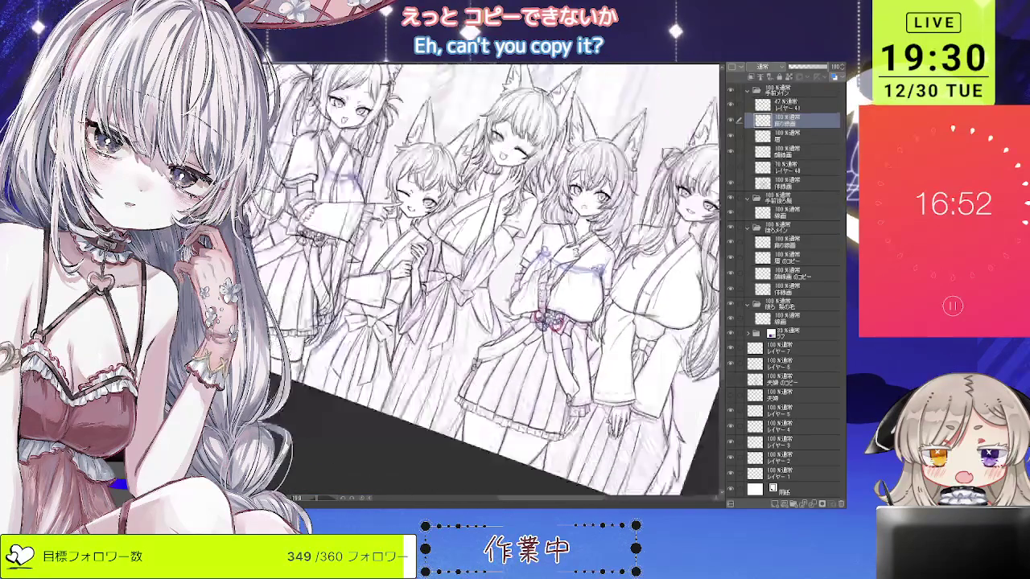
{"action": "scroll", "coordinate": [483, 282], "scroll_direction": "down", "scroll_amount": 2}
{"action": "key", "text": "ctrl+@"}
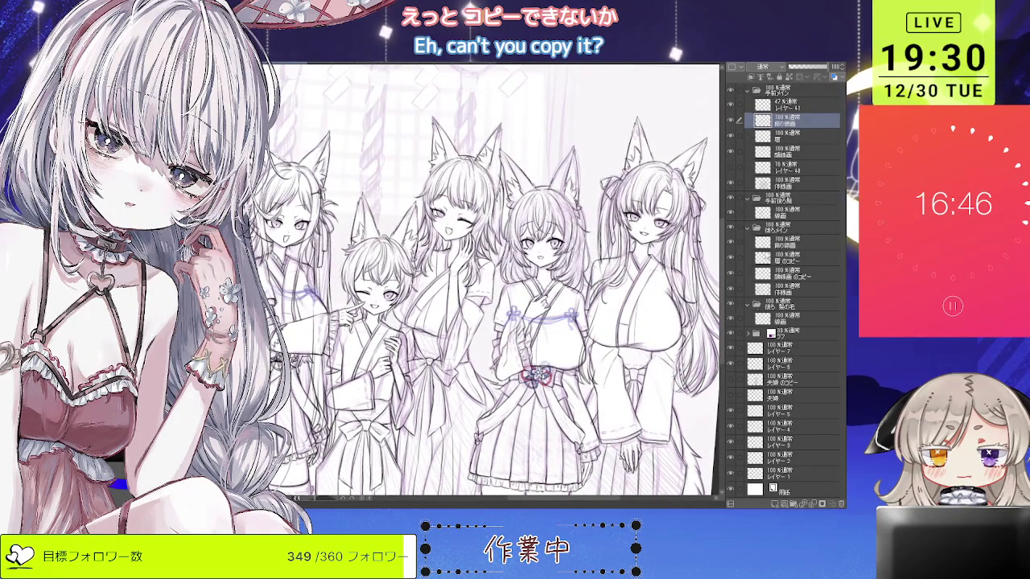
{"action": "left_click", "coordinate": [794, 107]}
{"action": "key", "text": "ctrl+v"}
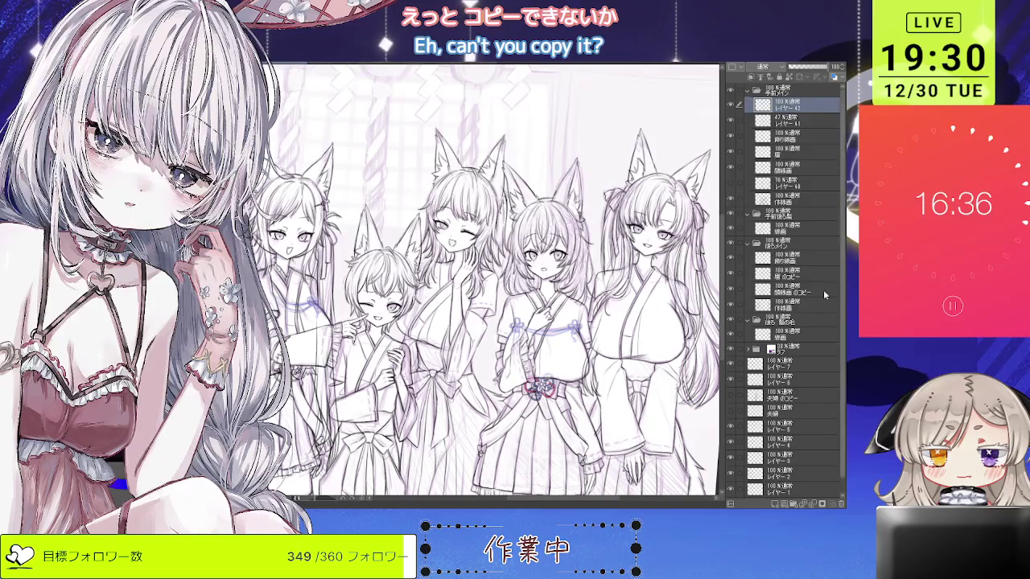
Remove a stray test loop and rotate and zoom onto the pink-sash girl's chest.
{"action": "left_click_drag", "start_coordinate": [602, 102], "coordinate": [599, 241]}
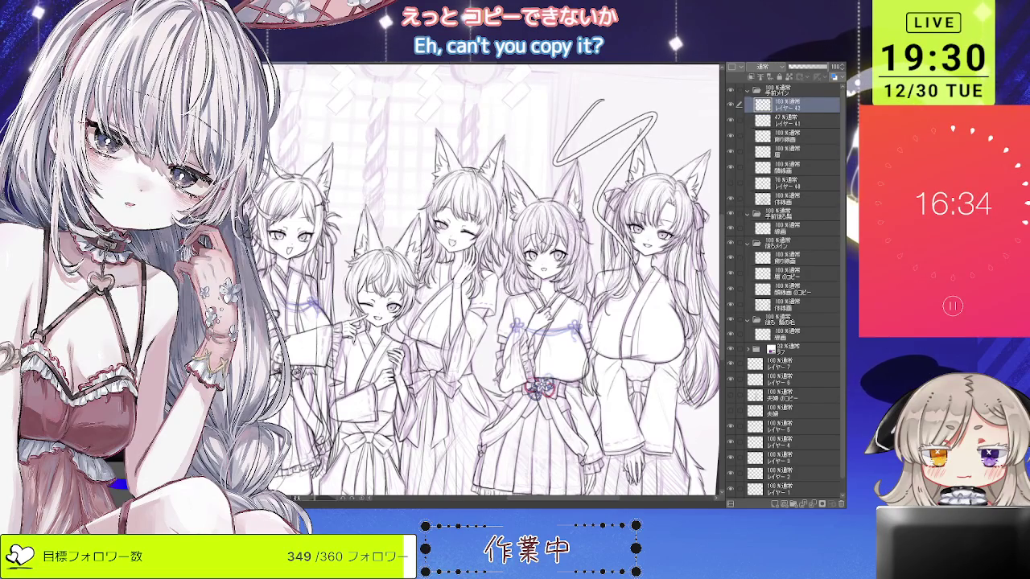
{"action": "key", "text": "ctrl+z"}
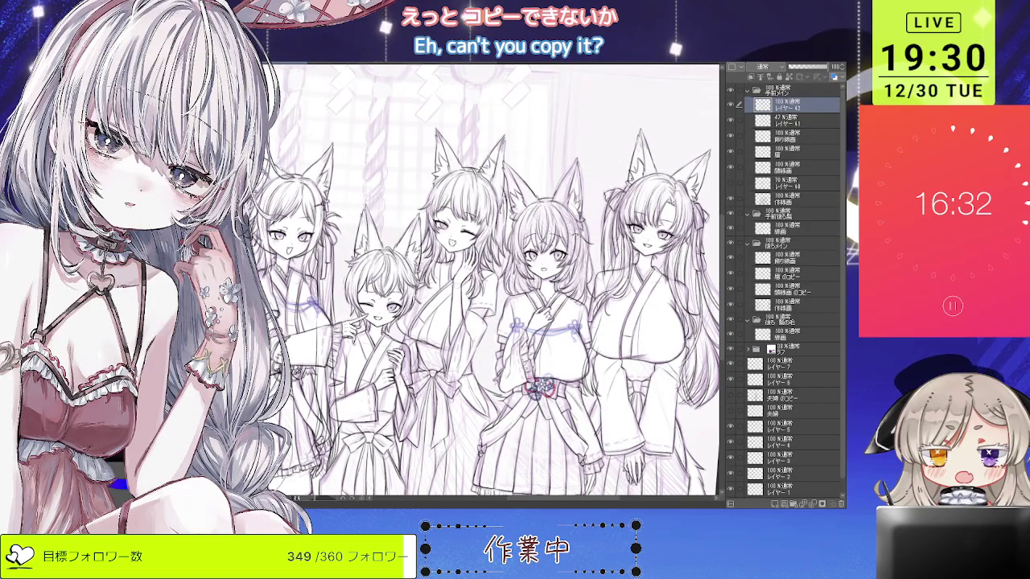
{"action": "left_click_drag", "start_coordinate": [483, 281], "coordinate": [523, 241]}
{"action": "key", "text": "ctrl+z"}
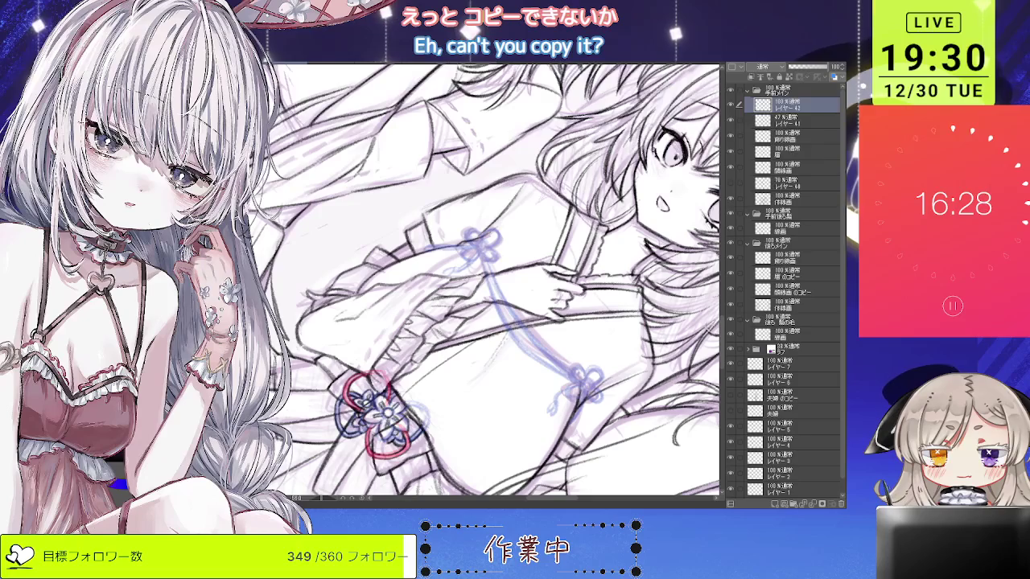
Ink the diagonal chest cord as a double line, then return the canvas upright.
{"action": "left_click_drag", "start_coordinate": [480, 246], "coordinate": [528, 353]}
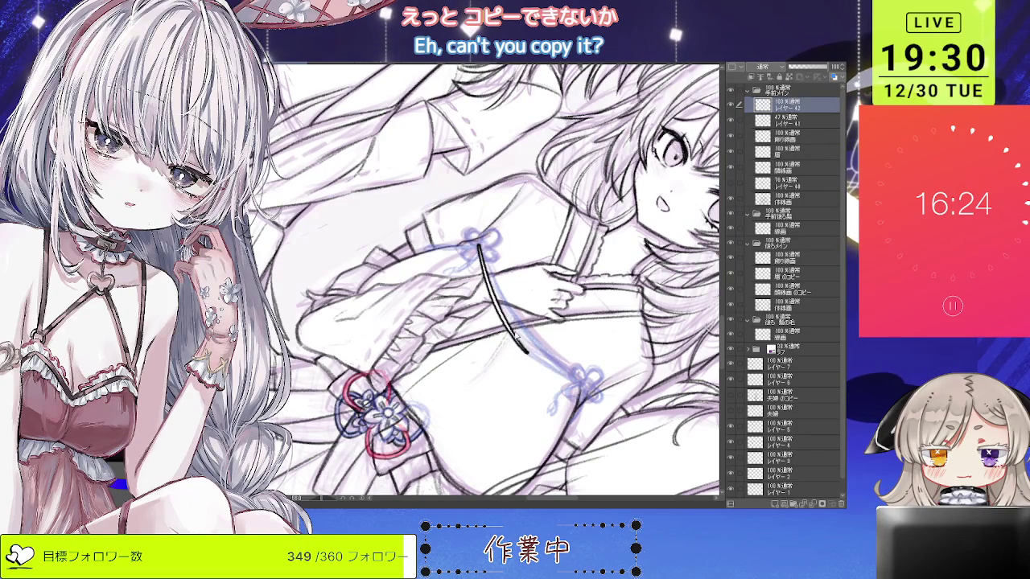
{"action": "key", "text": "ctrl+z"}
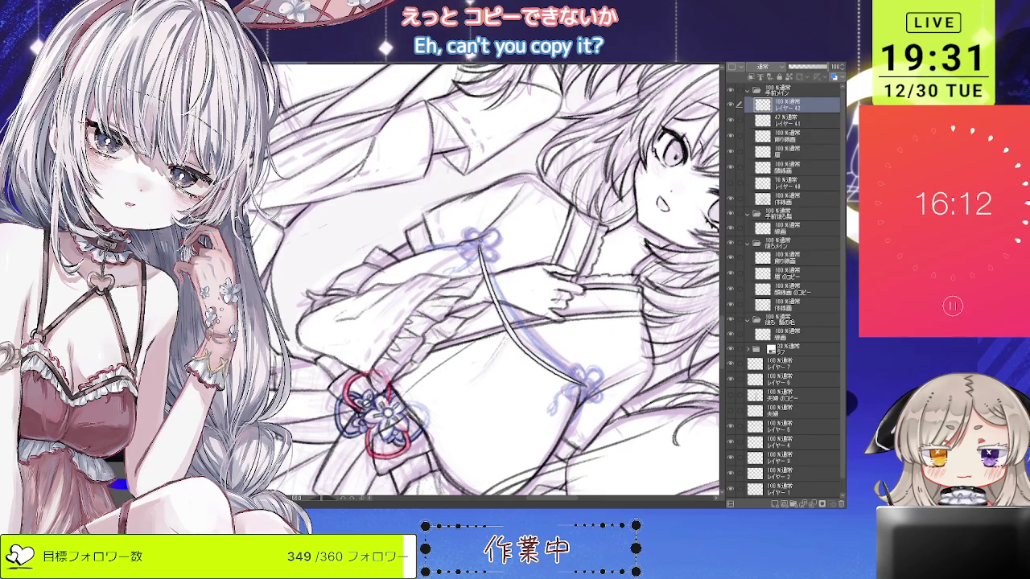
{"action": "key", "text": "ctrl+v"}
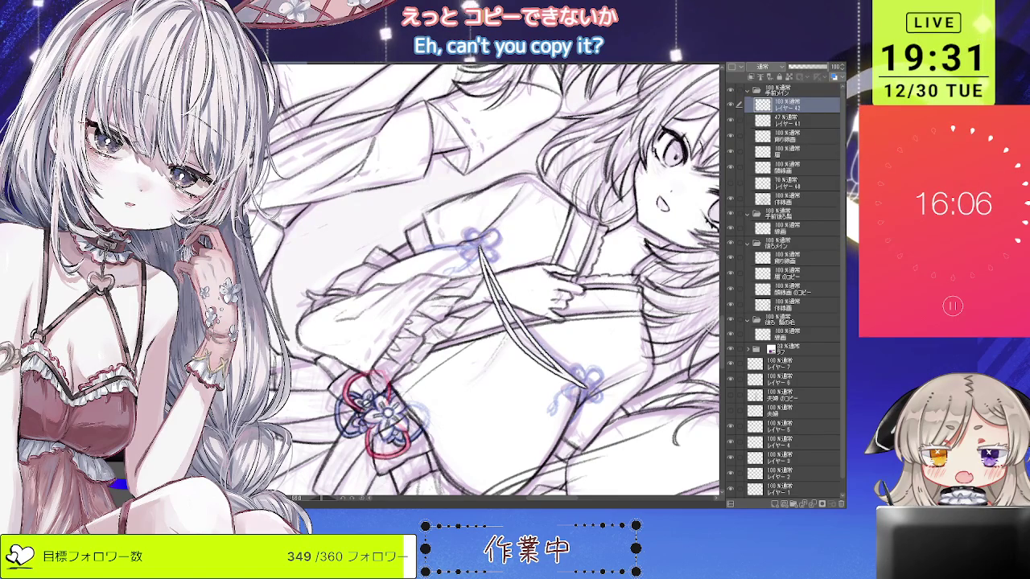
{"action": "scroll", "coordinate": [476, 230], "scroll_direction": "down", "scroll_amount": 2}
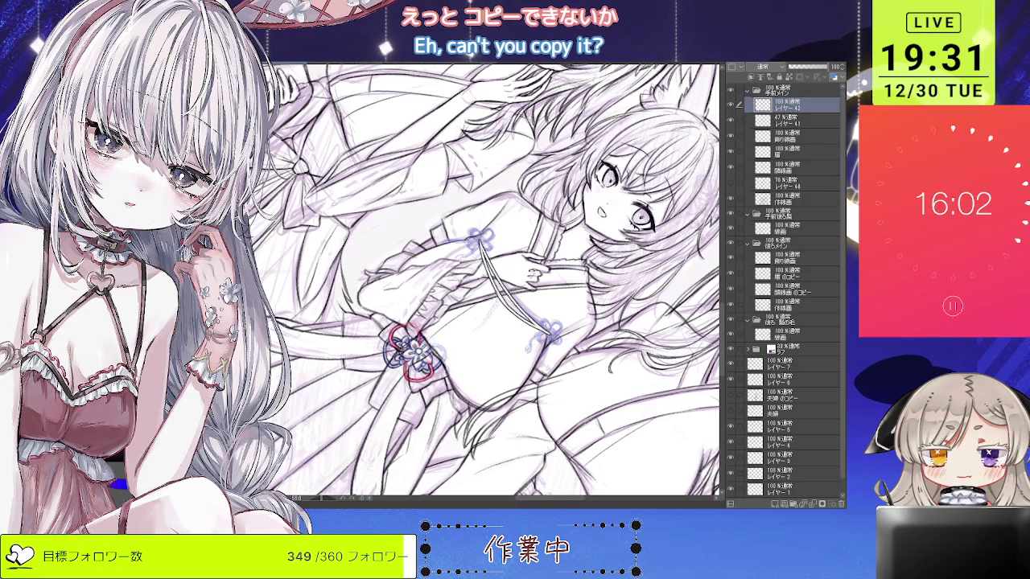
{"action": "key", "text": "ctrl+0"}
{"action": "key", "text": "ctrl+0"}
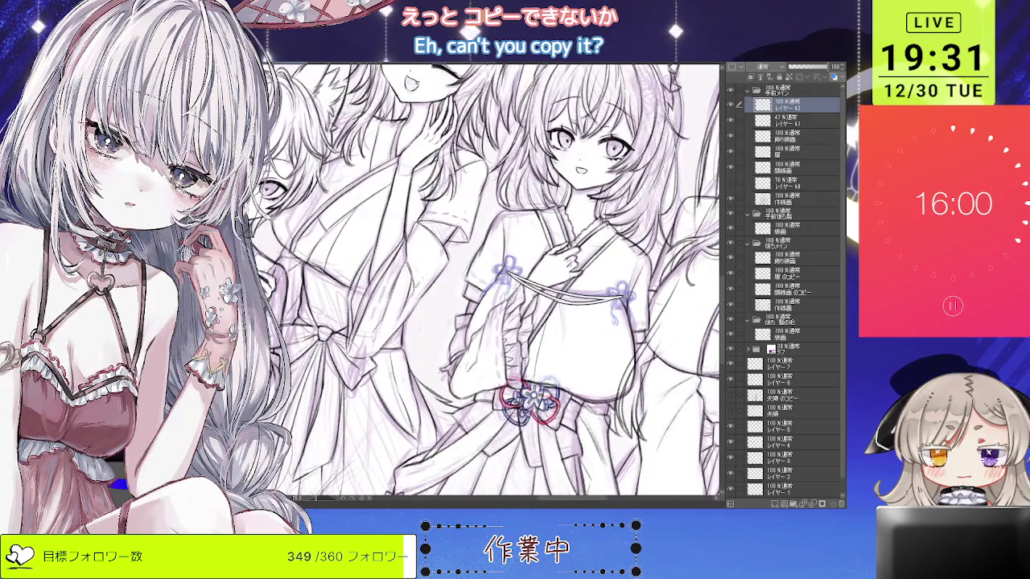
Ink a flower-knot loop over the pink-sash girl's chest bow.
{"action": "scroll", "coordinate": [503, 274], "scroll_direction": "up", "scroll_amount": 3}
{"action": "mouse_move", "coordinate": [502, 278]}
{"action": "left_mouse_down"}
{"action": "mouse_move", "coordinate": [520, 274]}
{"action": "mouse_move", "coordinate": [532, 287]}
{"action": "left_mouse_up"}
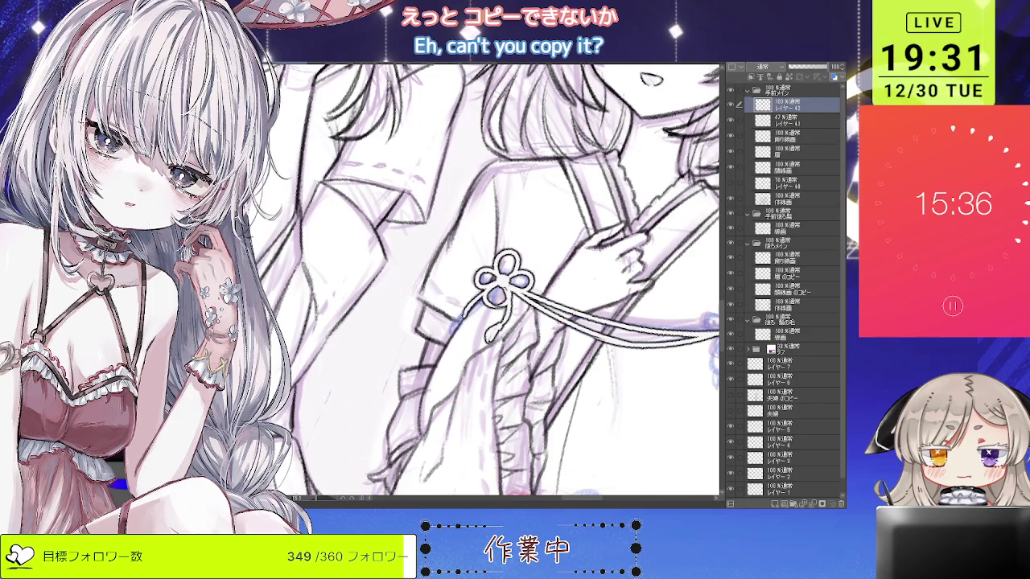
{"action": "scroll", "coordinate": [482, 282], "scroll_direction": "down", "scroll_amount": 2}
{"action": "scroll", "coordinate": [483, 281], "scroll_direction": "down", "scroll_amount": 2}
{"action": "scroll", "coordinate": [483, 282], "scroll_direction": "up", "scroll_amount": 1}
{"action": "scroll", "coordinate": [483, 282], "scroll_direction": "up", "scroll_amount": 2}
{"action": "scroll", "coordinate": [523, 310], "scroll_direction": "up", "scroll_amount": 2}
{"action": "scroll", "coordinate": [523, 310], "scroll_direction": "up", "scroll_amount": 1}
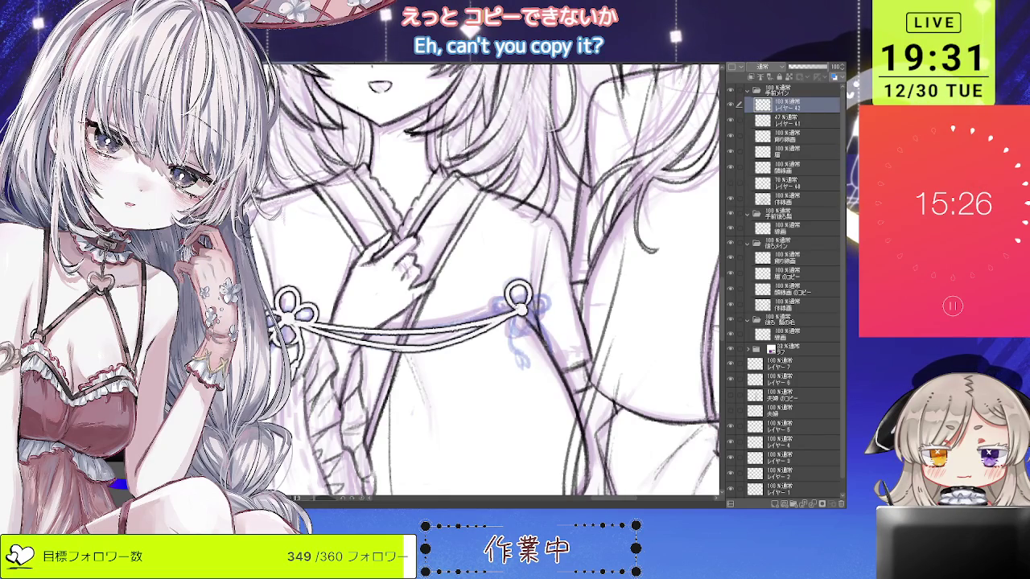
Reshape the right knot over the blue bow and extend its dangling tail downward.
{"action": "left_click_drag", "start_coordinate": [522, 308], "coordinate": [508, 317]}
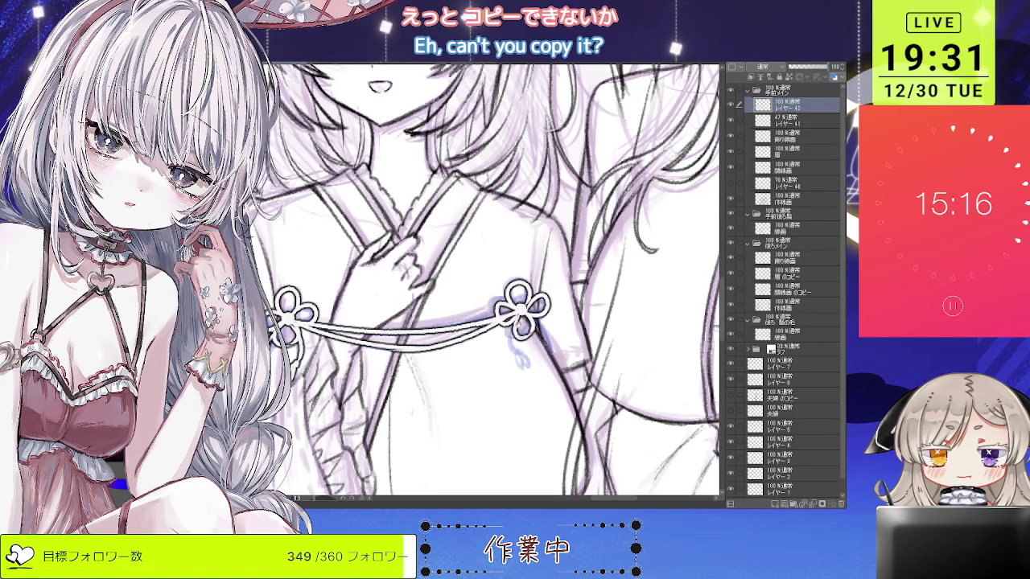
{"action": "left_click_drag", "start_coordinate": [518, 353], "coordinate": [521, 366]}
{"action": "scroll", "coordinate": [483, 282], "scroll_direction": "down", "scroll_amount": 3}
{"action": "scroll", "coordinate": [483, 281], "scroll_direction": "down", "scroll_amount": 2}
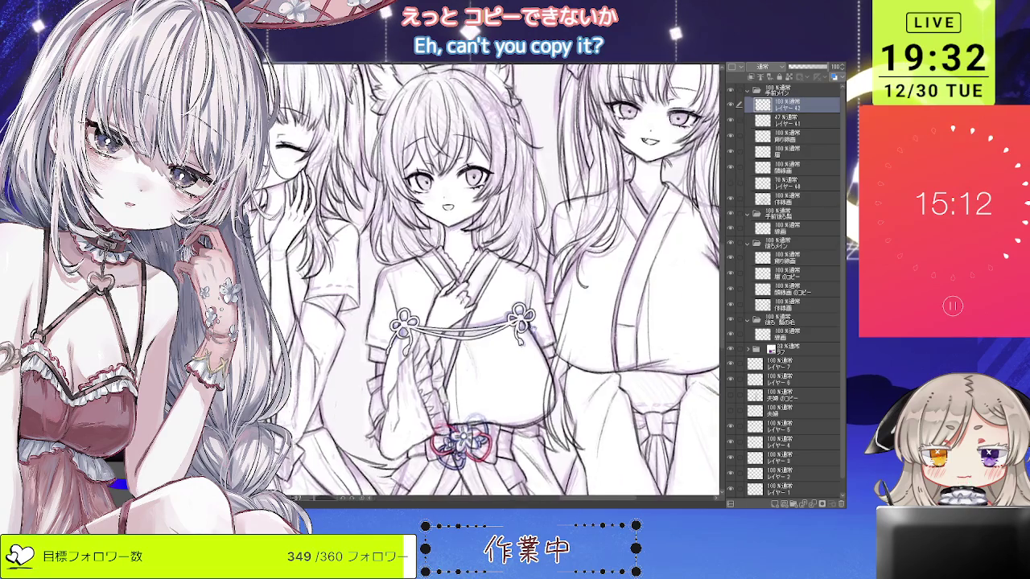
Rotate toward the pointing twin-tailed girl and ink the first line of her chest cord.
{"action": "scroll", "coordinate": [483, 281], "scroll_direction": "up", "scroll_amount": 5}
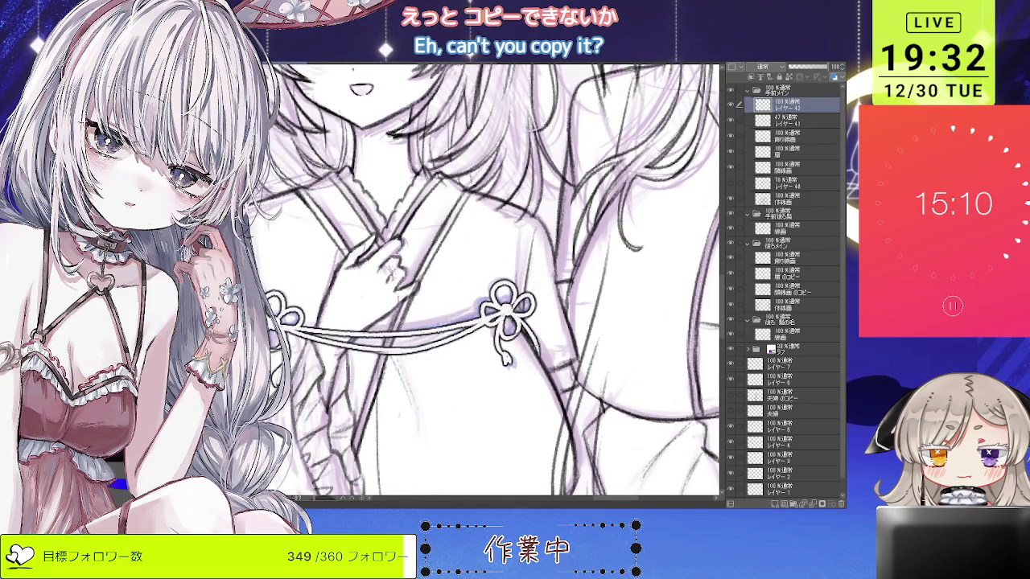
{"action": "scroll", "coordinate": [558, 304], "scroll_direction": "down", "scroll_amount": 2}
{"action": "scroll", "coordinate": [558, 304], "scroll_direction": "down", "scroll_amount": 2}
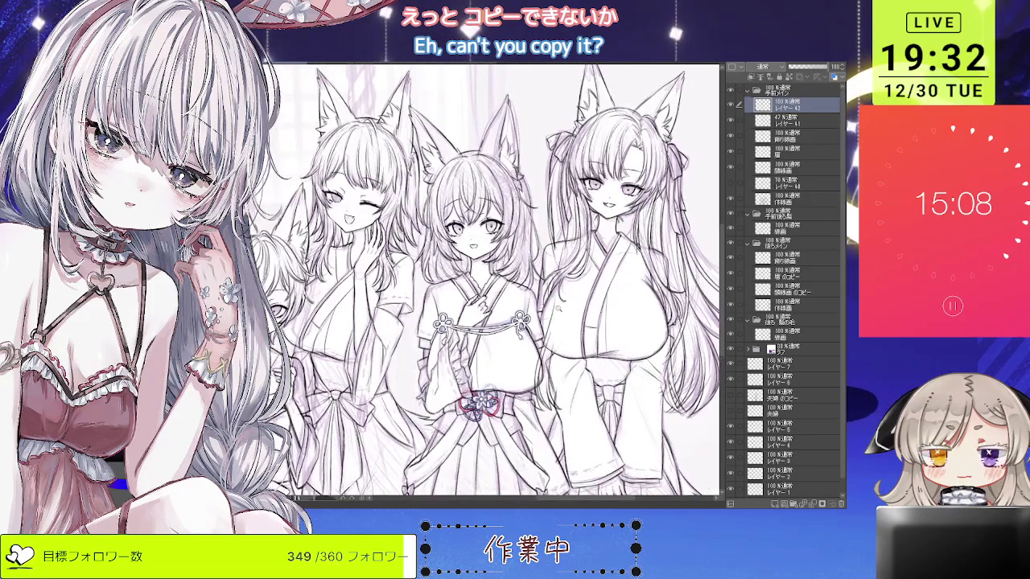
{"action": "scroll", "coordinate": [547, 298], "scroll_direction": "down", "scroll_amount": 2}
{"action": "scroll", "coordinate": [535, 290], "scroll_direction": "down", "scroll_amount": 2}
{"action": "scroll", "coordinate": [523, 284], "scroll_direction": "up", "scroll_amount": 3}
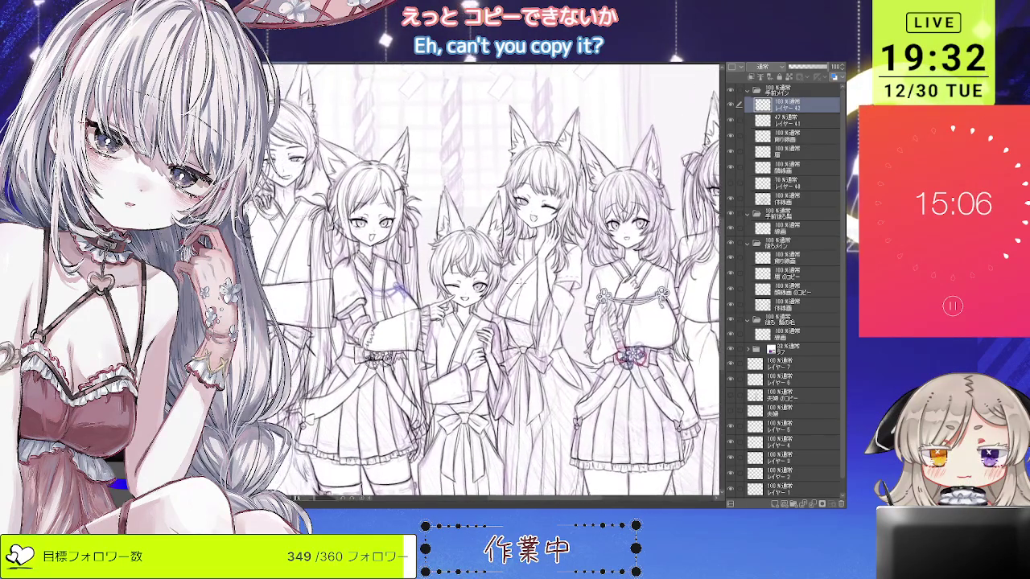
{"action": "scroll", "coordinate": [482, 282], "scroll_direction": "up", "scroll_amount": 1}
{"action": "key", "text": "minus"}
{"action": "scroll", "coordinate": [482, 281], "scroll_direction": "up", "scroll_amount": 3}
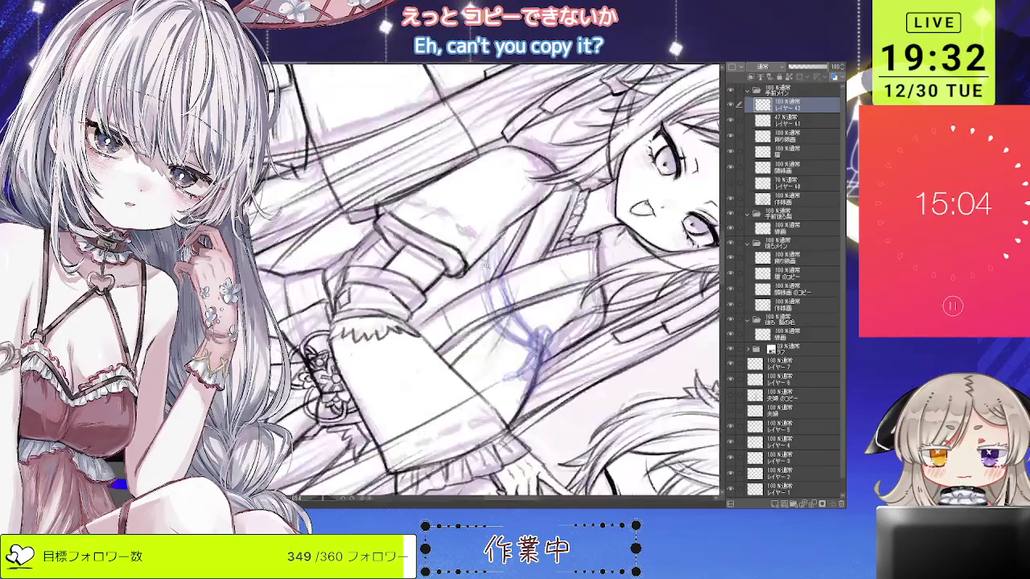
{"action": "mouse_move", "coordinate": [489, 238]}
{"action": "left_mouse_down"}
{"action": "mouse_move", "coordinate": [497, 311]}
{"action": "mouse_move", "coordinate": [551, 354]}
{"action": "left_mouse_up"}
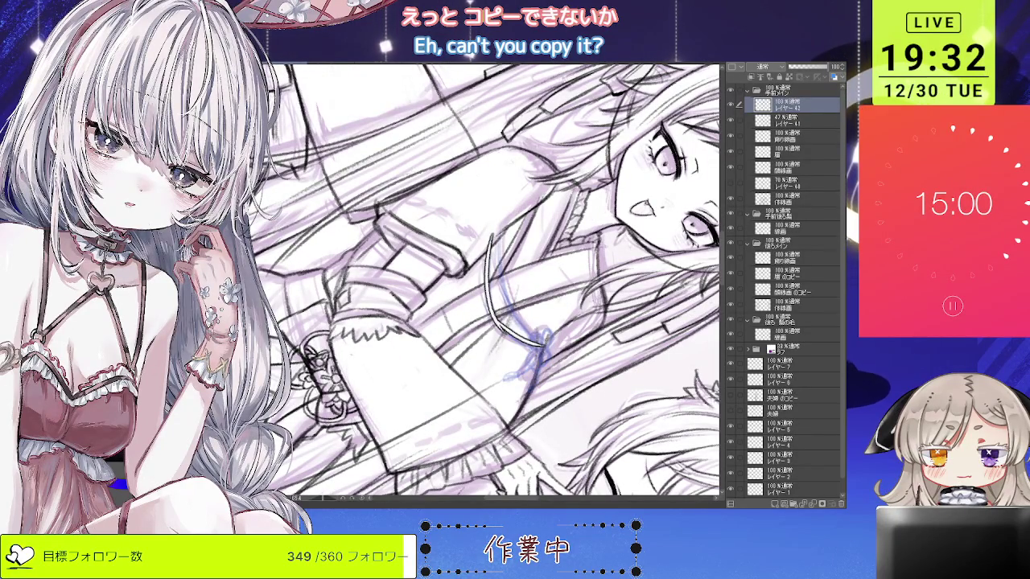
{"action": "mouse_move", "coordinate": [498, 226]}
{"action": "left_mouse_down"}
{"action": "mouse_move", "coordinate": [509, 309]}
{"action": "mouse_move", "coordinate": [531, 335]}
{"action": "mouse_move", "coordinate": [507, 309]}
{"action": "mouse_move", "coordinate": [563, 306]}
{"action": "mouse_move", "coordinate": [580, 289]}
{"action": "left_mouse_up"}
{"action": "key", "text": "ctrl+z"}
{"action": "key", "text": "ctrl+z"}
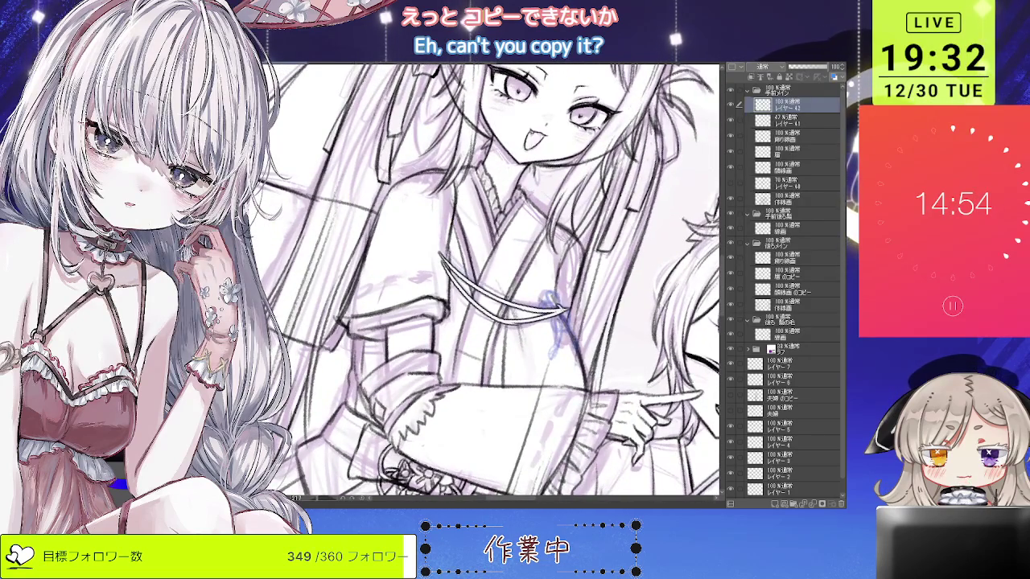
Try and discard a hooked tail at the cord's end, then zoom out to the canvas bottom.
{"action": "scroll", "coordinate": [568, 423], "scroll_direction": "down", "scroll_amount": 2}
{"action": "scroll", "coordinate": [568, 423], "scroll_direction": "down", "scroll_amount": 2}
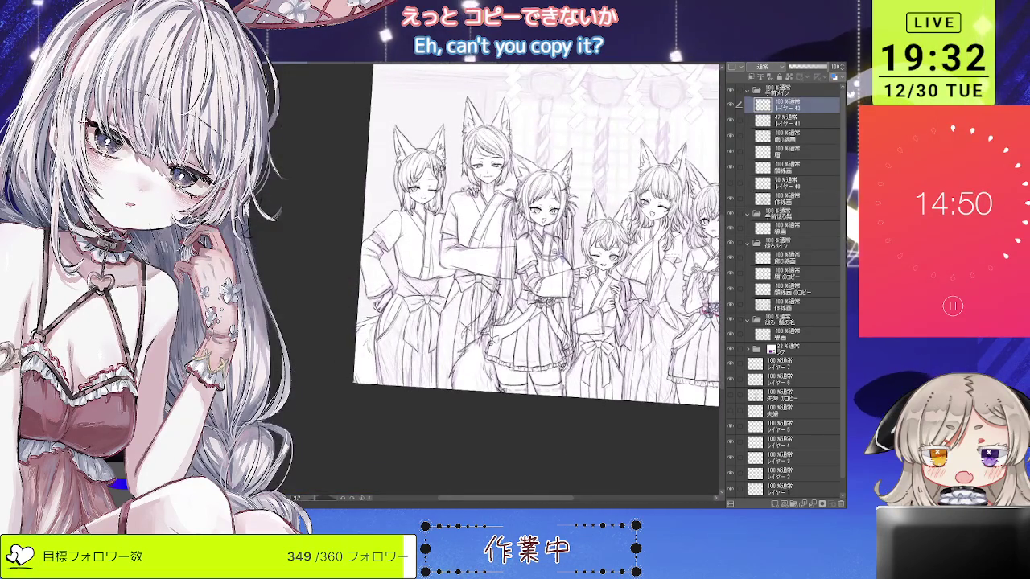
{"action": "scroll", "coordinate": [567, 255], "scroll_direction": "up", "scroll_amount": 3}
{"action": "scroll", "coordinate": [567, 256], "scroll_direction": "up", "scroll_amount": 1}
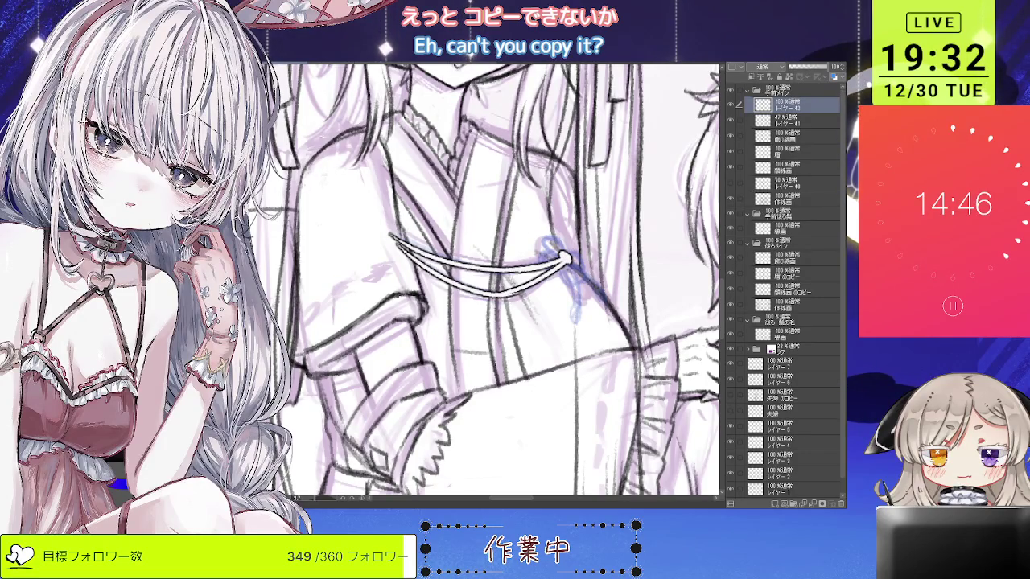
{"action": "left_click_drag", "start_coordinate": [568, 256], "coordinate": [542, 240]}
{"action": "key", "text": "ctrl+z"}
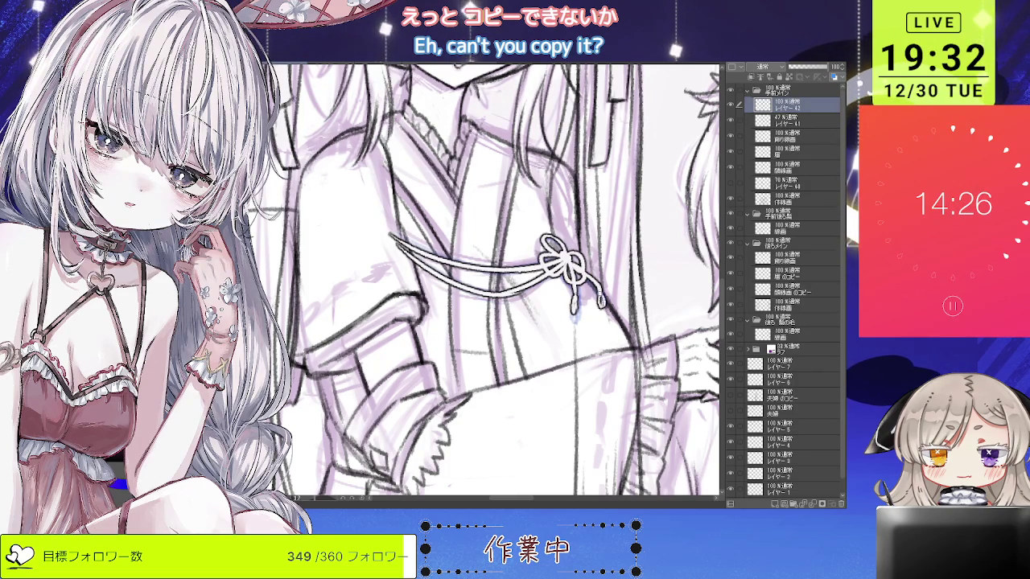
{"action": "scroll", "coordinate": [575, 318], "scroll_direction": "down", "scroll_amount": 4}
{"action": "scroll", "coordinate": [494, 282], "scroll_direction": "down", "scroll_amount": 2}
{"action": "scroll", "coordinate": [495, 282], "scroll_direction": "down", "scroll_amount": 2}
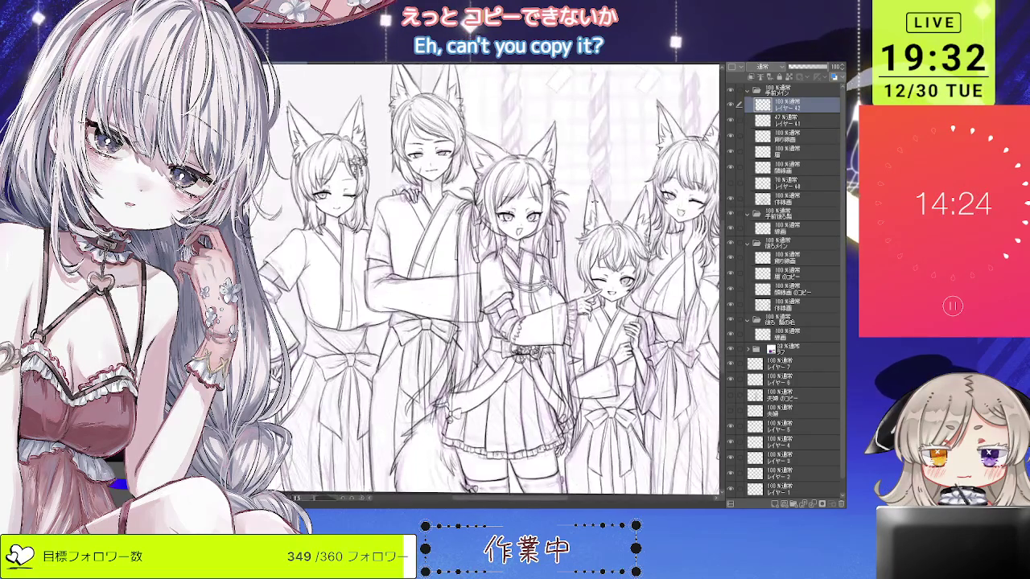
{"action": "left_click_drag", "start_coordinate": [494, 281], "coordinate": [483, 262]}
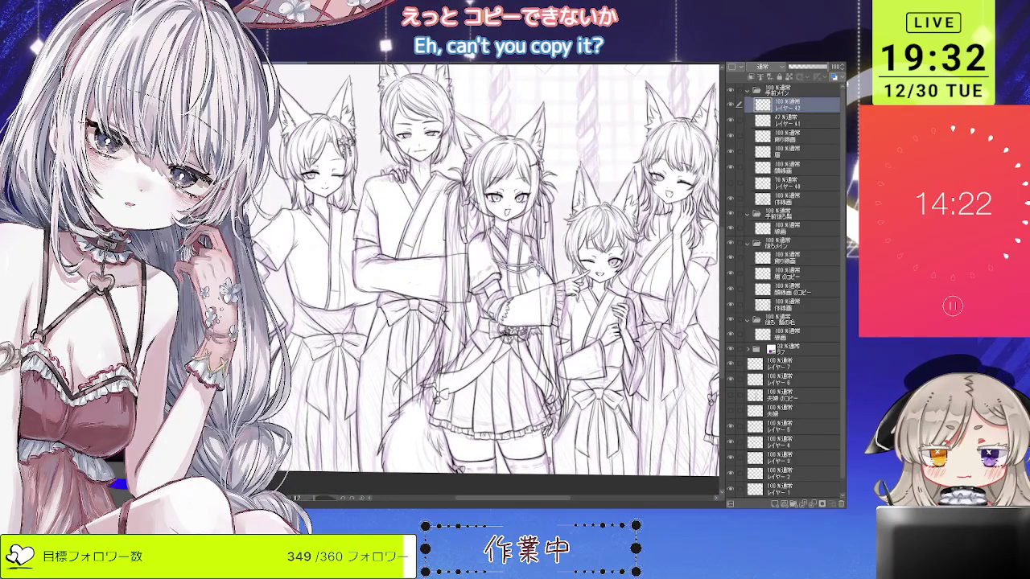